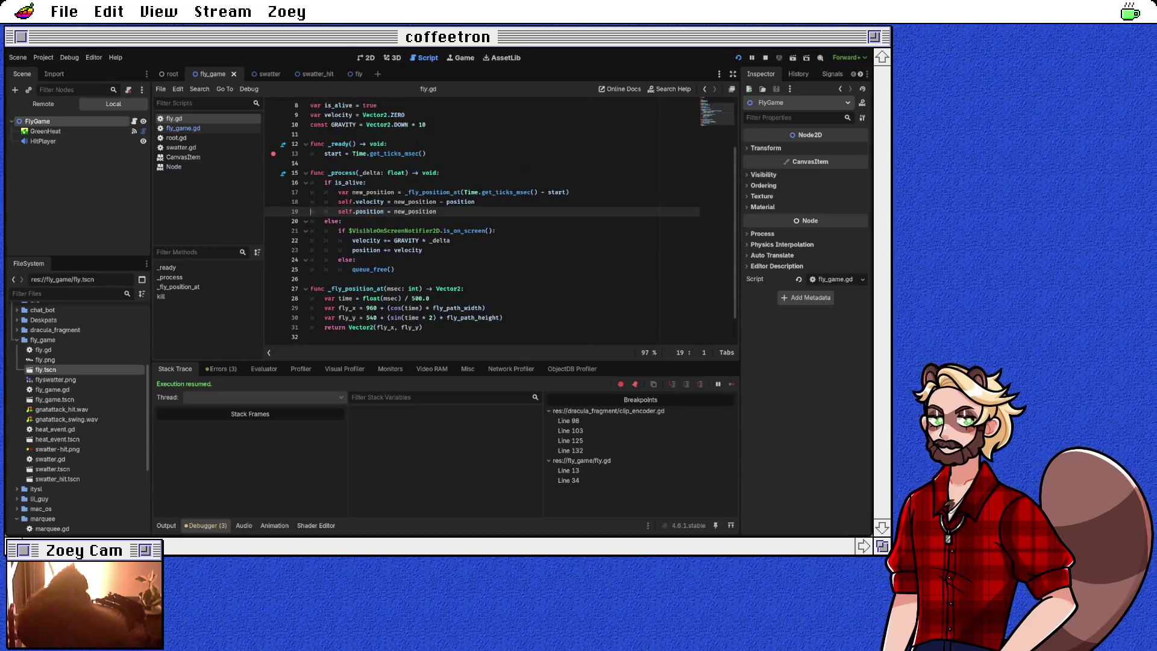
Step: Play the Fly sprite's two-frame flapping animation in the fly scene's 2D view, then restart the game
left_click(374, 270)
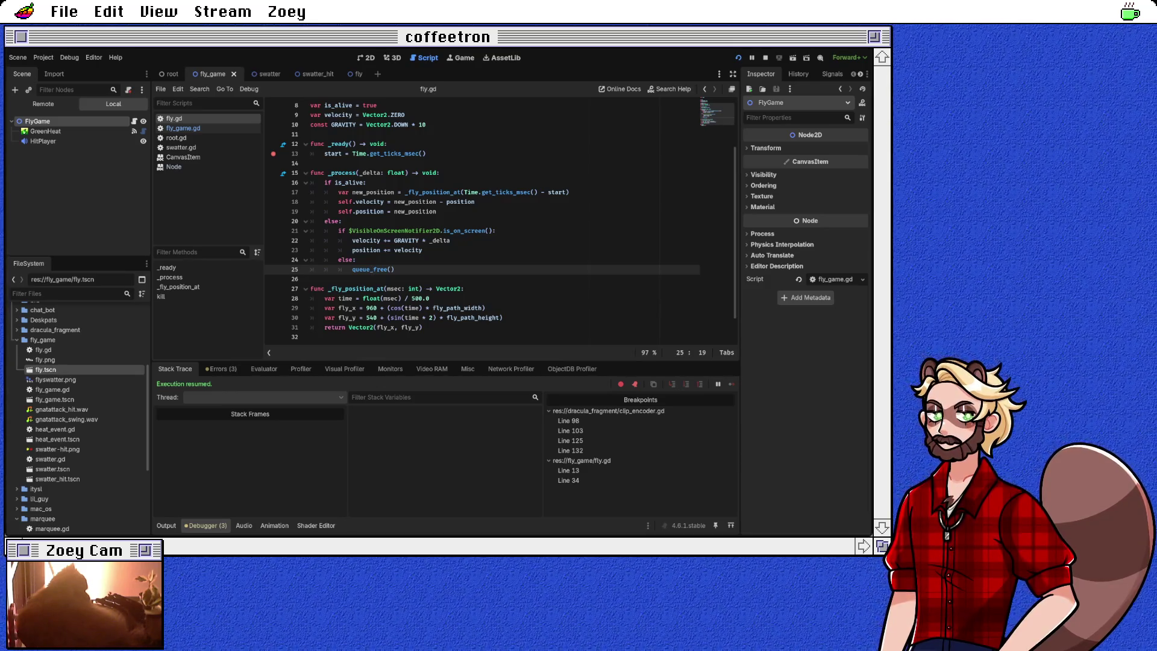
scroll(500, 220, "up", 2)
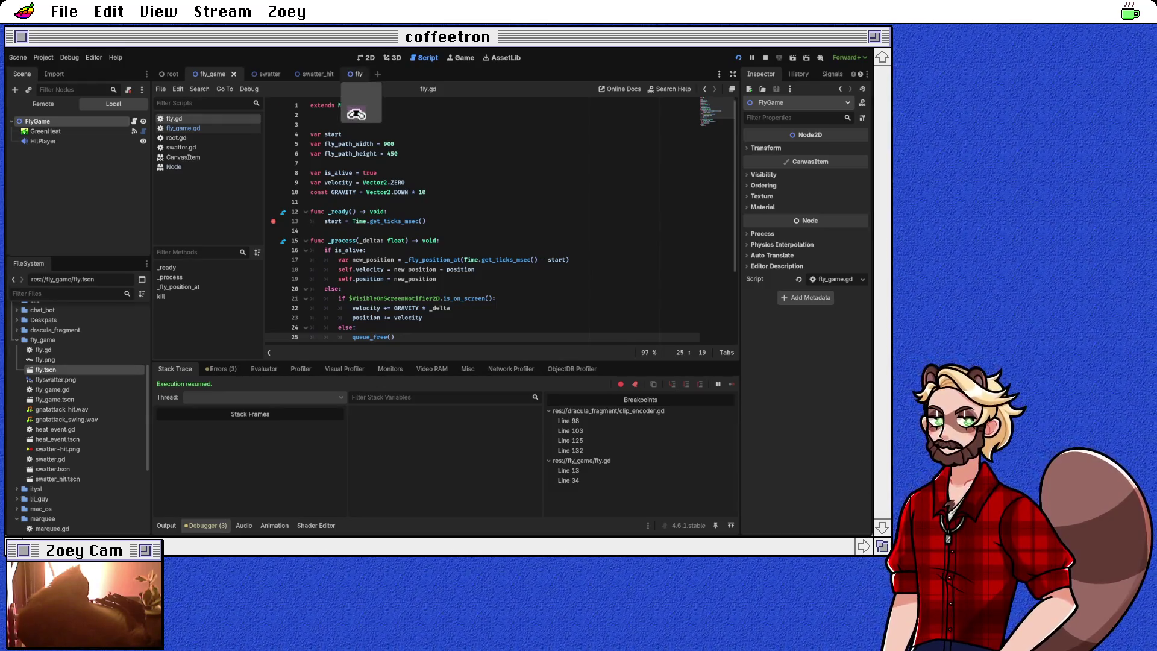
left_click(347, 74)
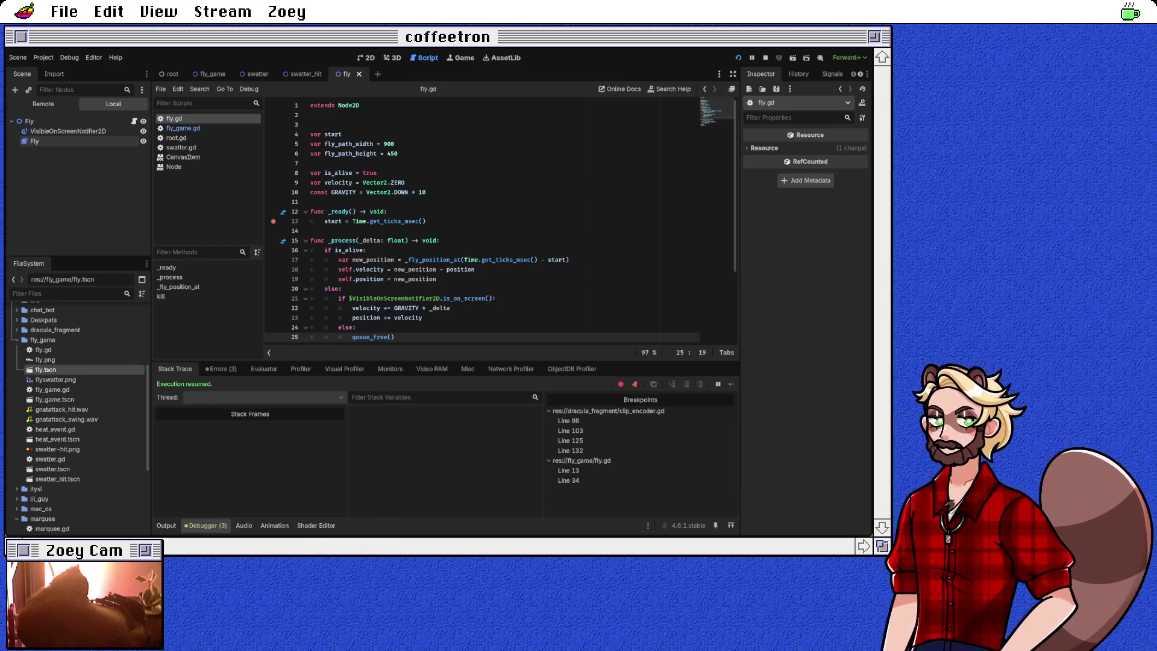
left_click(34, 141)
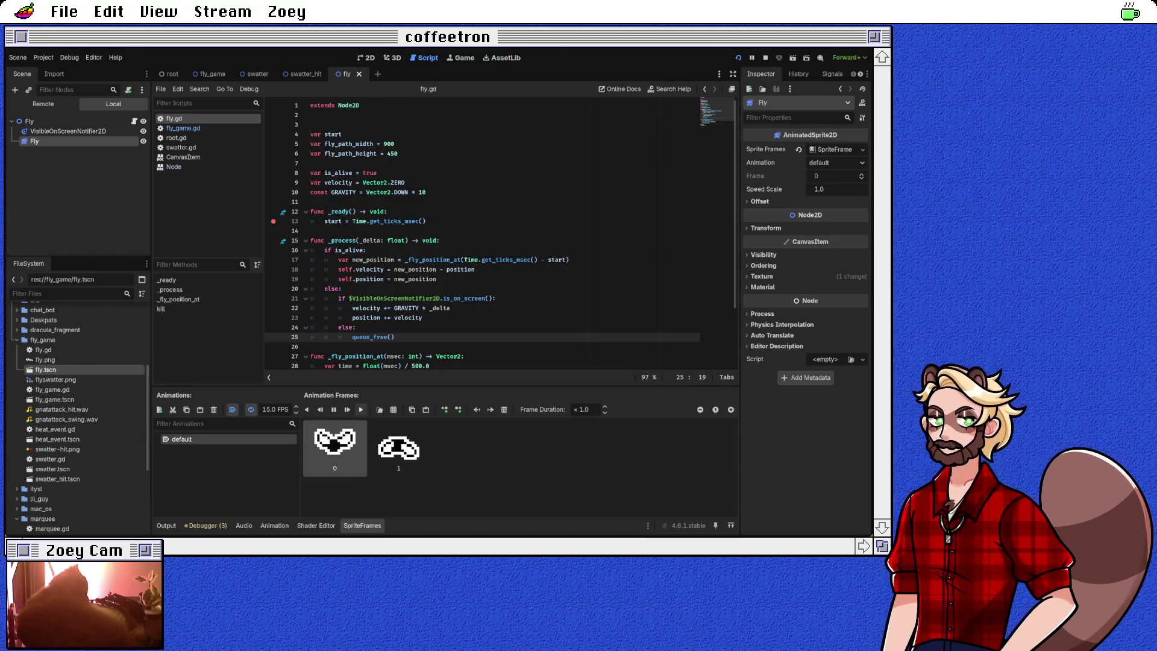
left_click(361, 409)
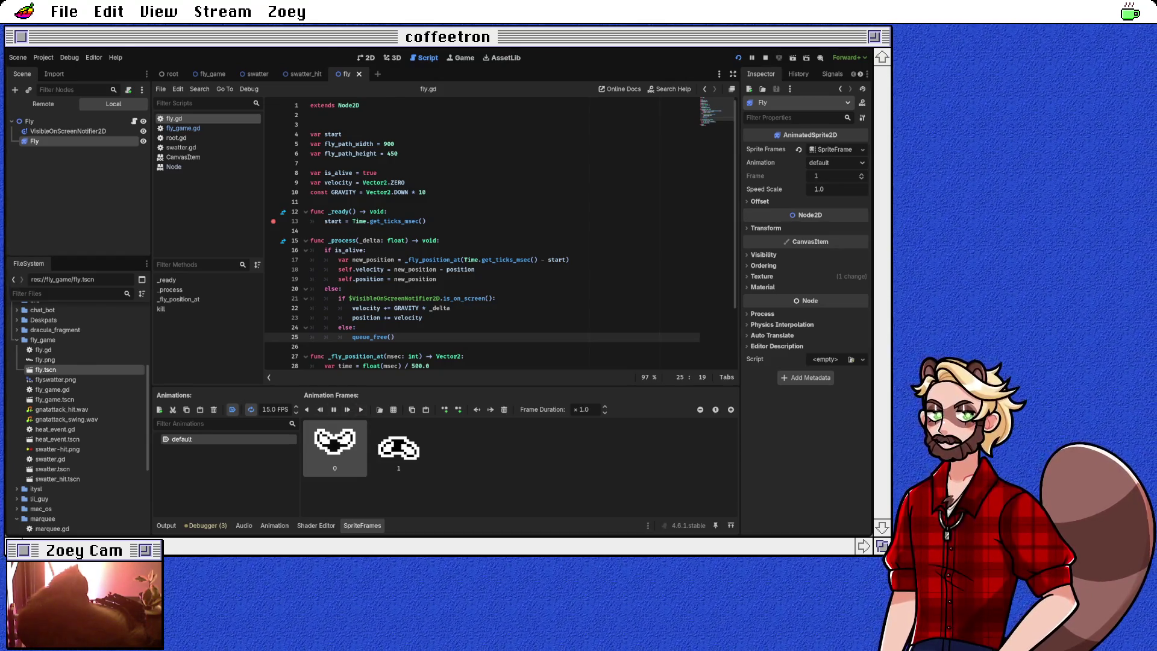
left_click(366, 57)
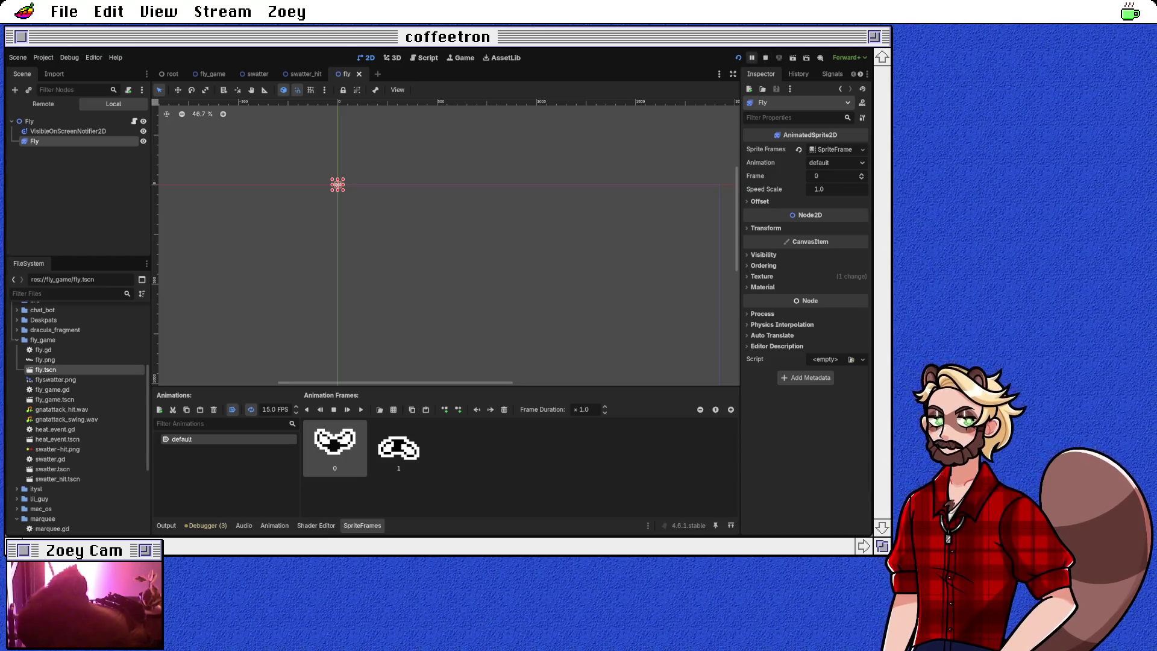
left_click(739, 57)
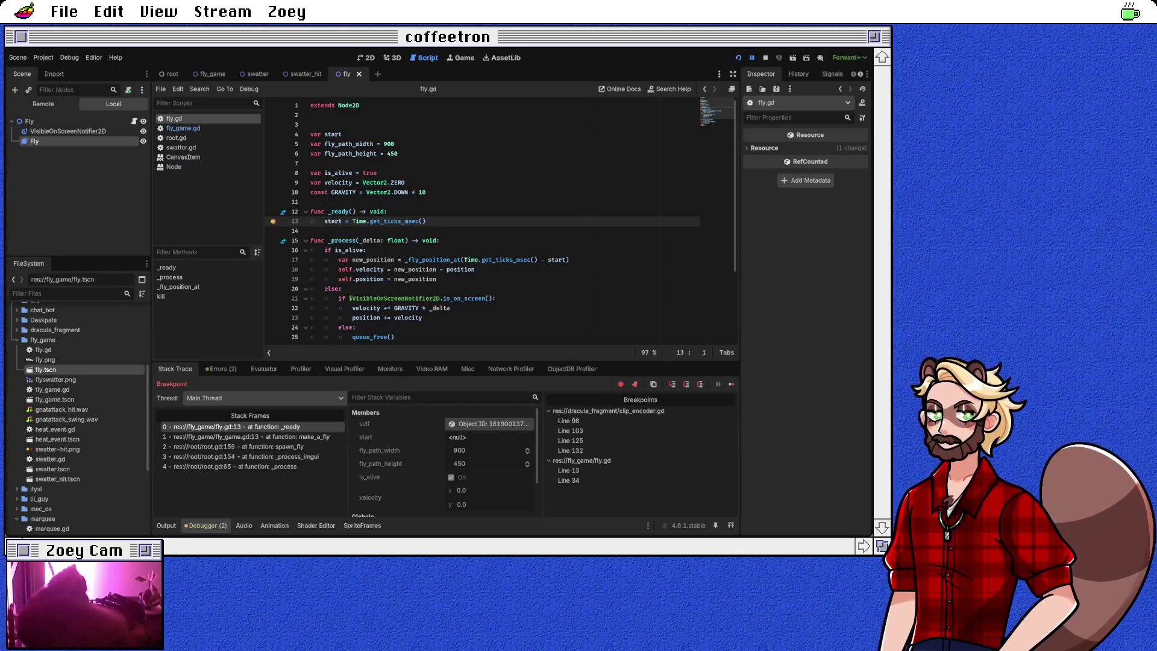
Step: Resume past the line 13 breakpoint and replace new_position on line 19 with Vector2(10, 10)
key("F12")
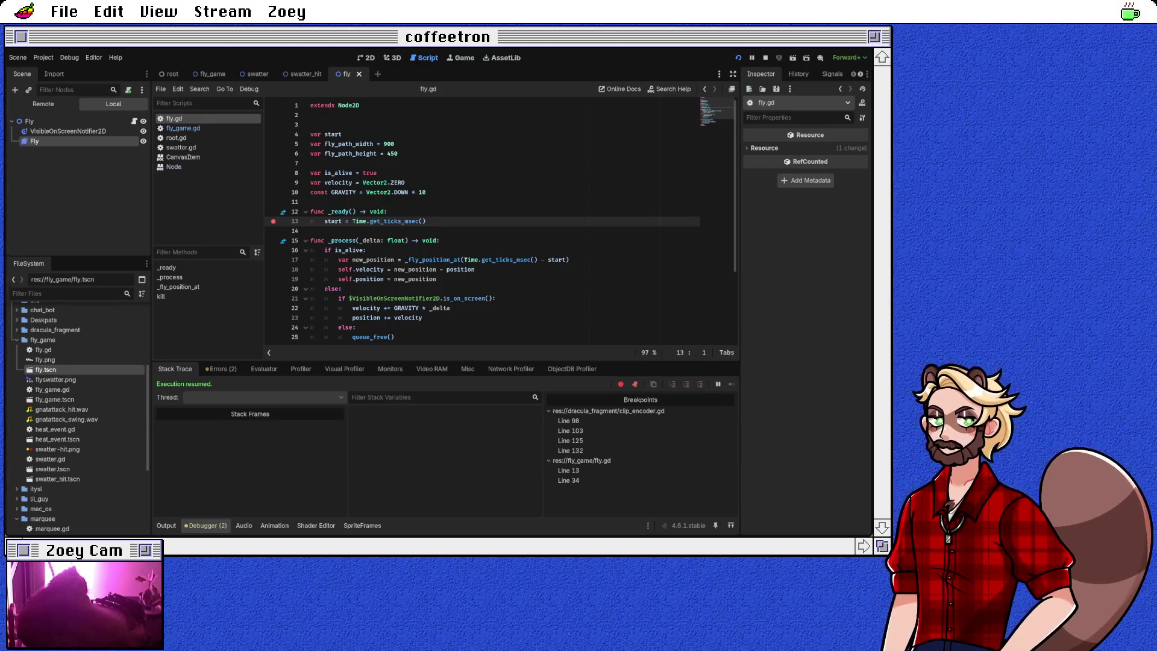
scroll(500, 223, "down", 2)
double_click(416, 222)
type("Vector2(10, 10)")
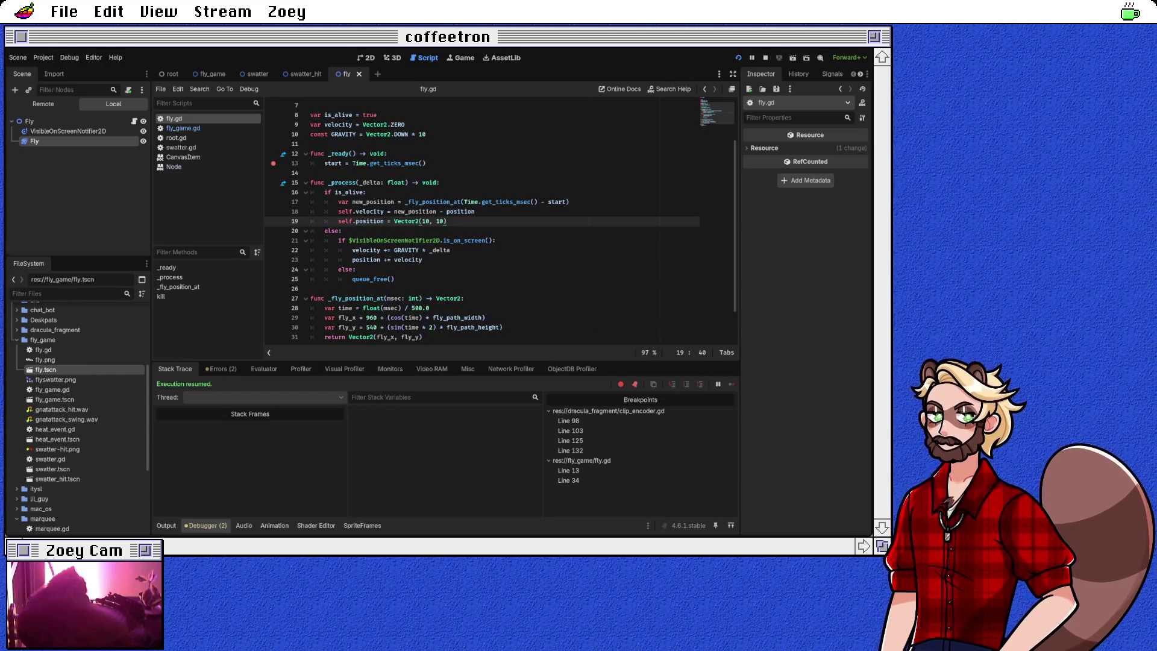
left_click(29, 121)
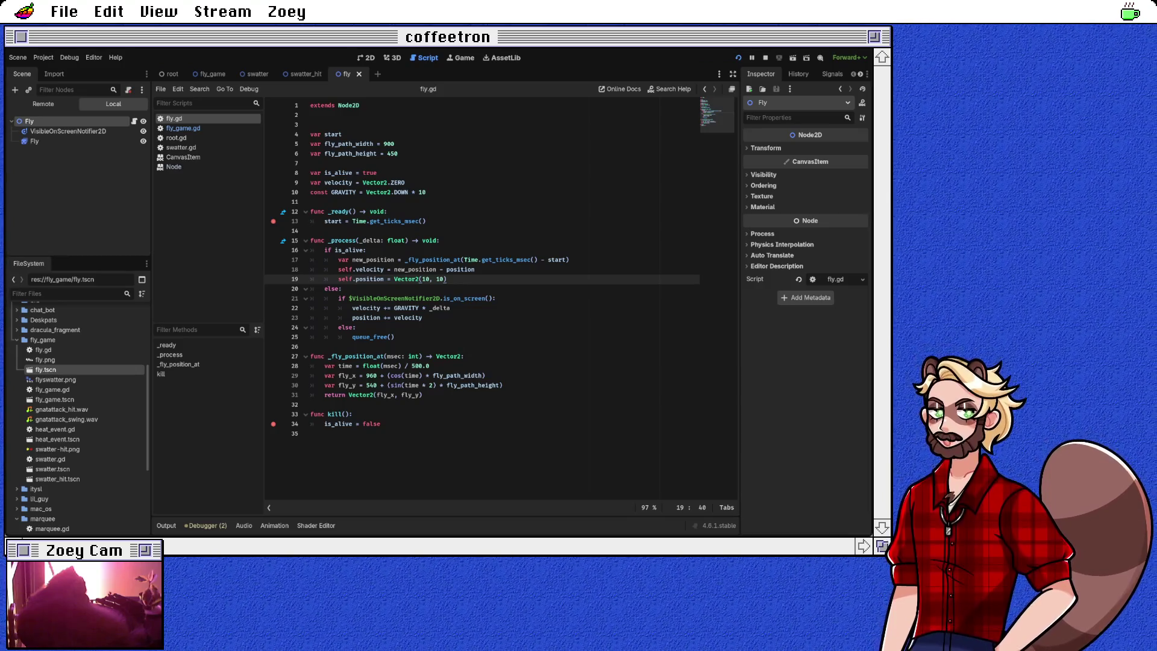
Step: Add a ColorRect child under the root Fly node, zoom in on it in 2D, and save
key("Return")
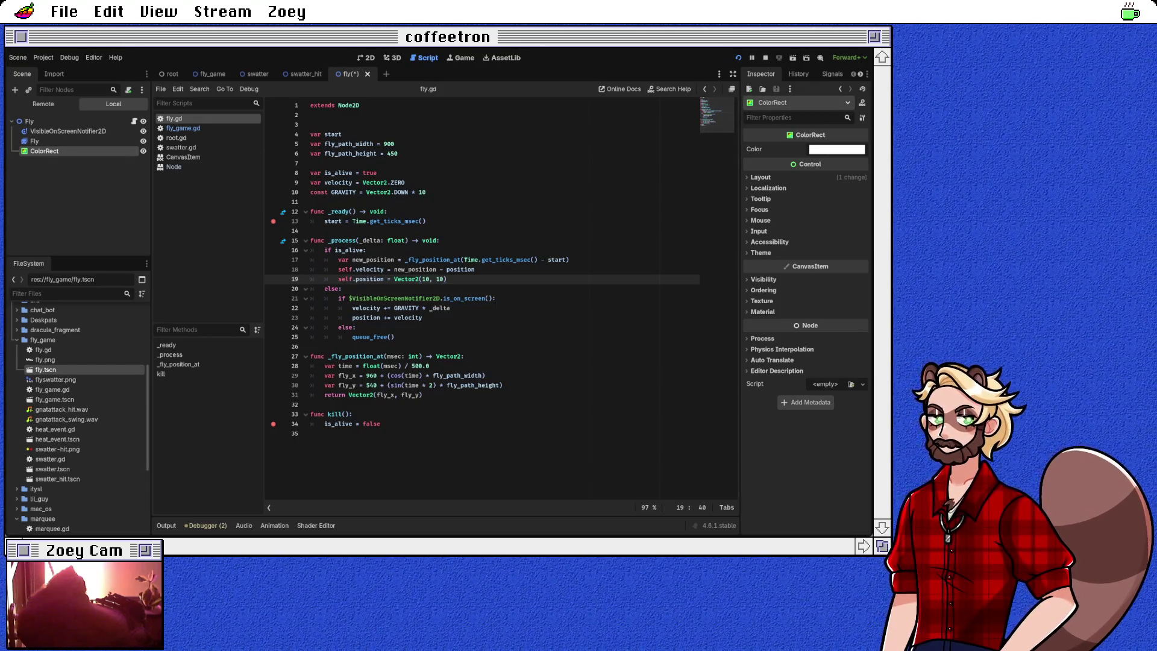
key("ctrl+F1")
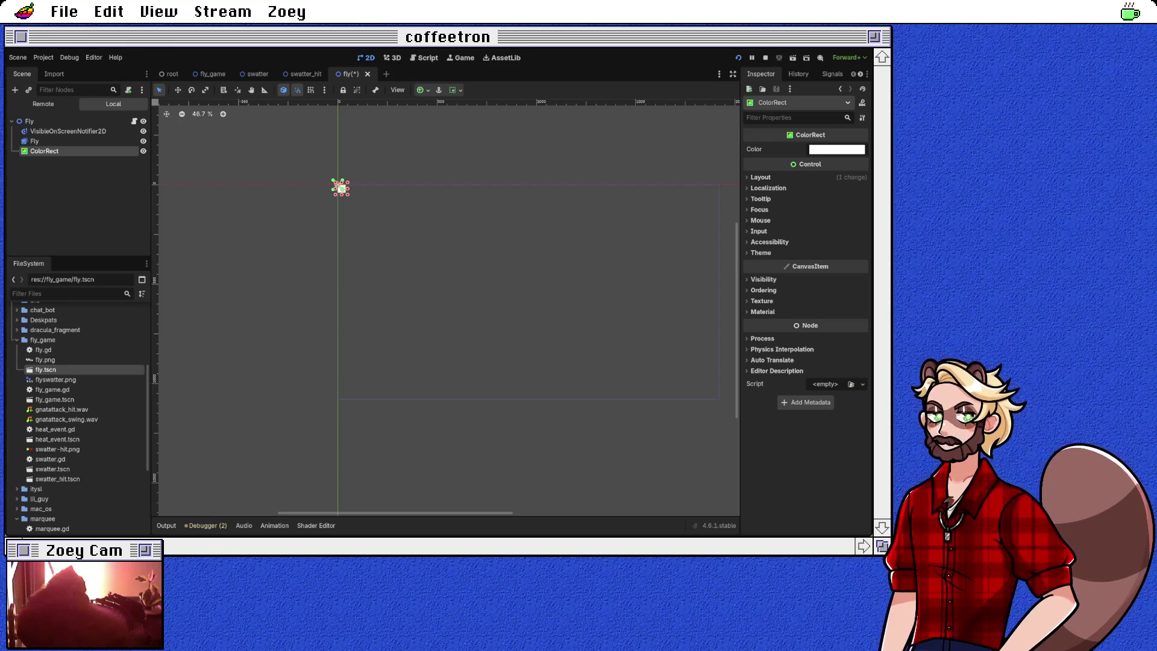
scroll(341, 186, "up", 10)
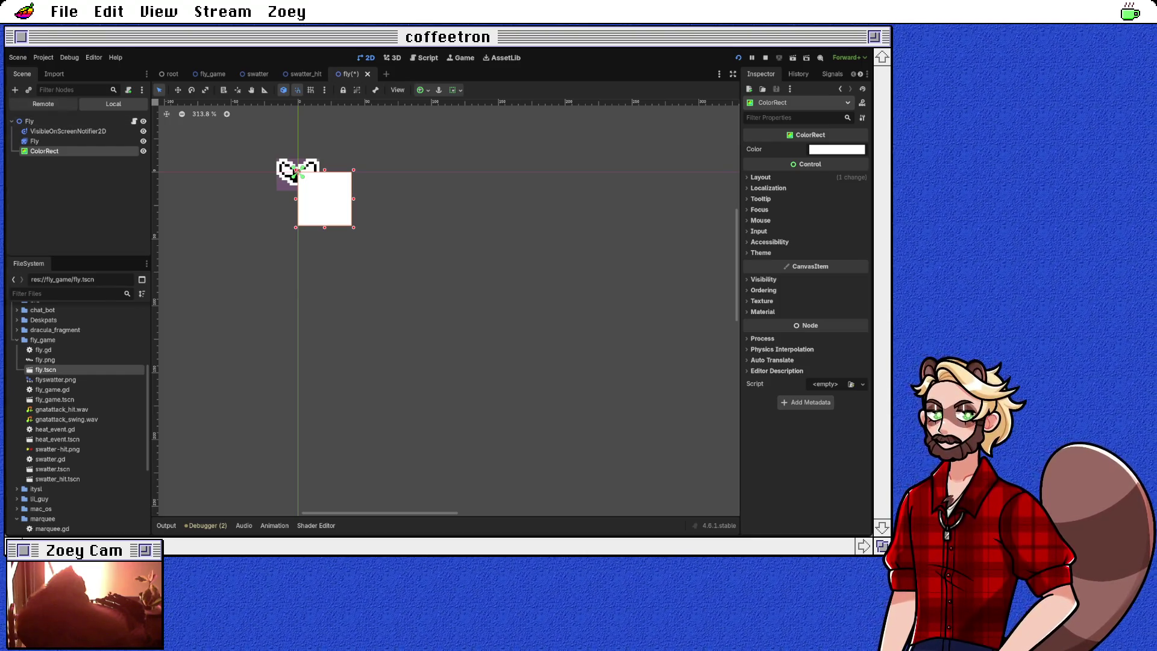
key("ctrl+s")
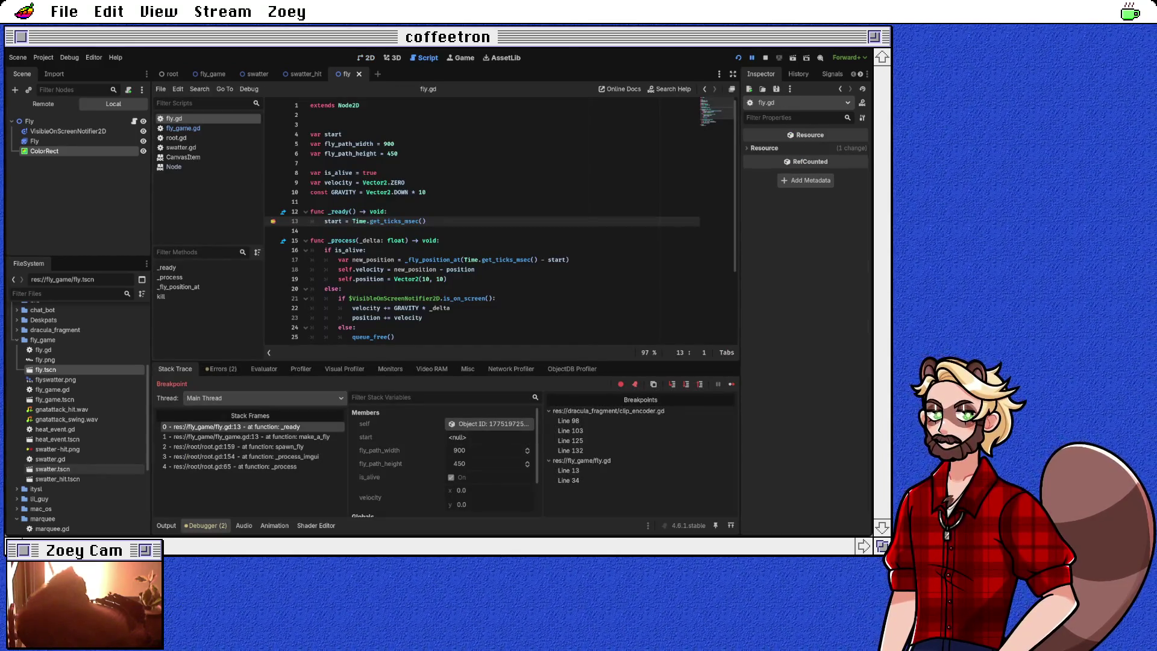
Step: Clear the line 13 breakpoint in fly.gd, resume execution, and relaunch the game
key("F9")
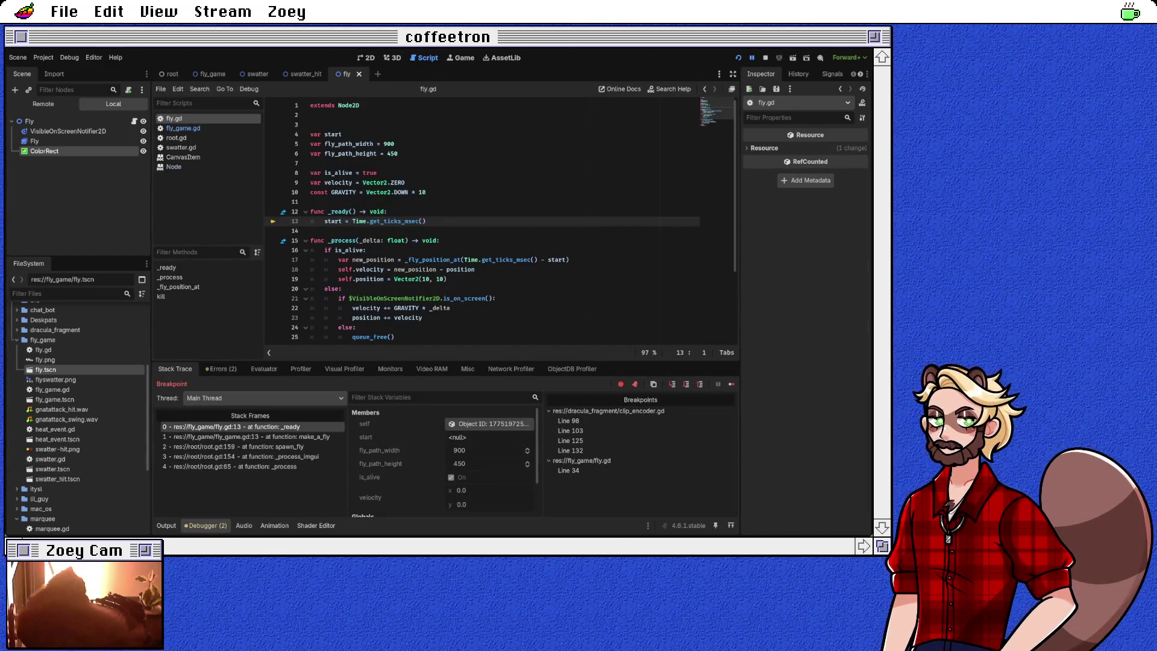
left_click(731, 384)
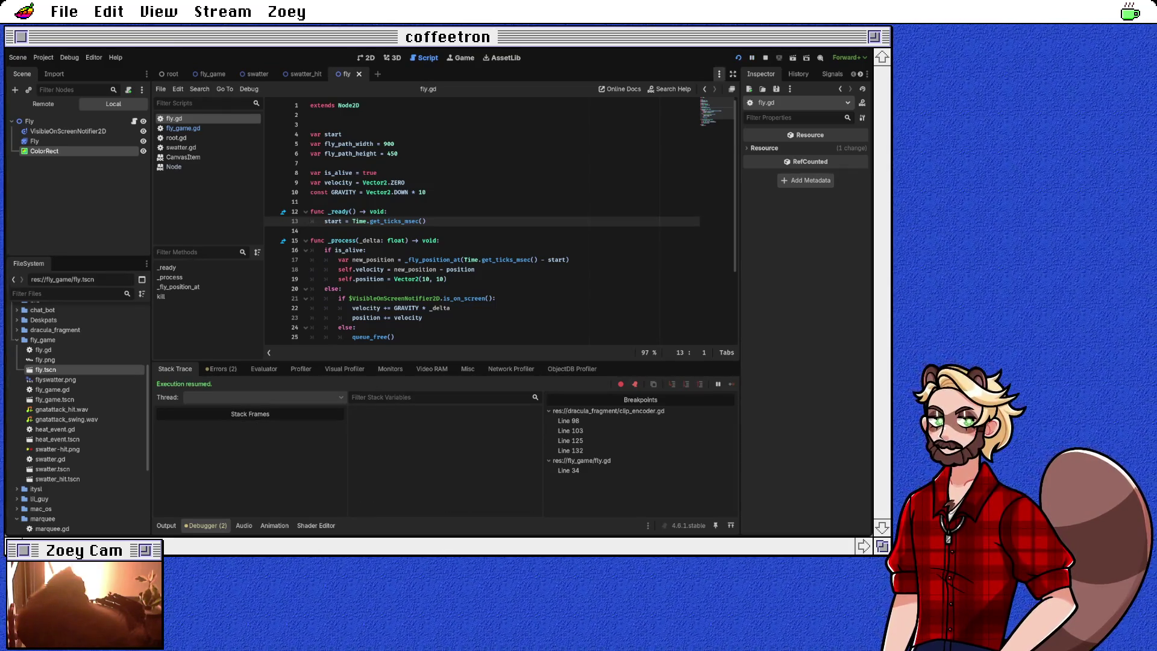
left_click(739, 57)
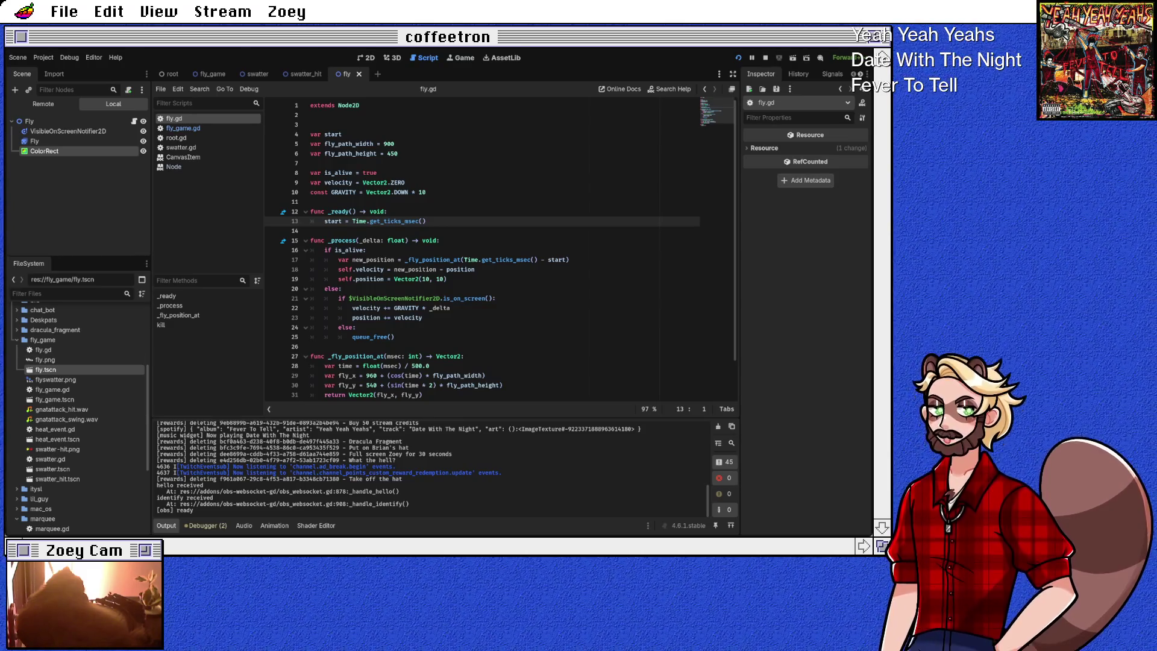
Step: In the root scene, toggle the FlyGame node's visibility with its eye icon
left_click(402, 221)
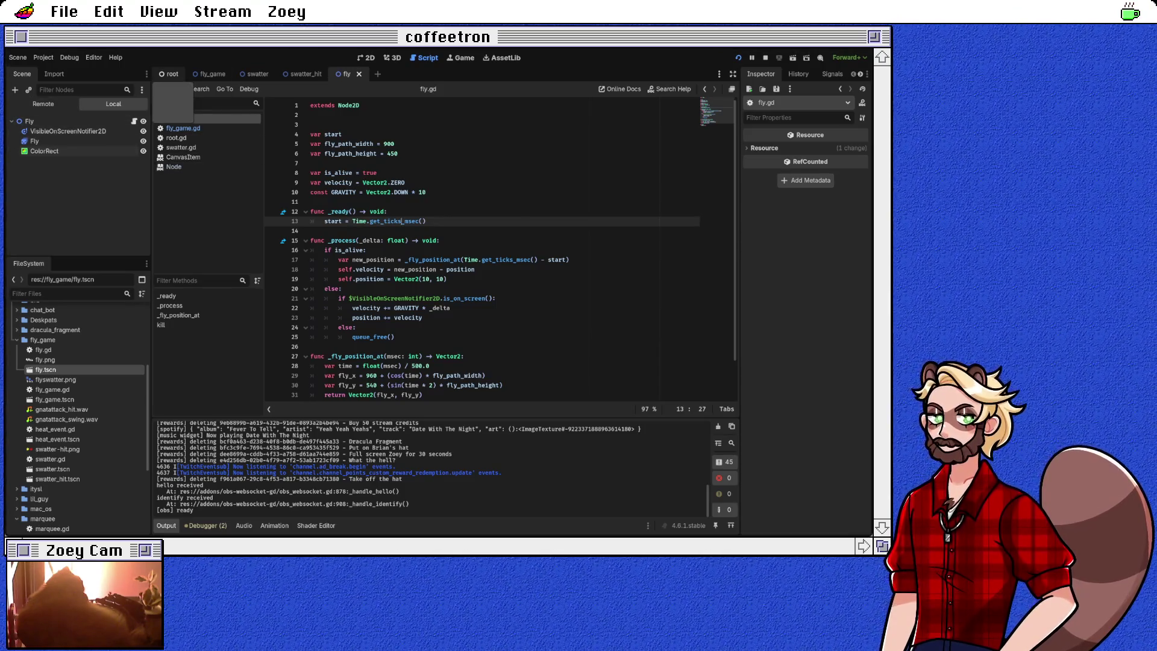
left_click(169, 73)
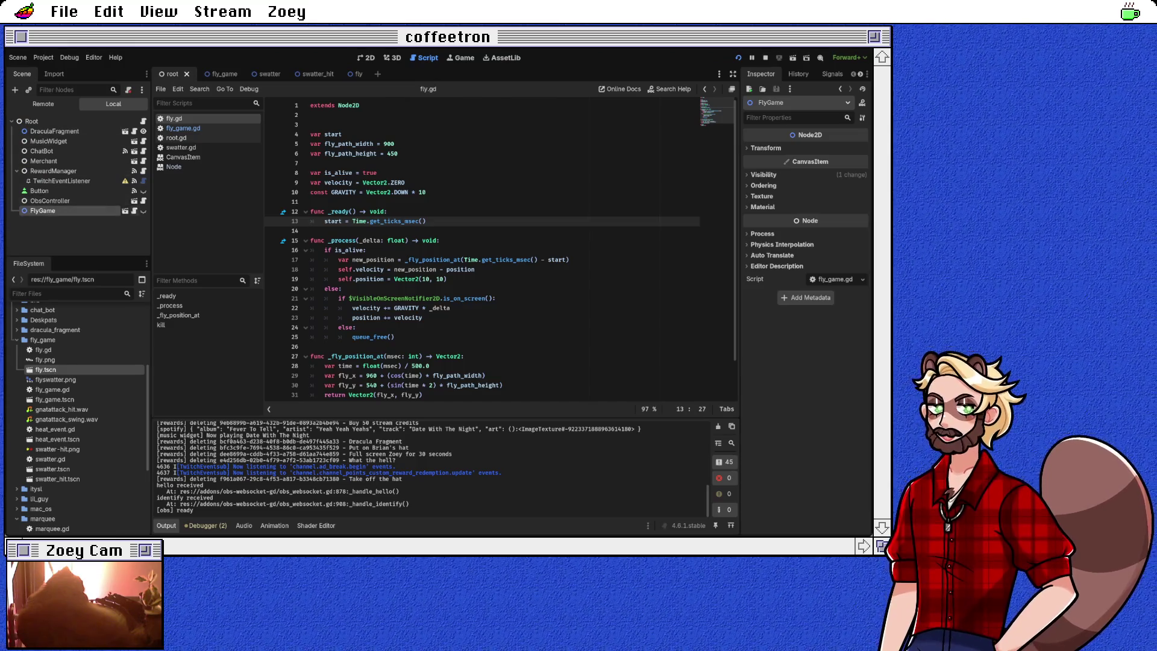
left_click(144, 210)
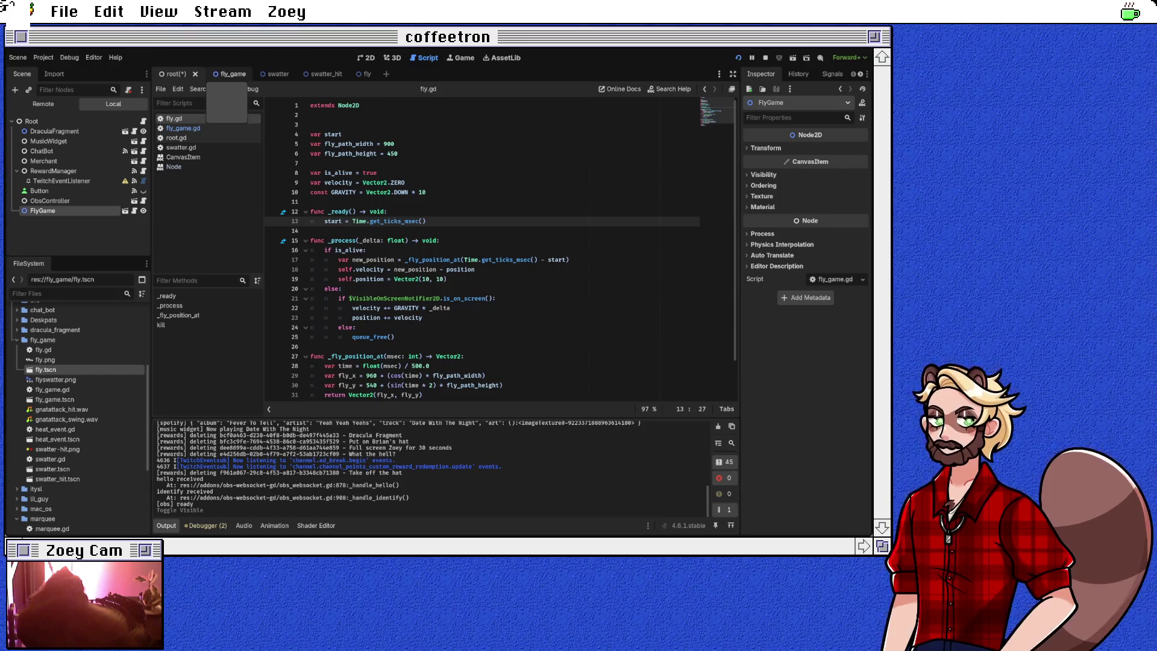
Step: Switch through the fly_game and fly scenes and open the fly_game.gd script
left_click(226, 73)
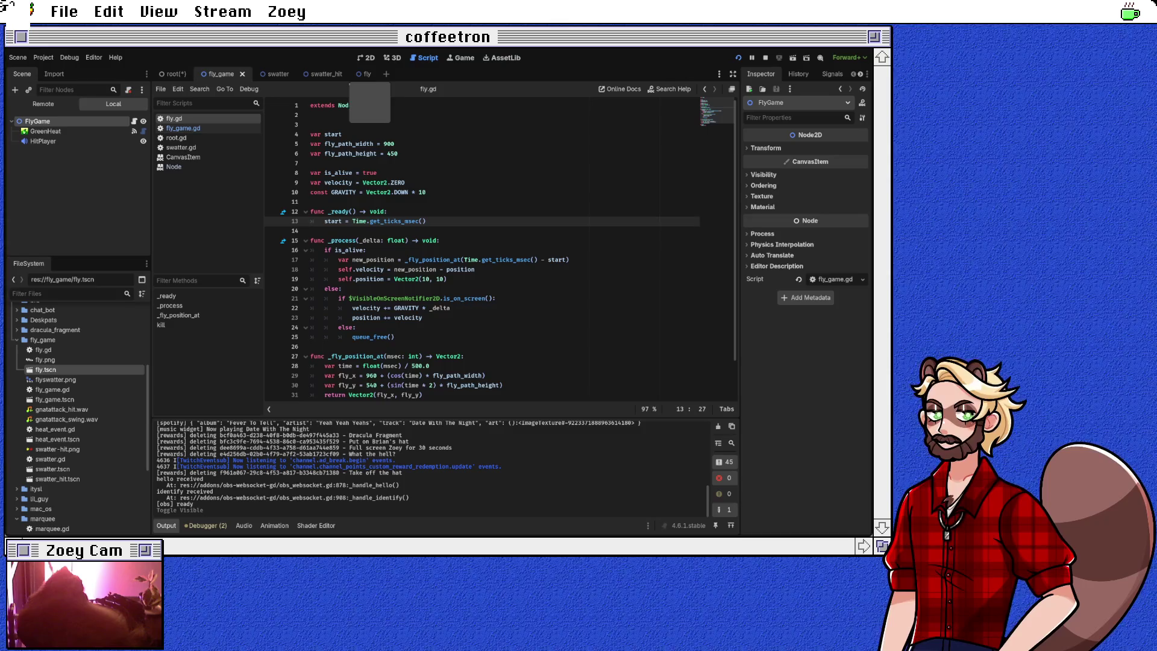
left_click(357, 73)
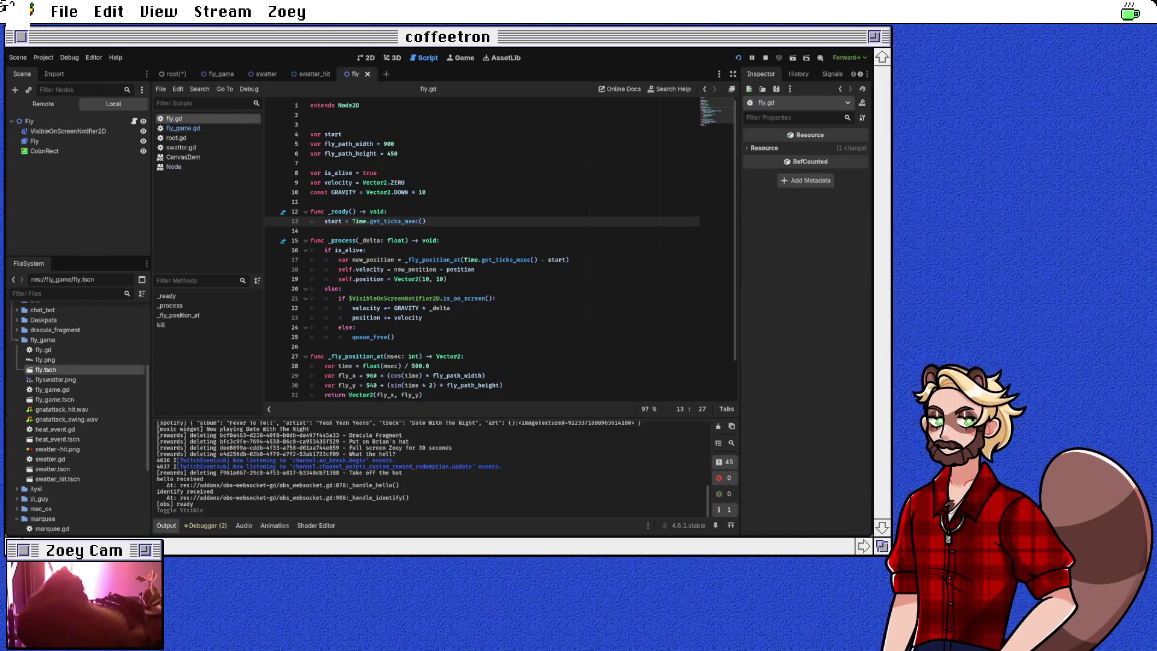
scroll(500, 247, "down", 2)
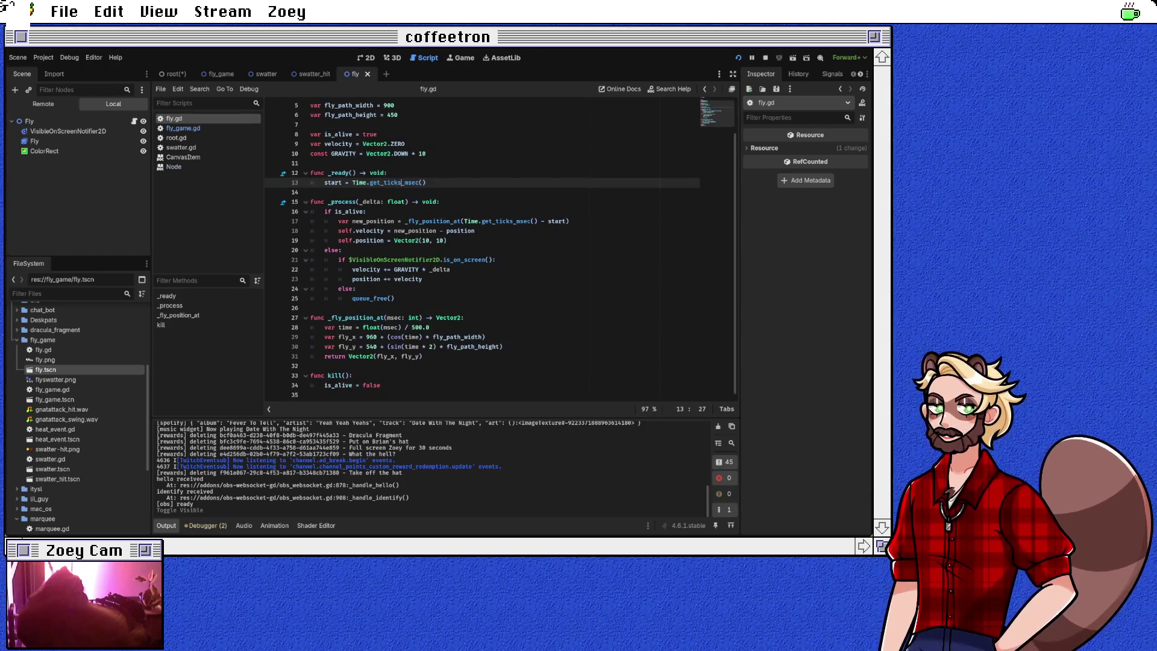
left_click(183, 128)
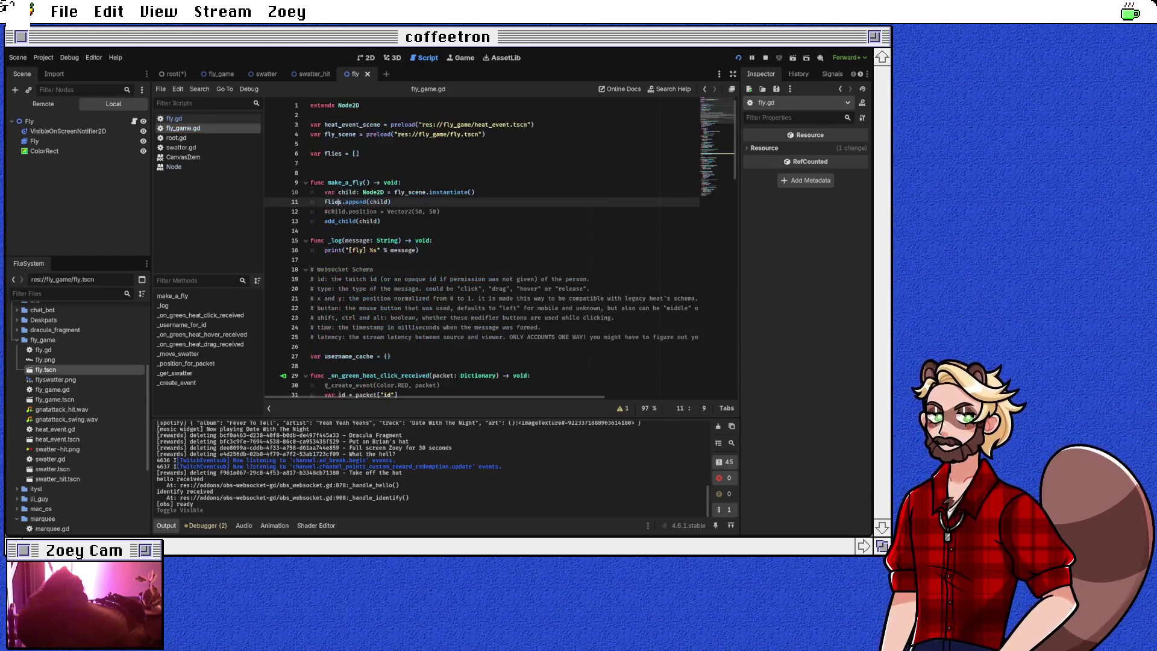
Step: Delete the commented-out child.position line from fly_game.gd and save it
key("Down")
key("Home")
key("shift+Down")
key("Delete")
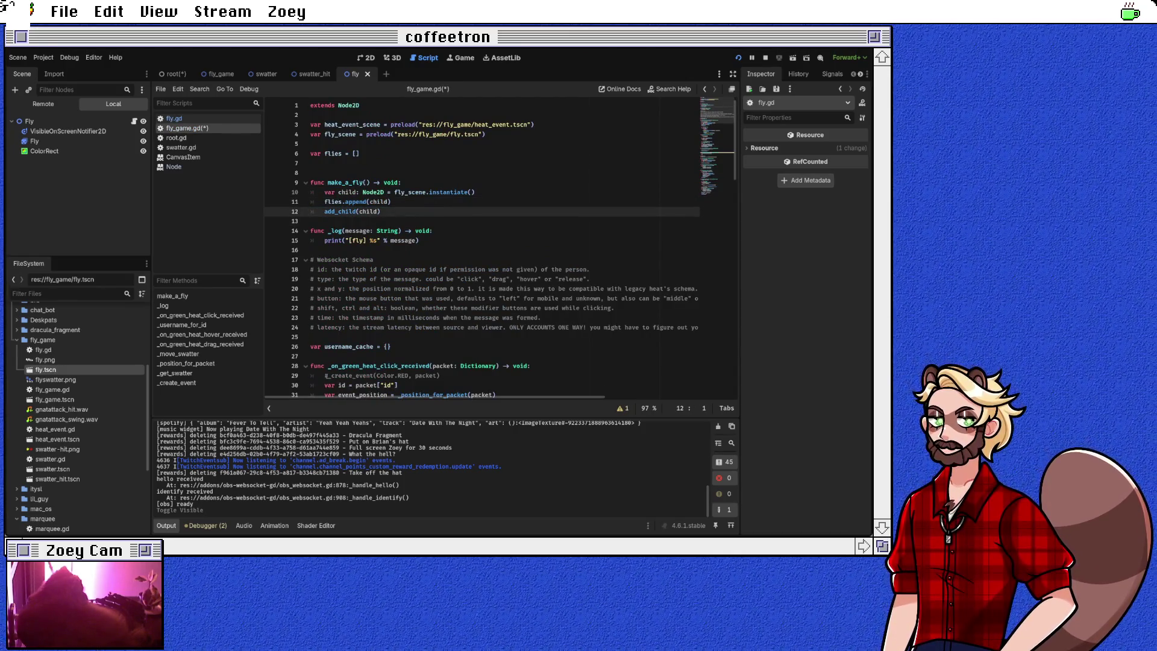
key("ctrl+s")
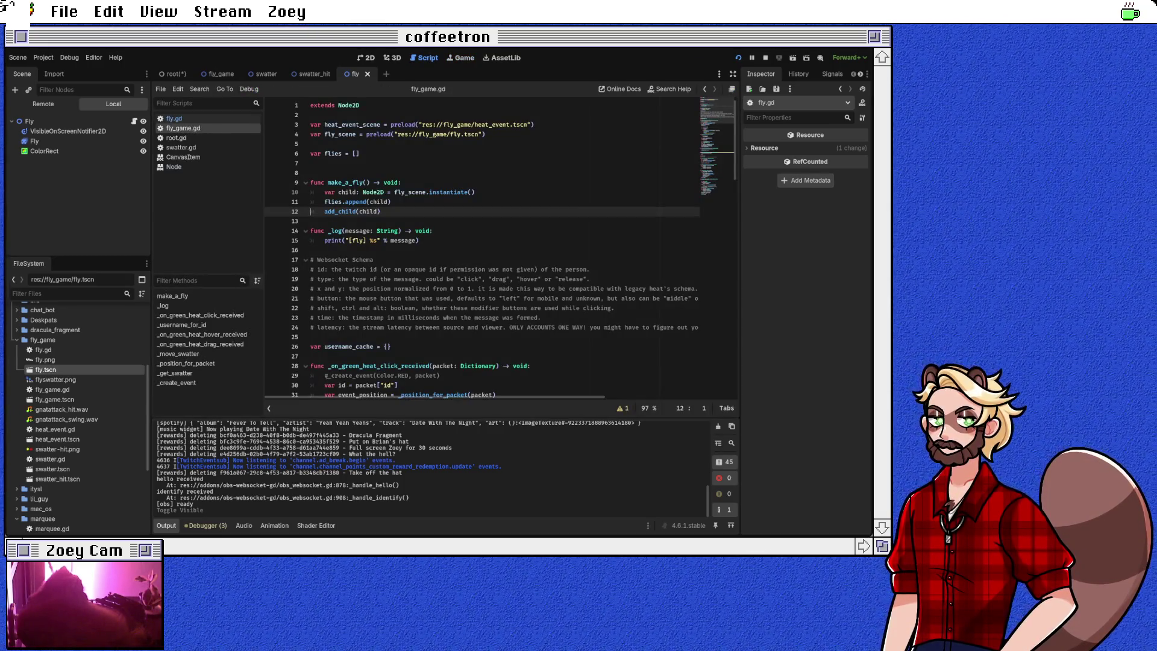
Step: In fly.gd, replace Vector2(10, 10) on line 19 with new_position and save
left_click(174, 118)
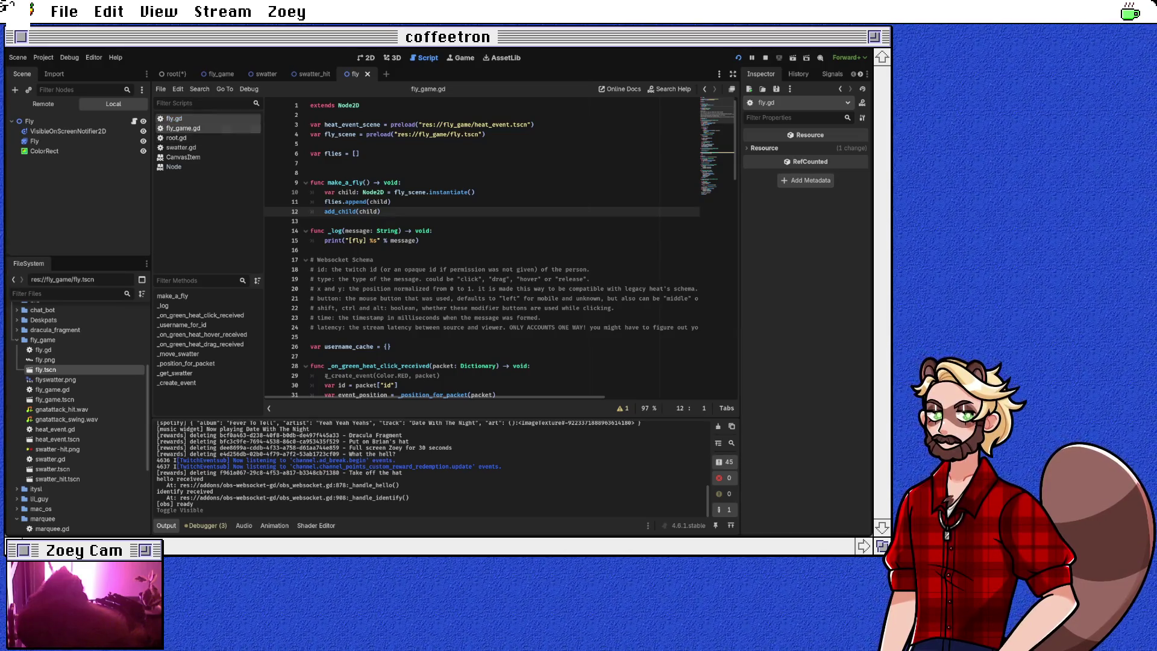
scroll(500, 248, "down", 2)
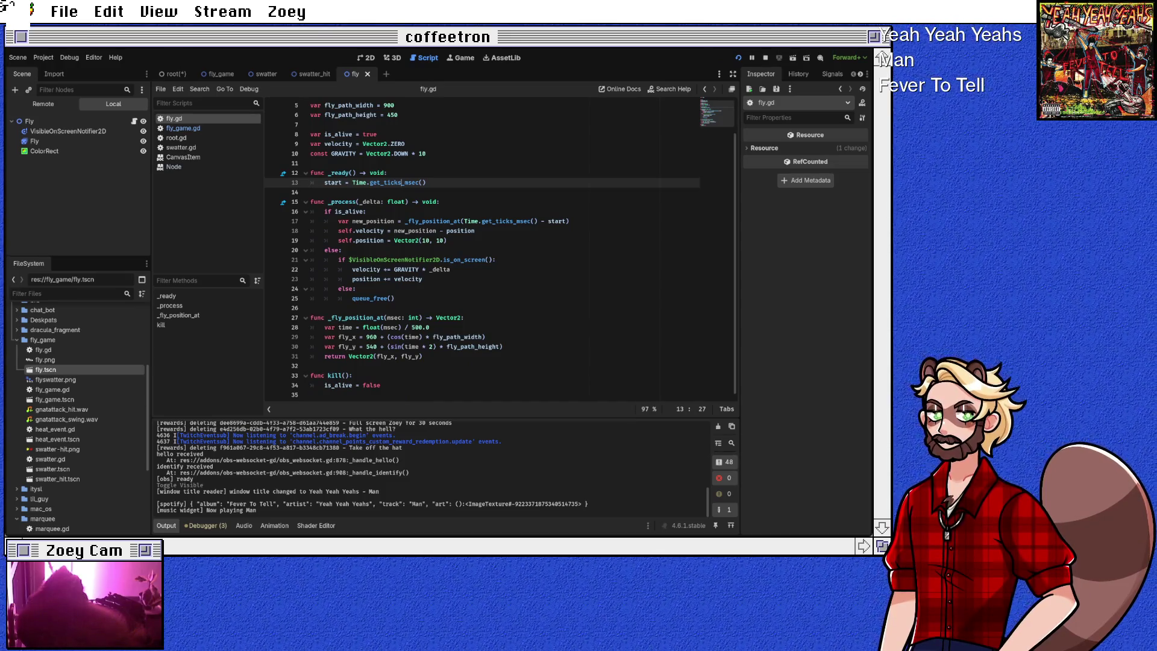
left_click(384, 240)
double_click(406, 241)
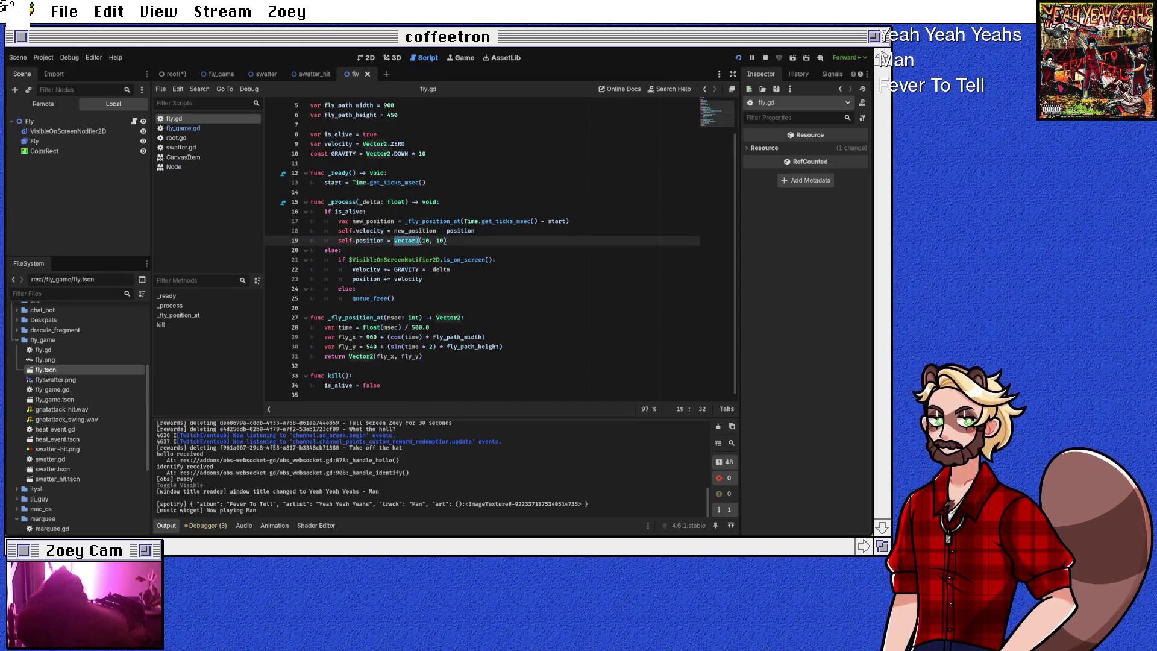
key("shift+End")
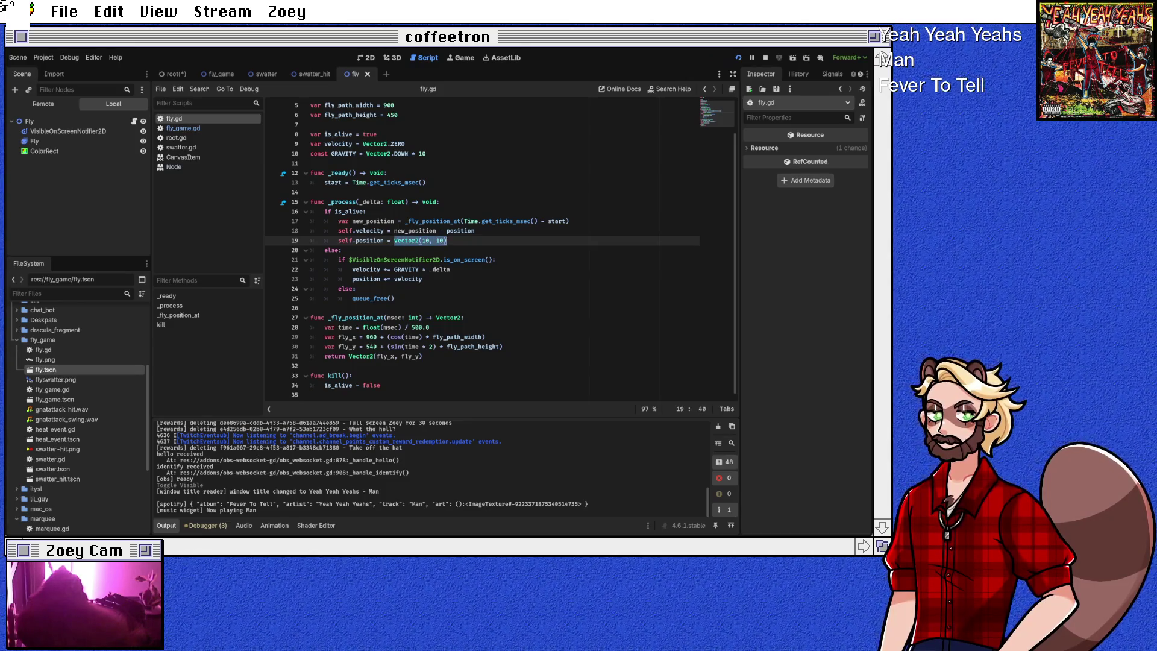
key("BackSpace")
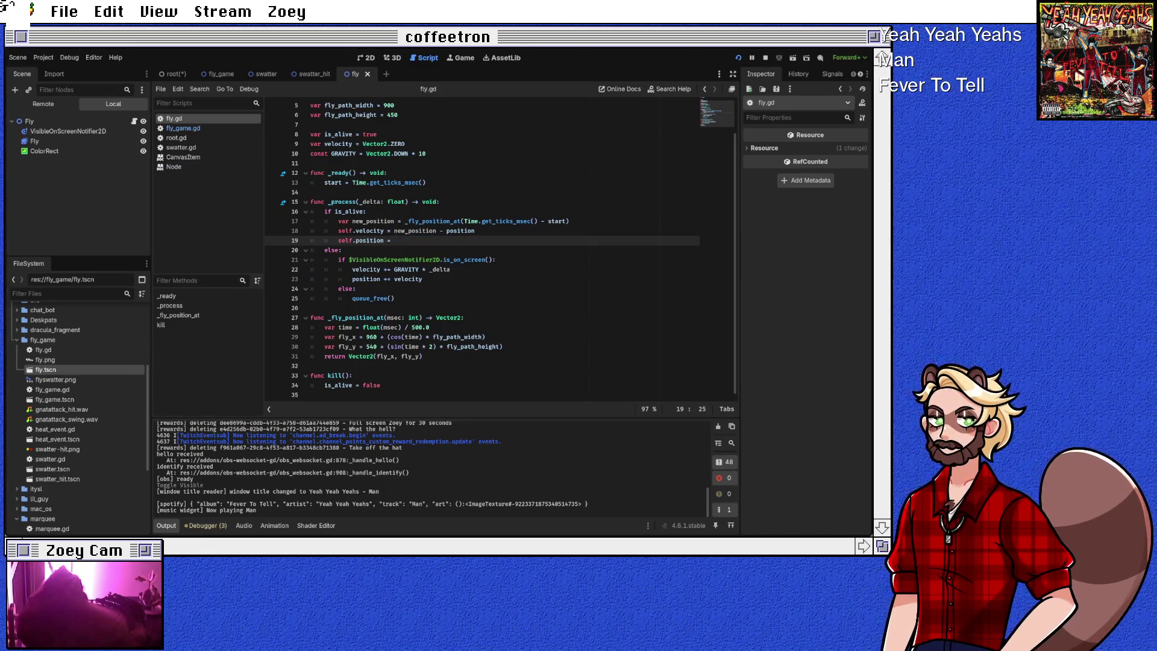
type("new")
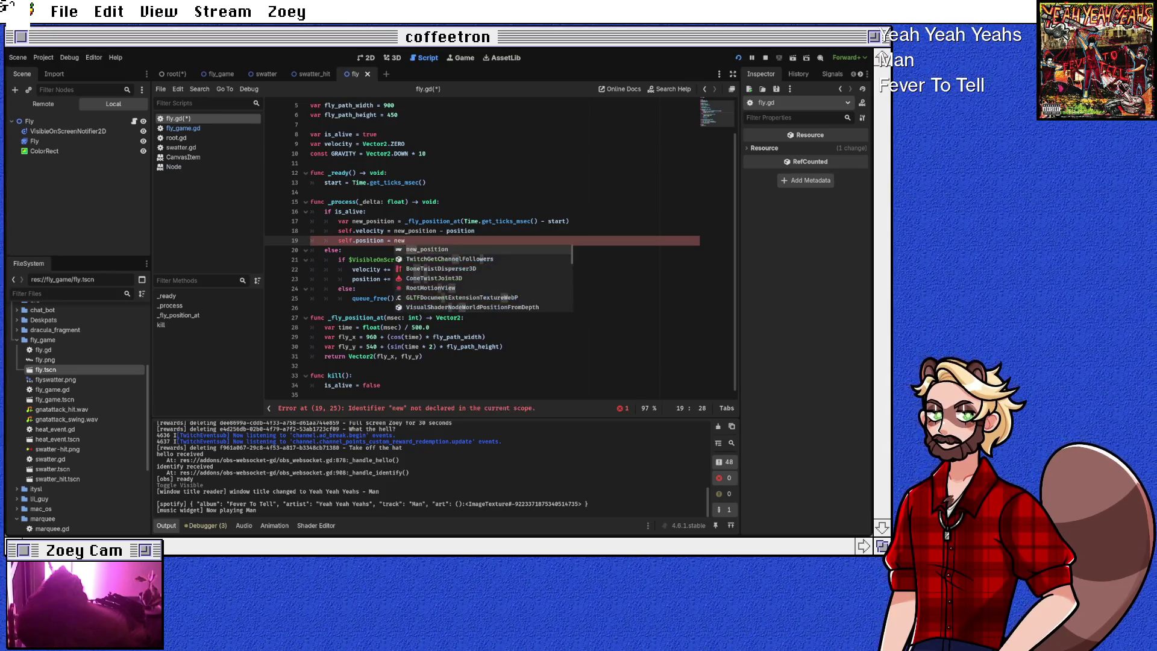
key("Return")
key("ctrl+s")
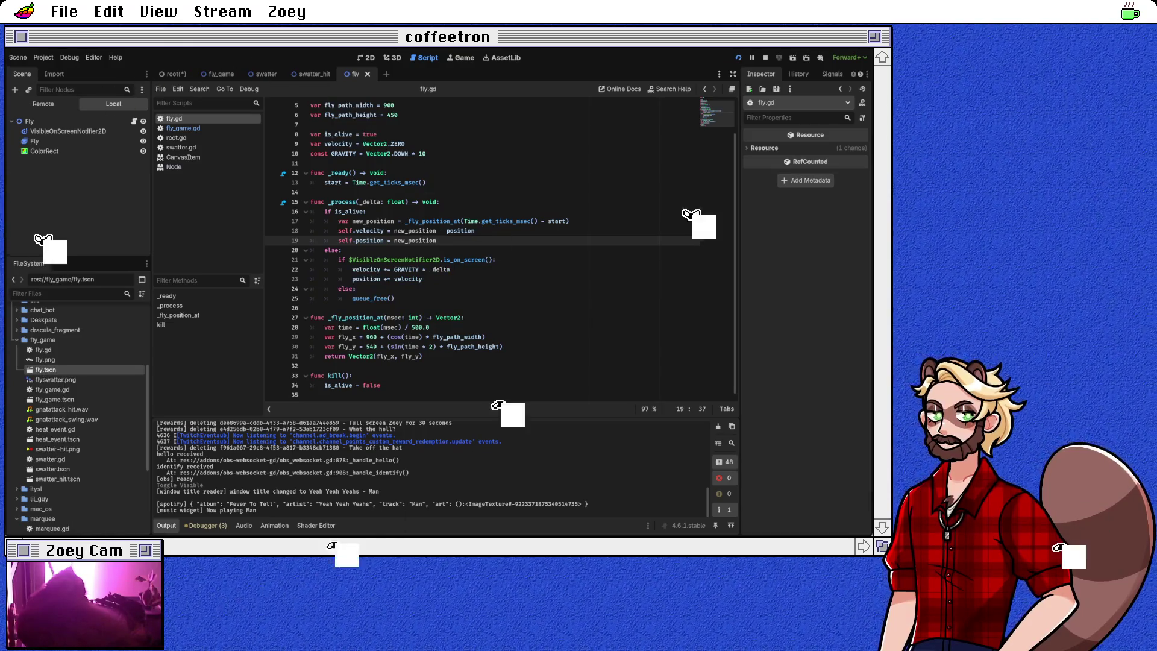
Step: Inspect the freed-object is_alive error on line 38 in the debugger and output log
left_click(45, 151)
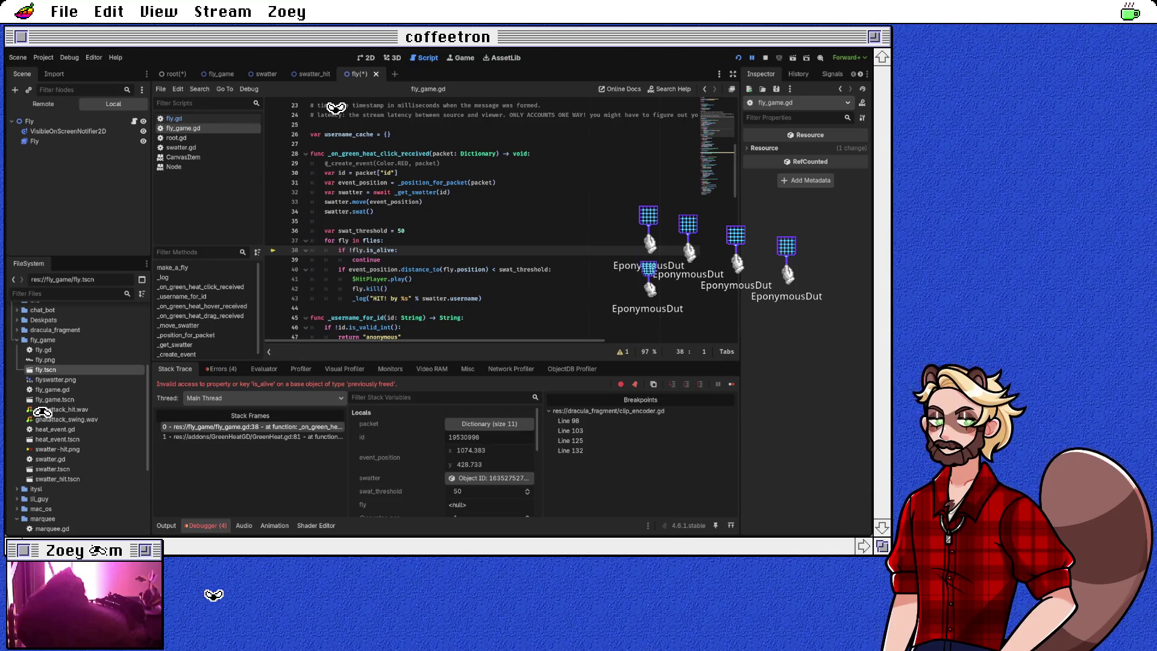
double_click(381, 250)
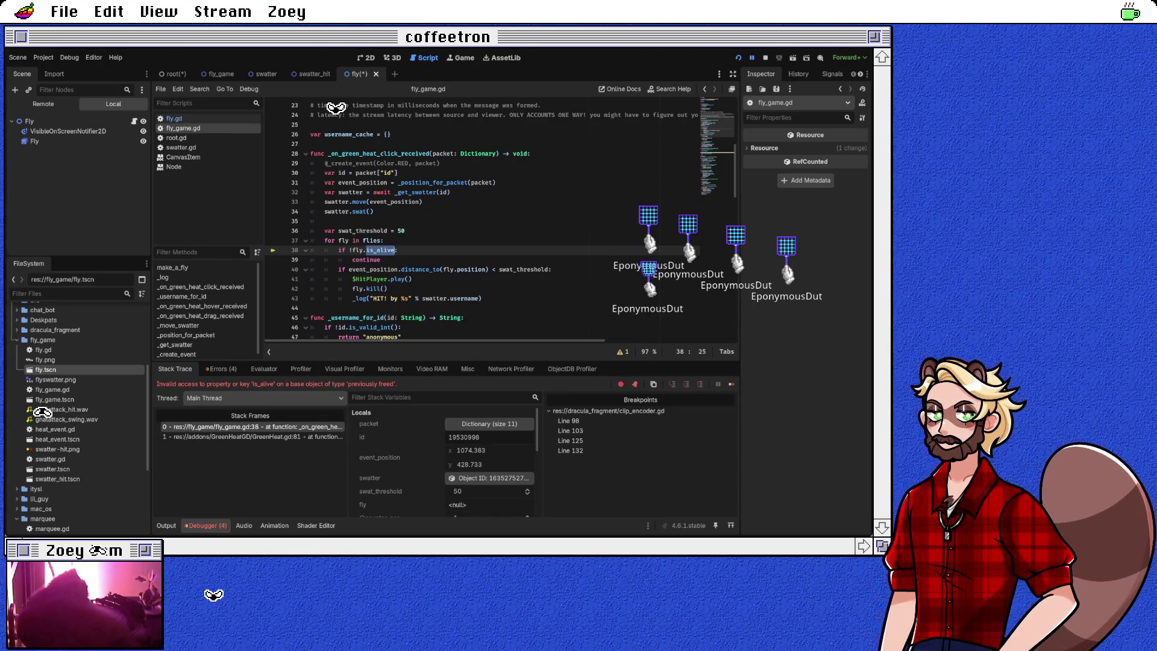
left_click(167, 525)
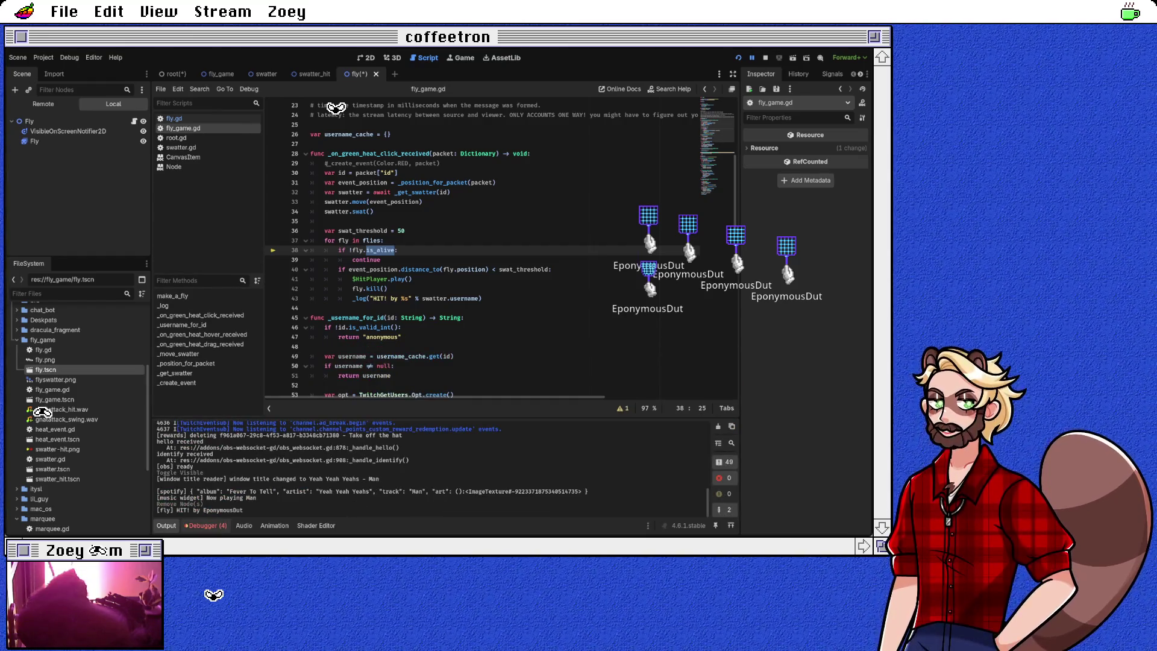
left_click(205, 525)
left_click(381, 260)
double_click(381, 250)
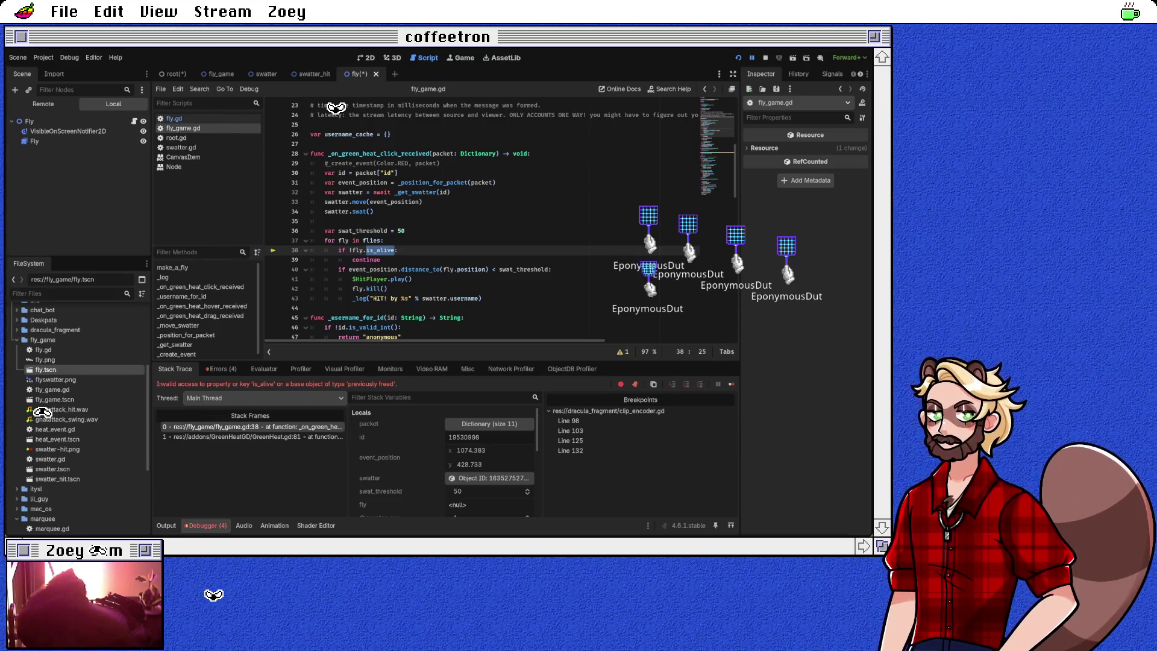
Step: Locate the fly.kill() call on line 42 and stop the running game with F8
scroll(499, 221, "down", 1)
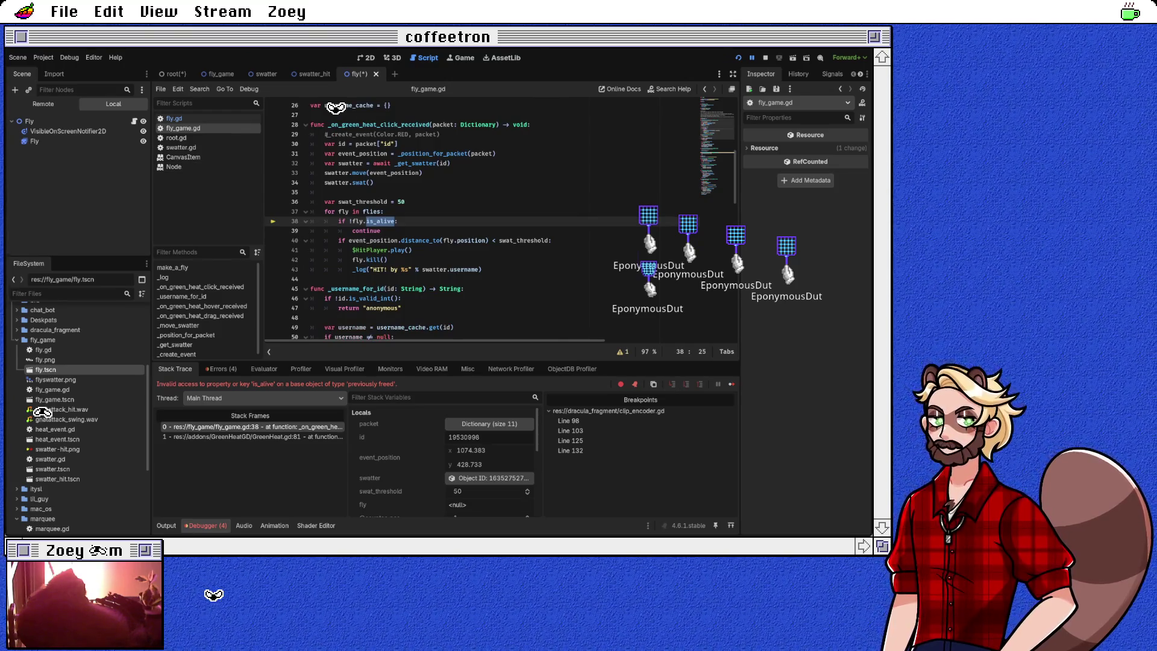
left_click(367, 259)
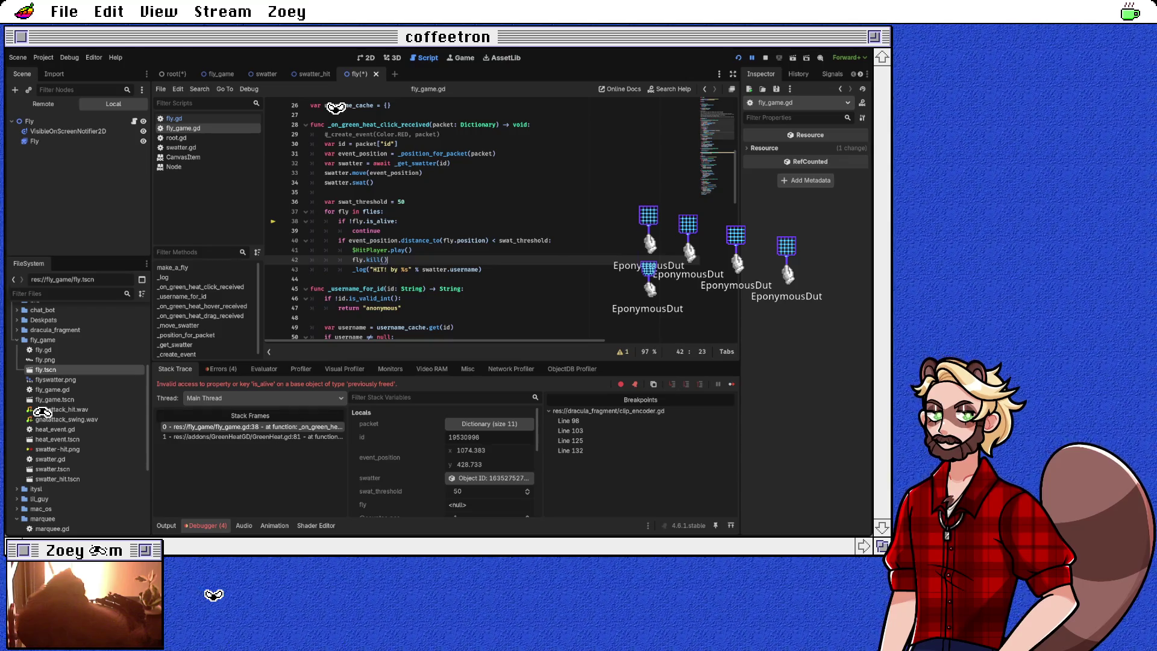
double_click(374, 260)
key("F8")
Step: Add a new line after fly.kill() beginning with flies
left_click(372, 260)
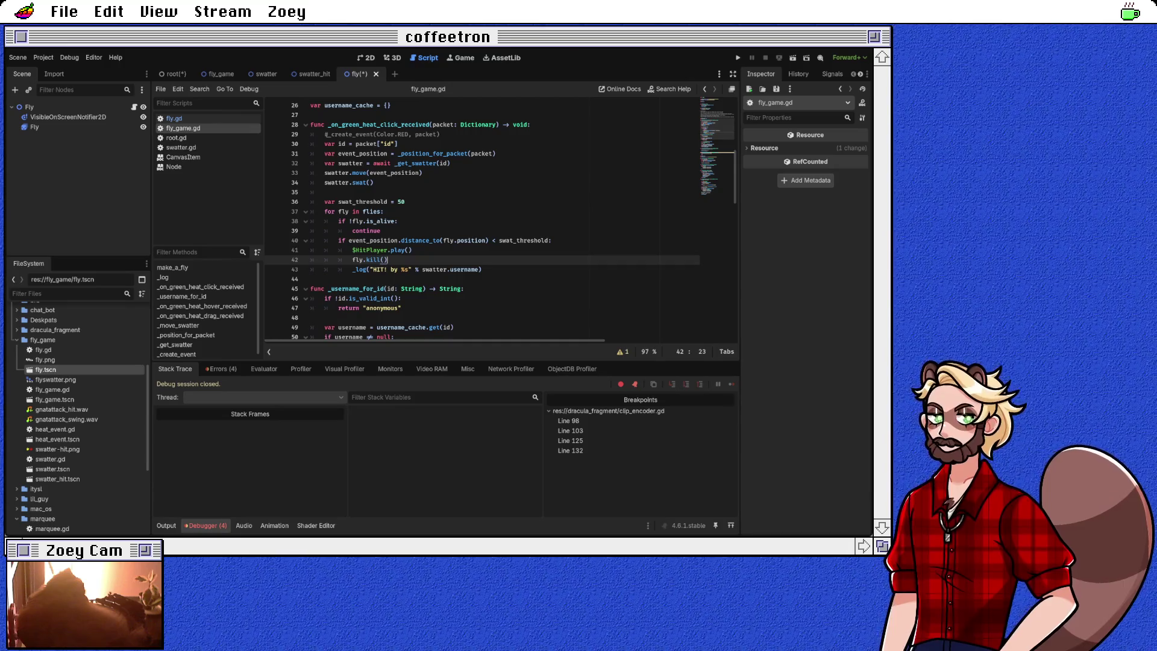
key("Return")
type("fli")
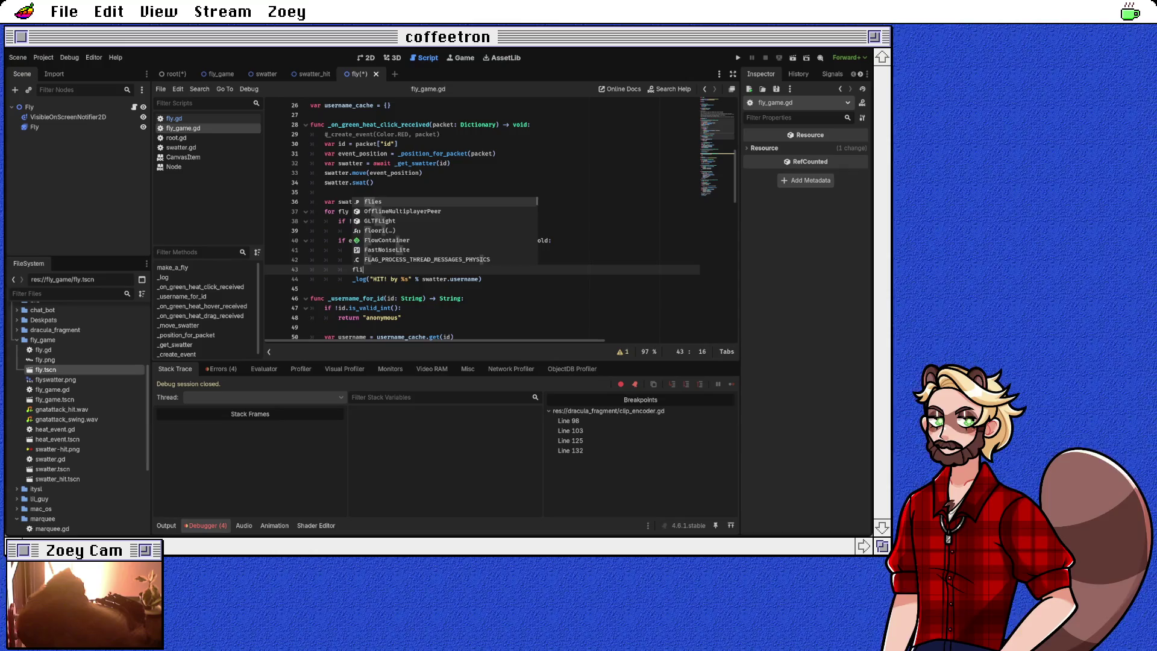
key("Return")
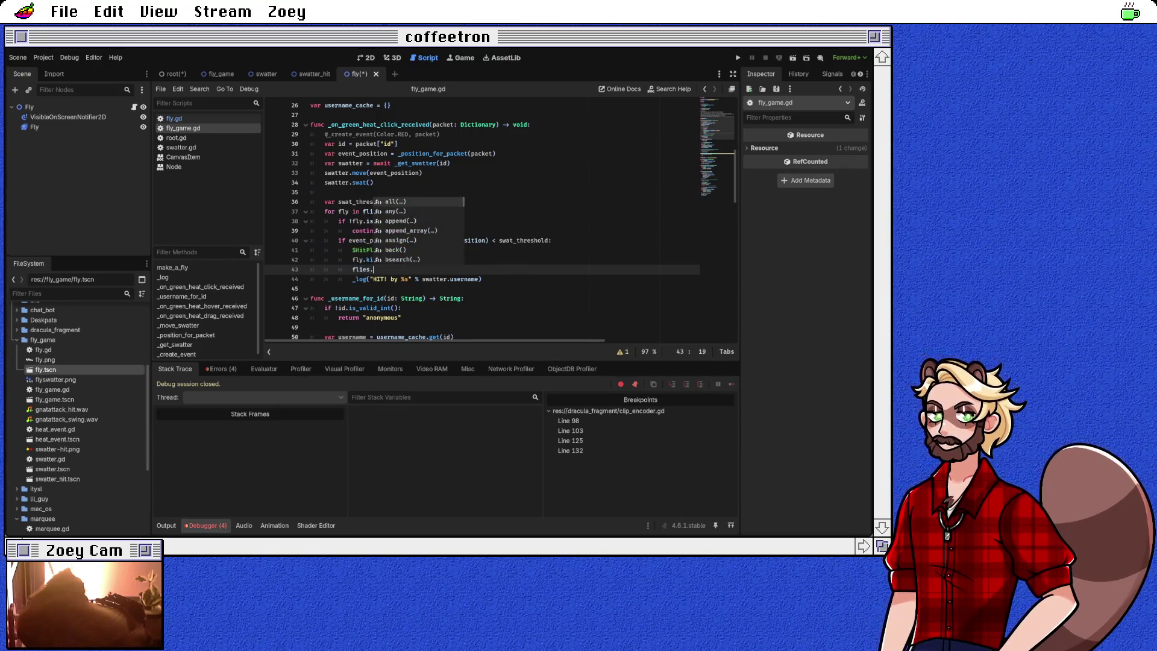
Step: Erase the unfinished flies line and rename the loop variable on line 37 to i
type("rem")
key("BackSpace")
key("BackSpace")
key("BackSpace")
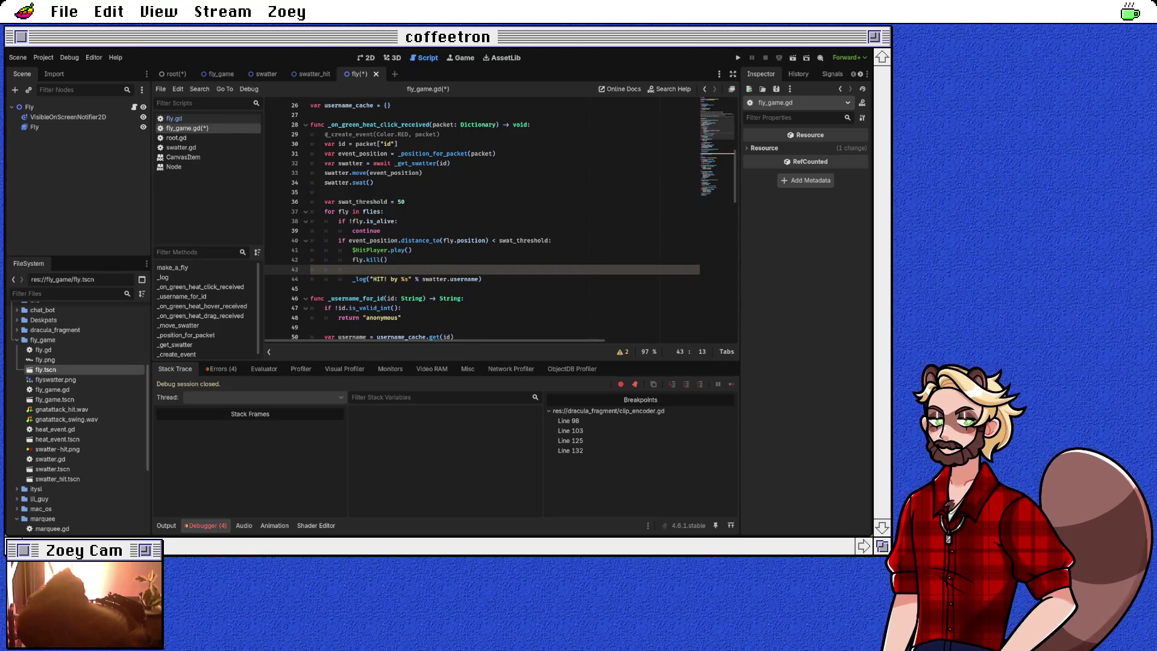
left_click(381, 212)
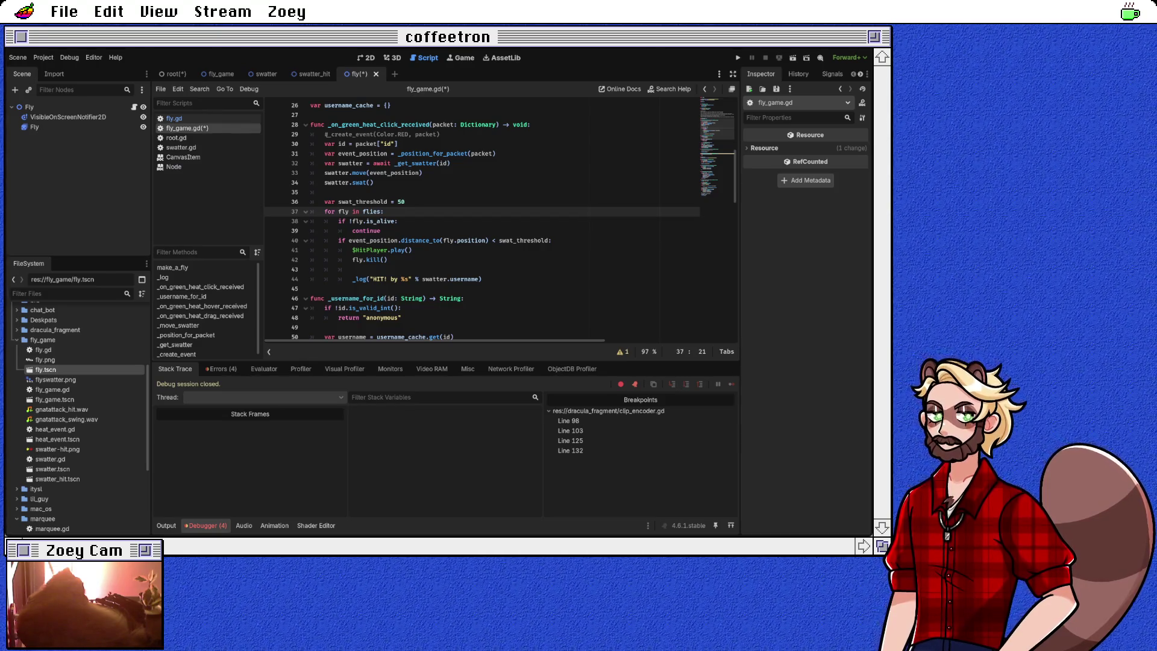
left_click(366, 241)
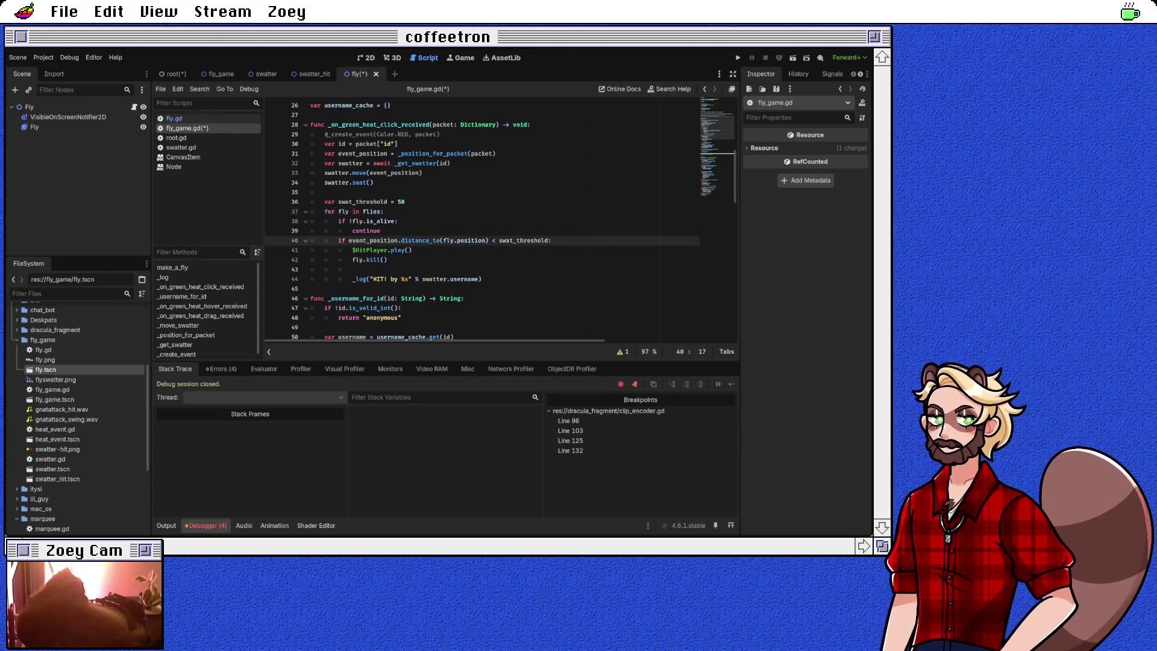
double_click(343, 211)
type("i")
Step: Make the loop on line 37 iterate over flies.count()
left_click(370, 212)
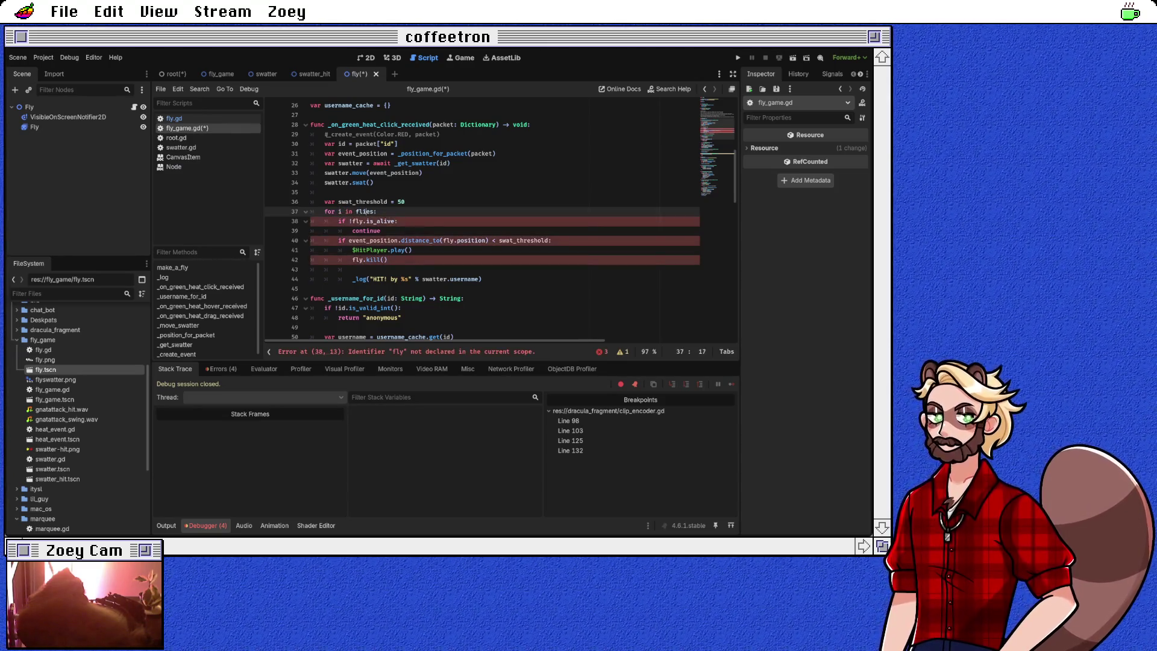
type("ind")
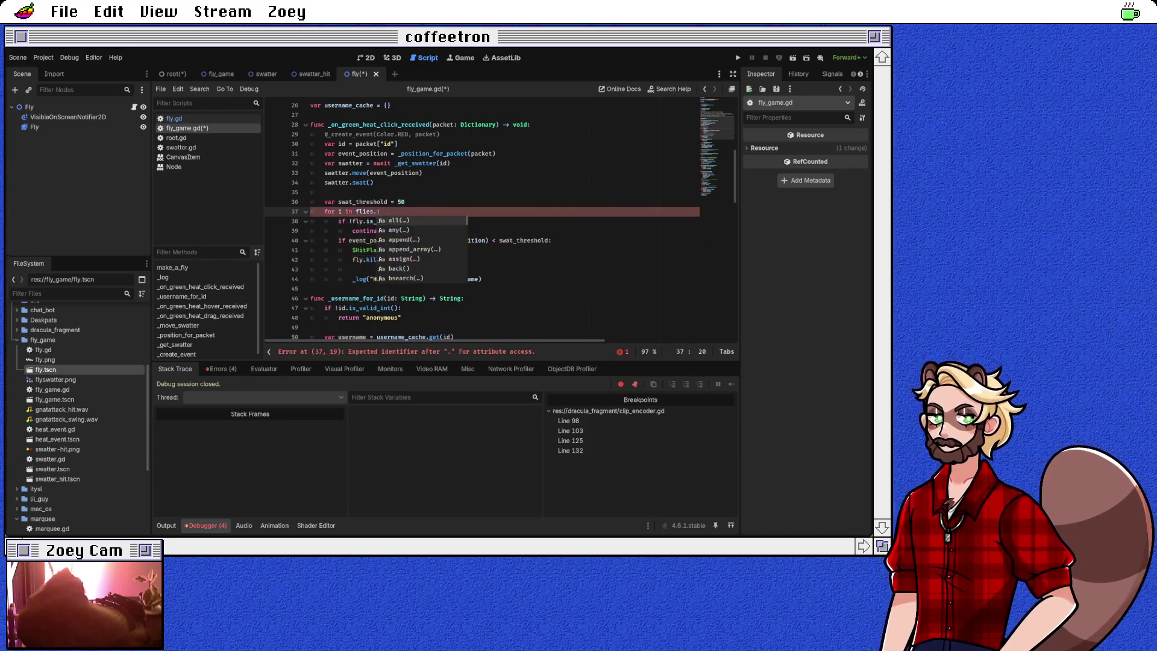
key("BackSpace")
key("BackSpace")
key("BackSpace")
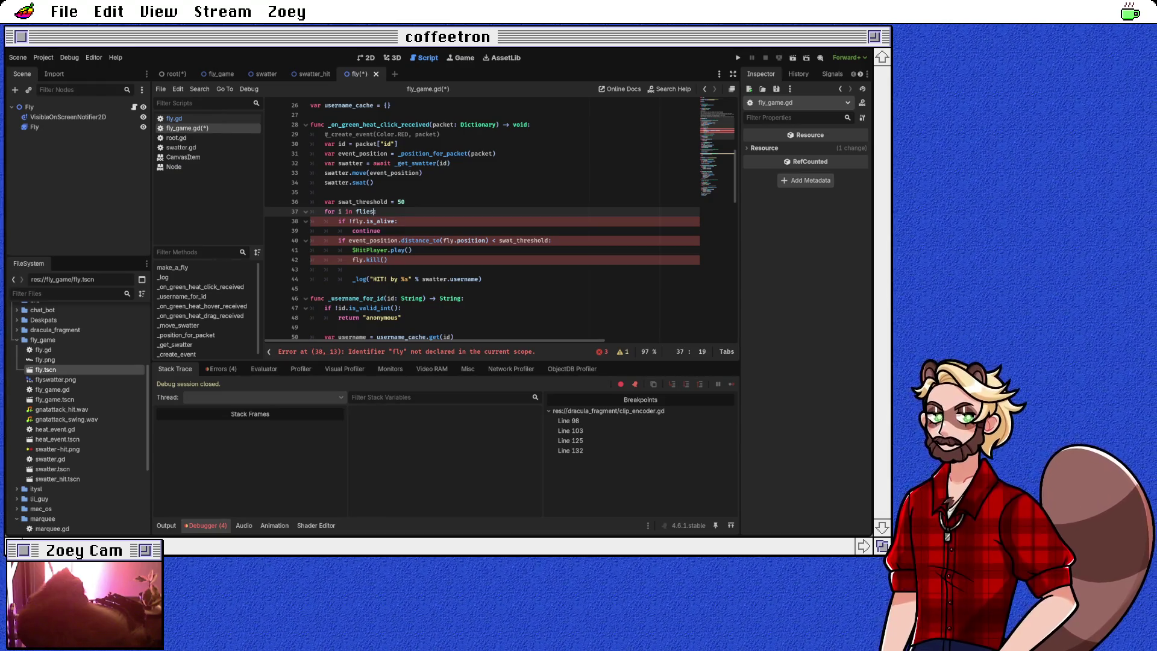
left_click(357, 212)
type("count(")
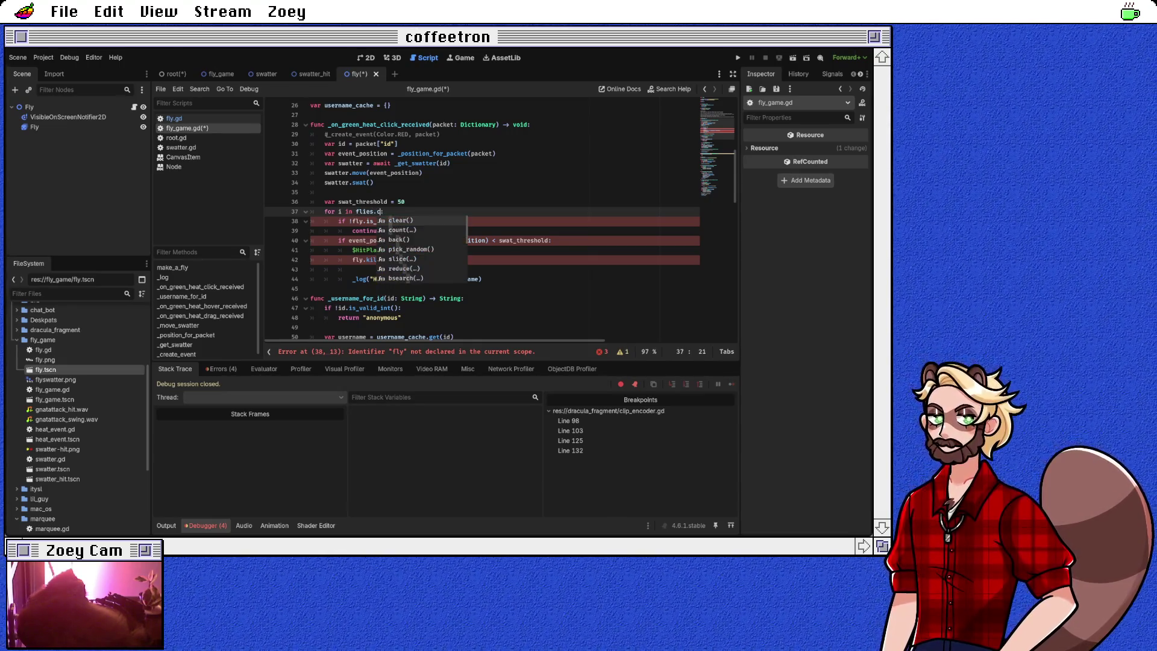
key("End")
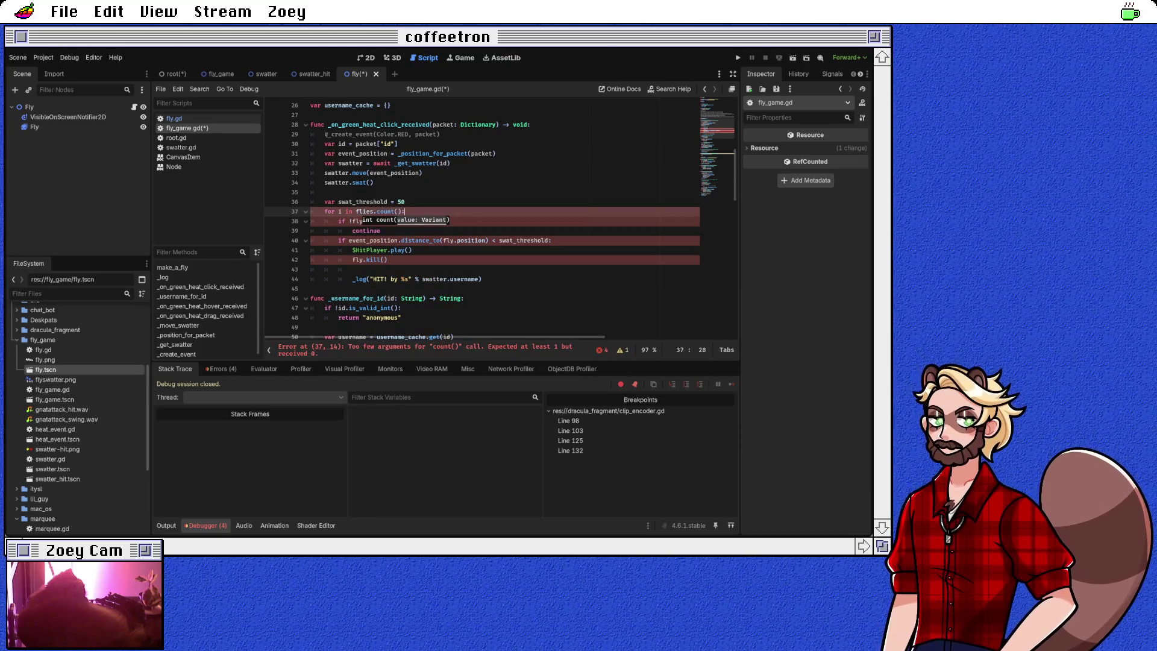
Step: Rewrite line 37 as 'for i in range(flies):' and open the help page for range()
key("Down")
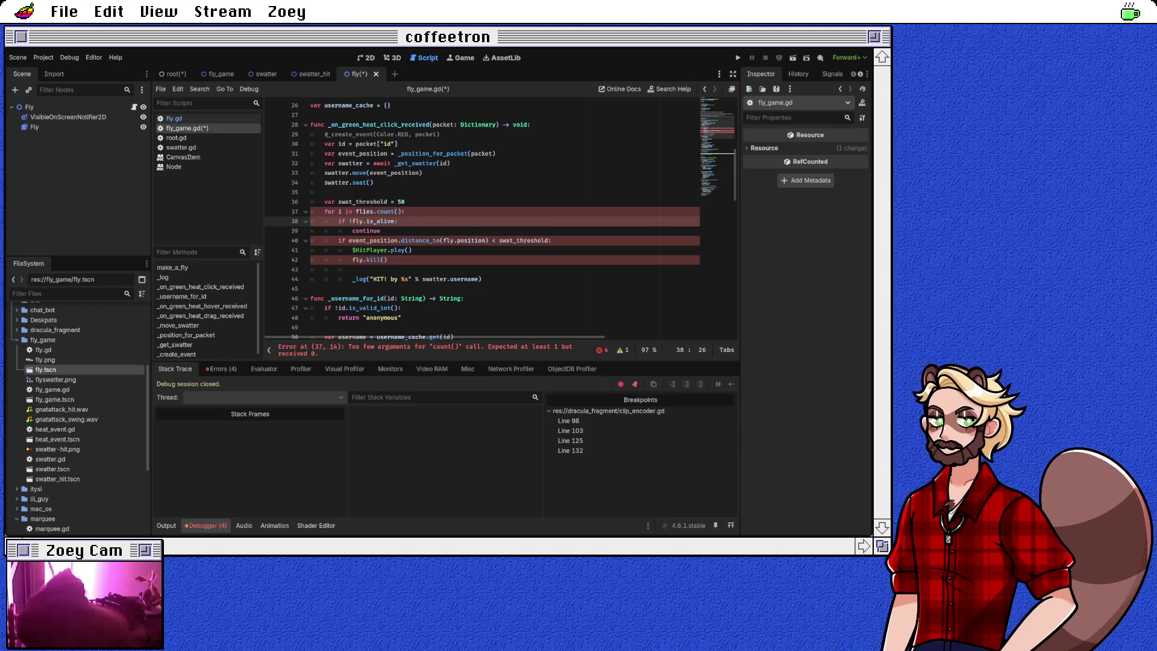
left_click(380, 250)
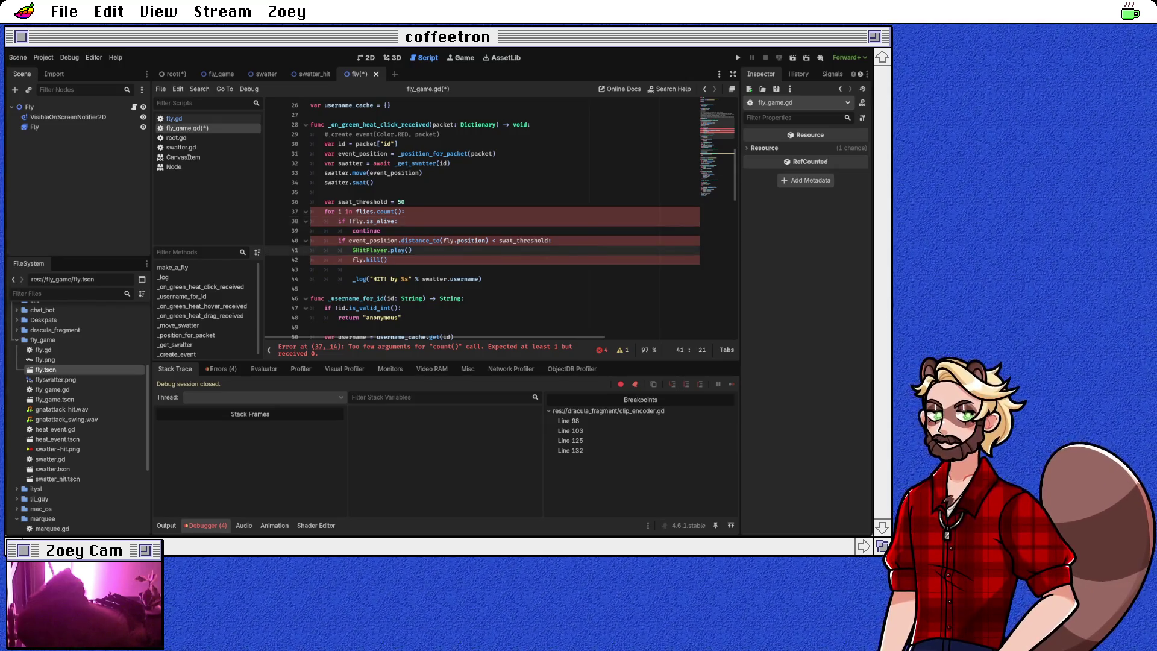
left_click(356, 212)
type("range(")
left_click(422, 212)
key("BackSpace")
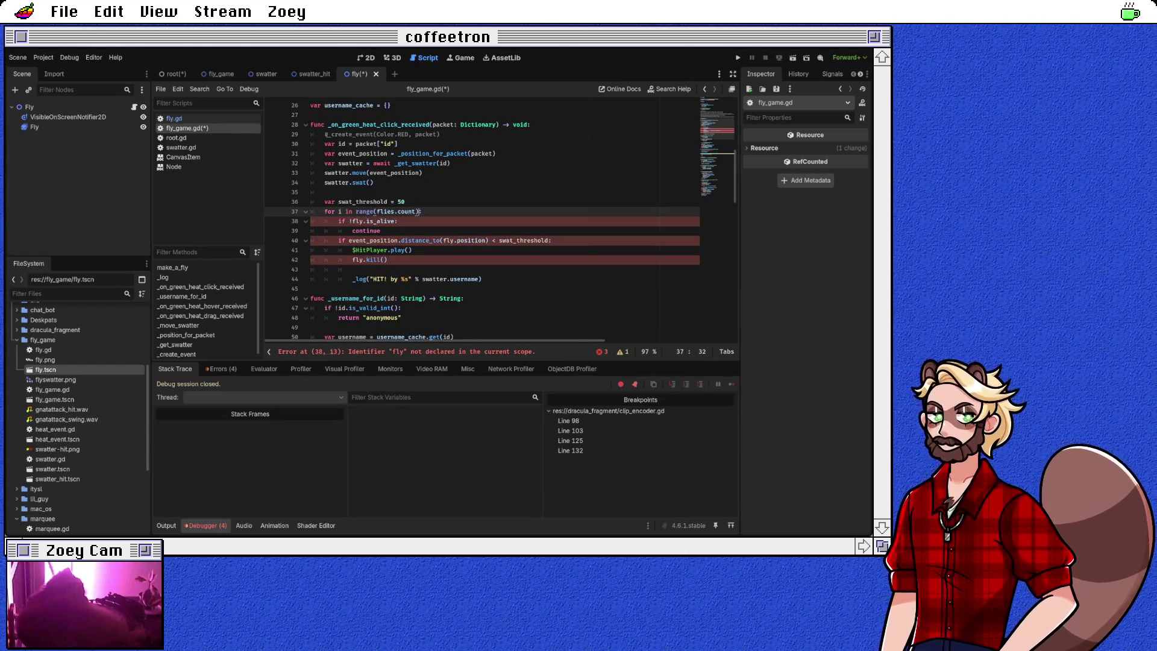
key("BackSpace")
key("BackSpace")
key("BackSpace")
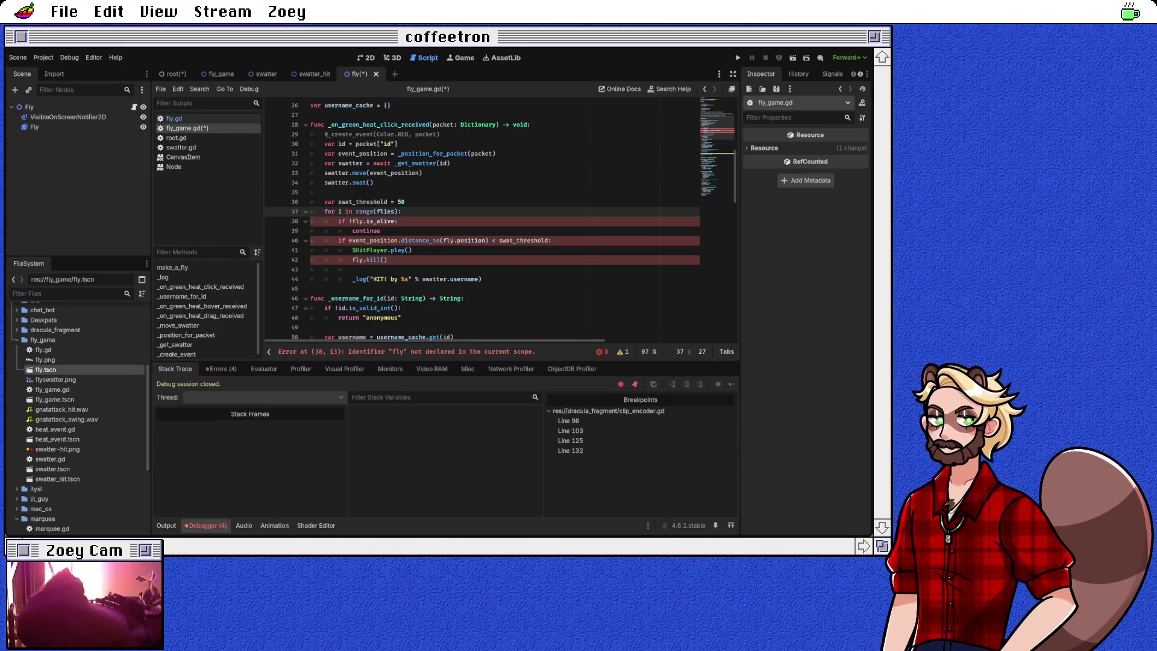
key("alt+F1")
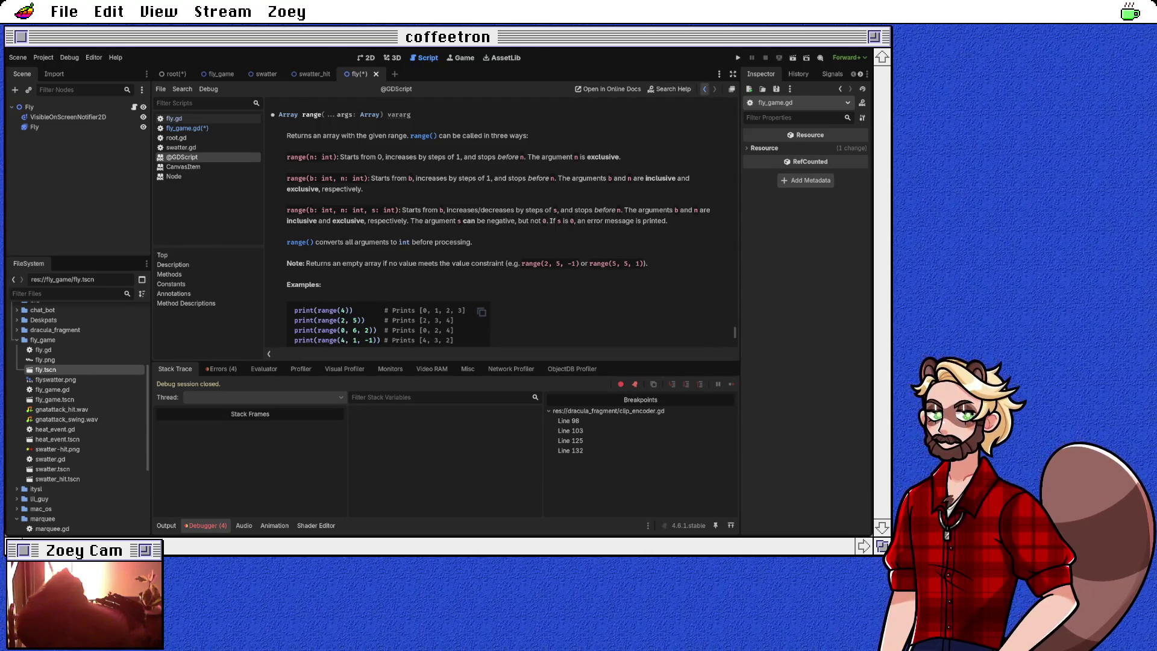
Step: Back in fly_game.gd, pass flies.count() to range and add 'var fly = flies[i]' below
left_click(705, 89)
left_click(395, 211)
type(".count(")
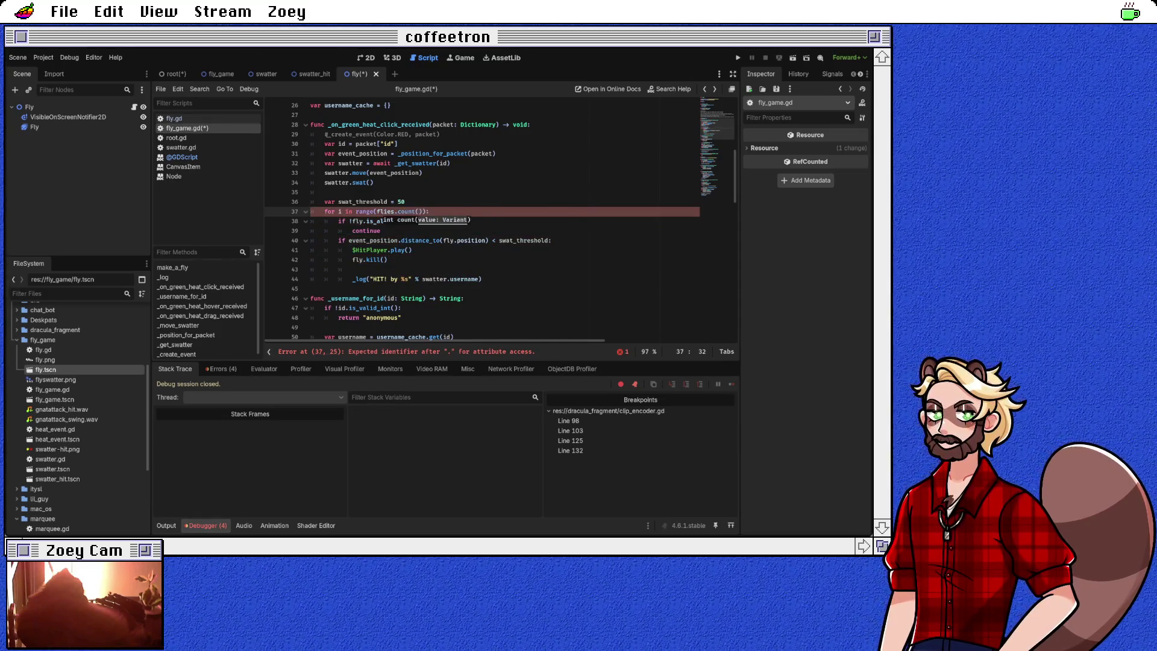
type("))")
left_click(398, 222)
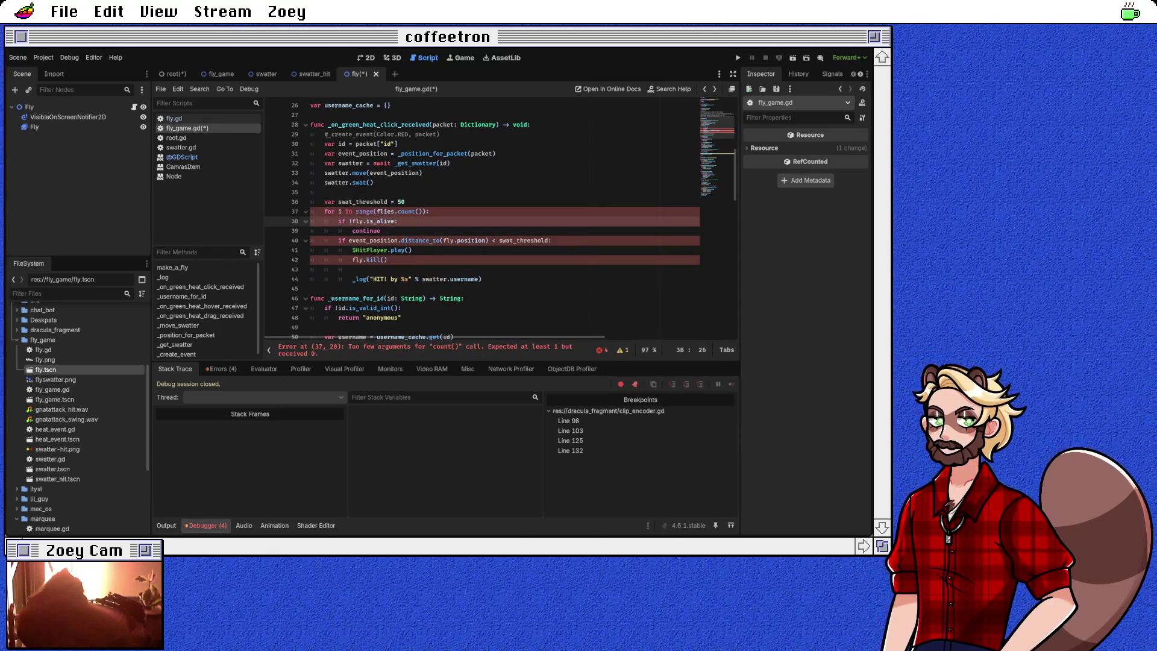
left_click(429, 212)
key("Return")
type("var")
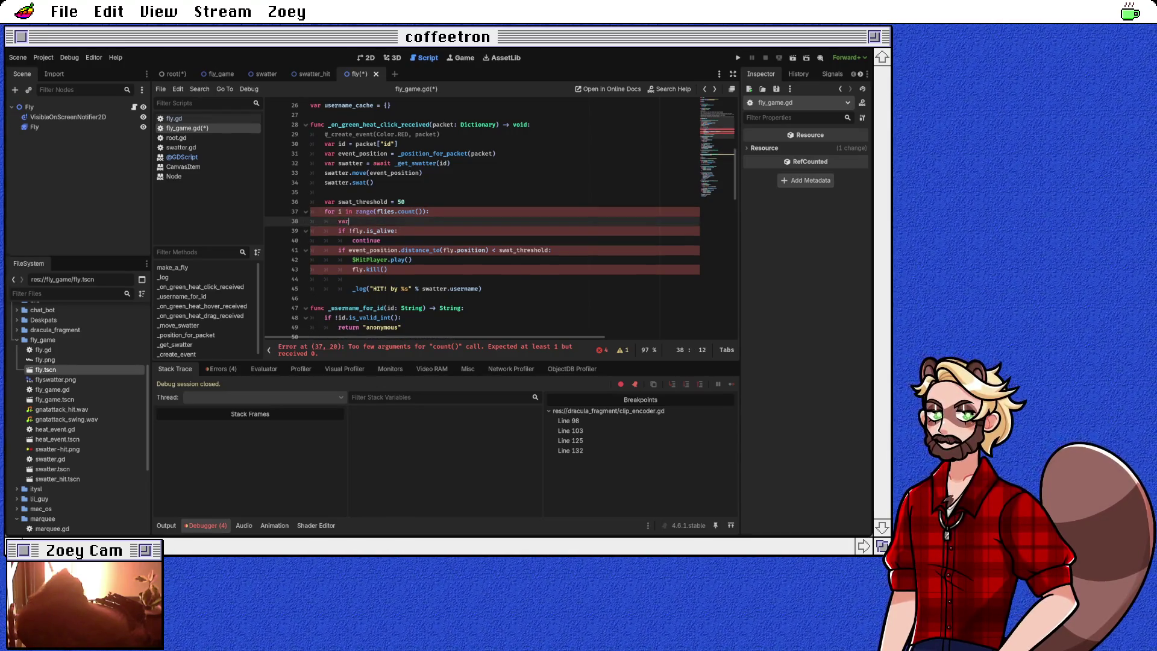
type(" fly = flies[i]")
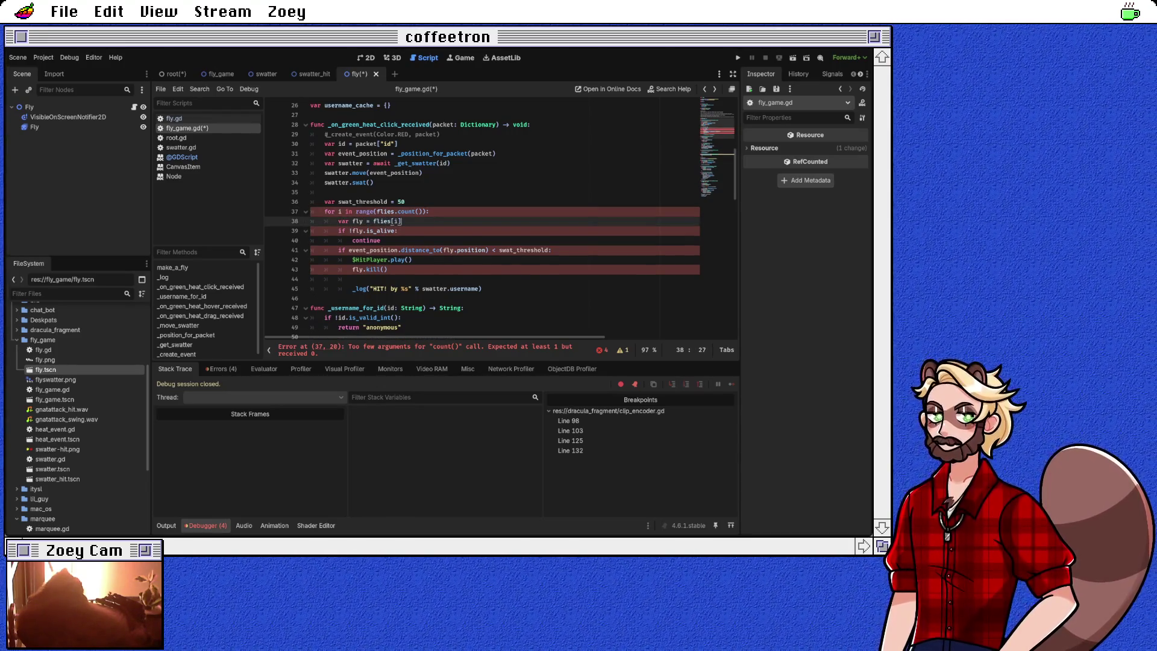
Step: Replace count() with size() so the loop header reads range(flies.size())
left_click(429, 212)
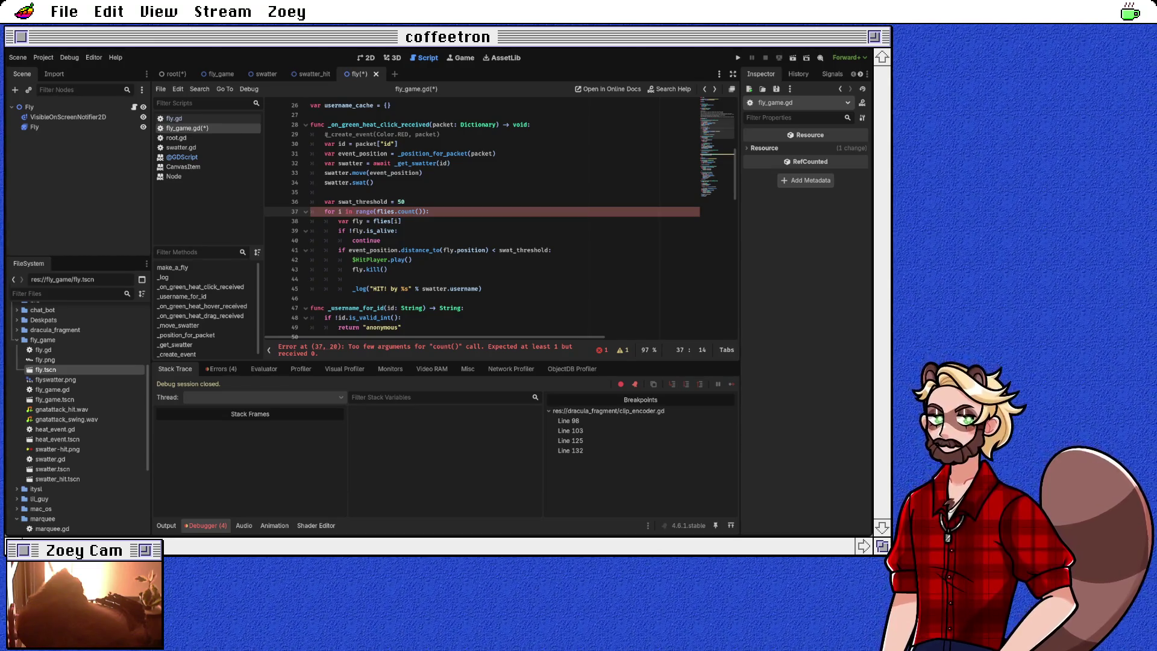
key("BackSpace")
key("BackSpace")
key("BackSpace")
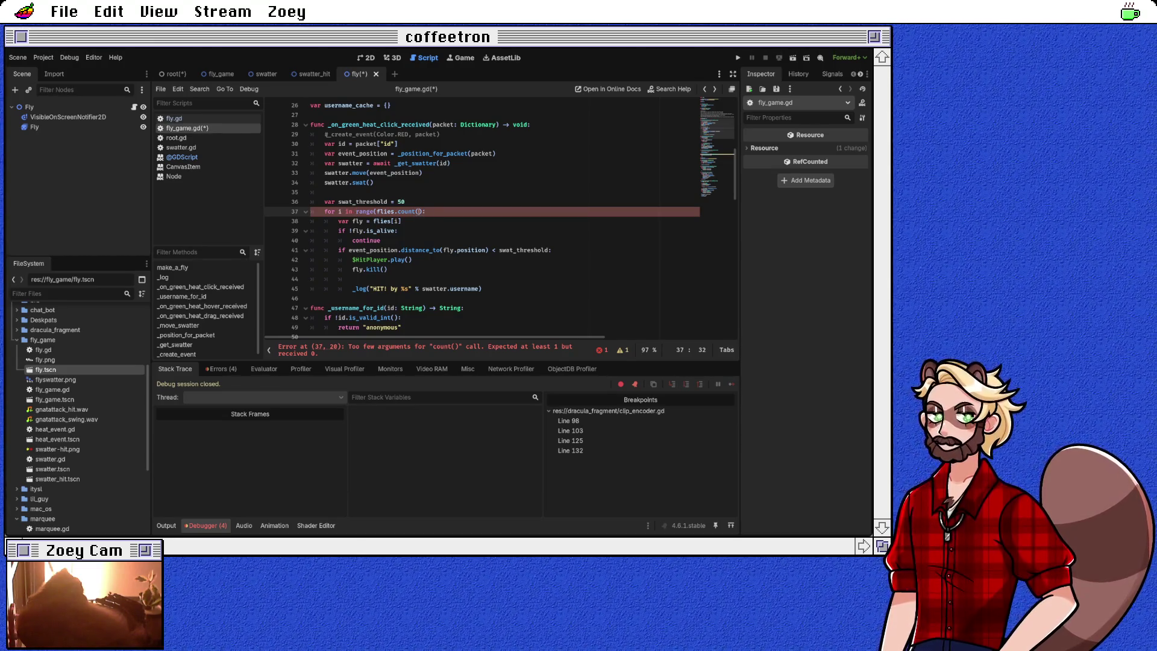
type("size")
key("Return")
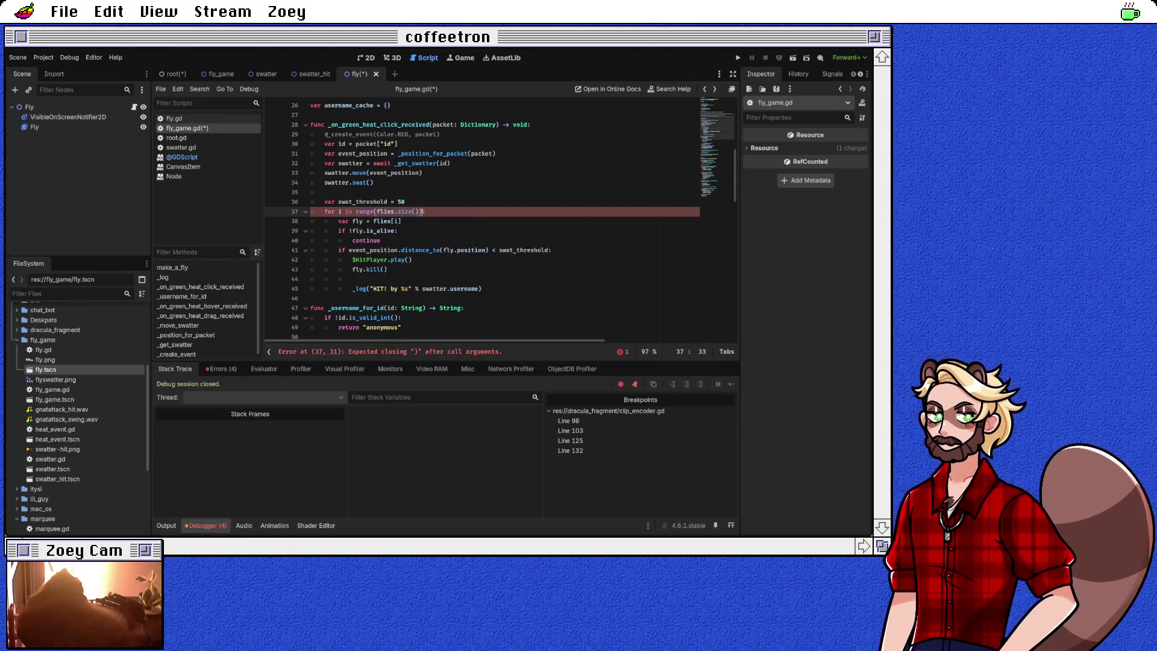
left_click(402, 221)
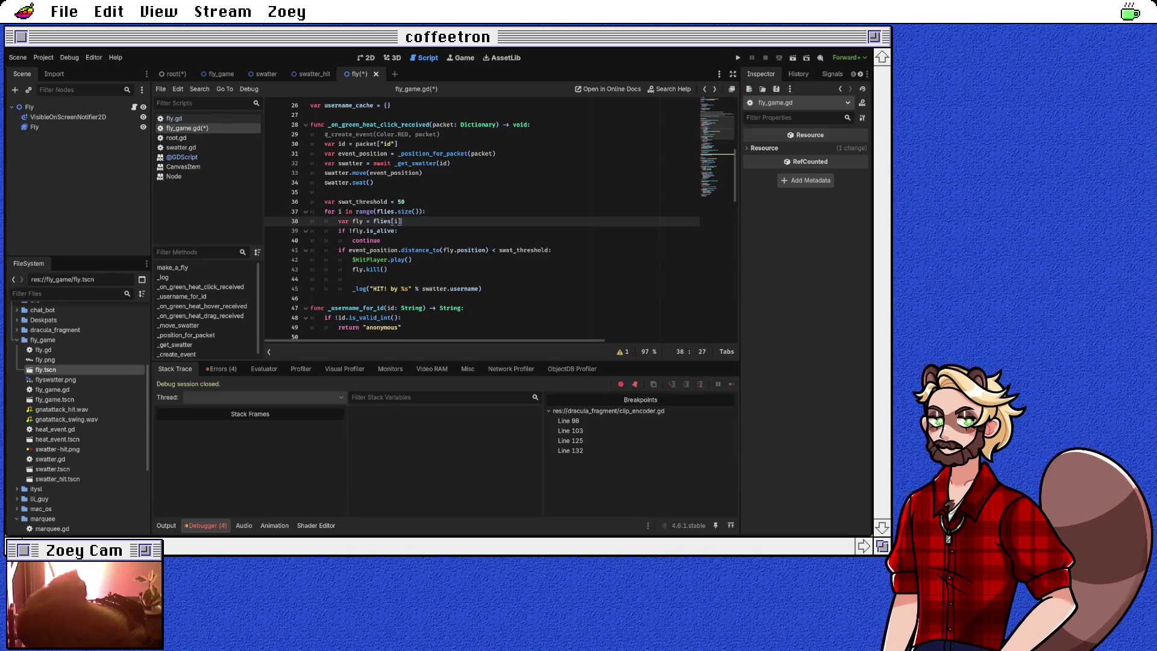
Step: Delete the 'if !fly.is_alive: continue' skip from the swat loop
left_click(398, 231)
left_click(381, 241)
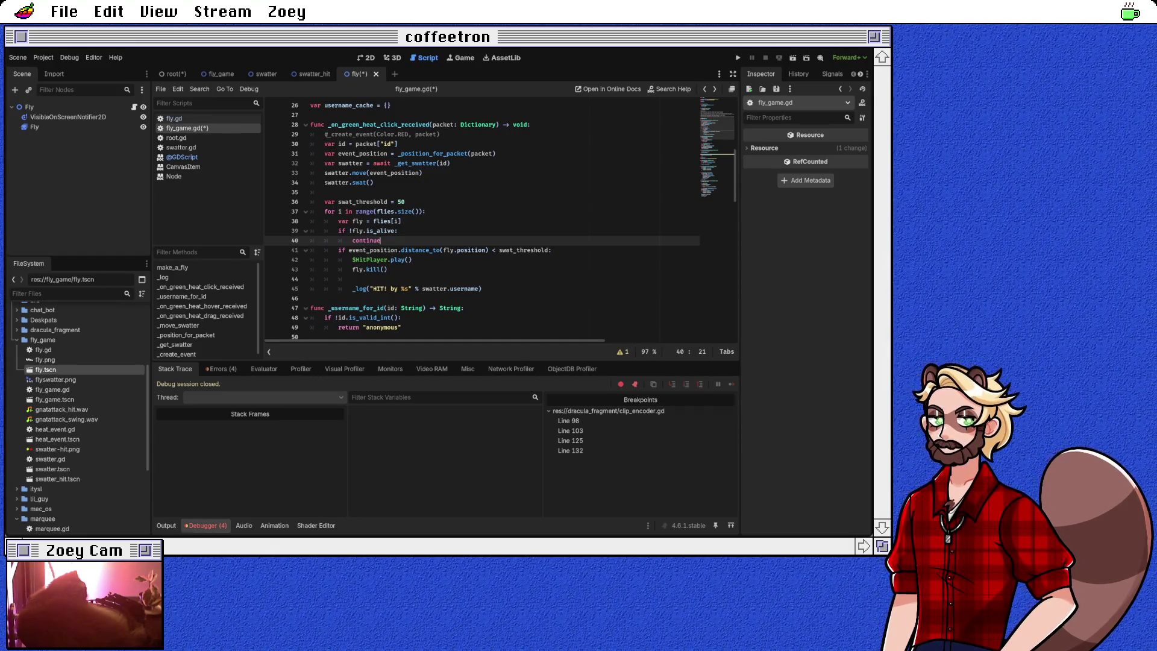
left_click_drag(381, 240, 311, 231)
key("BackSpace")
Step: Add a flies.remove_at() line below fly.kill() using autocomplete
left_click(354, 270)
type("f;oes")
key("BackSpace")
key("BackSpace")
key("BackSpace")
type("lies")
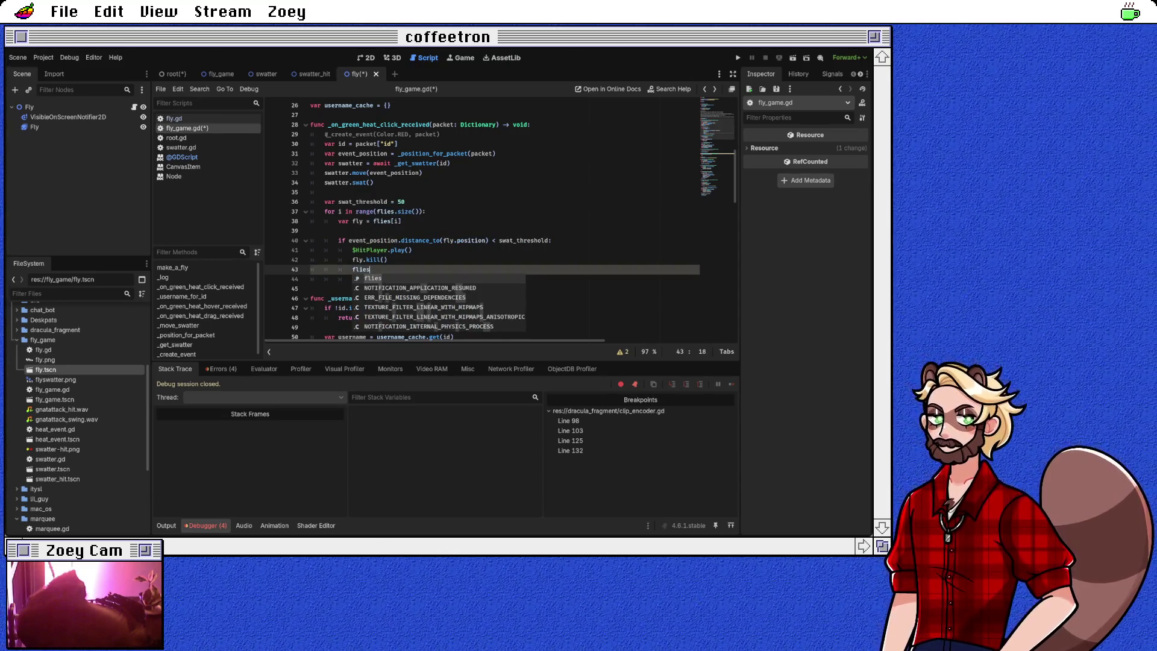
type(".re")
key("Down")
key("Return")
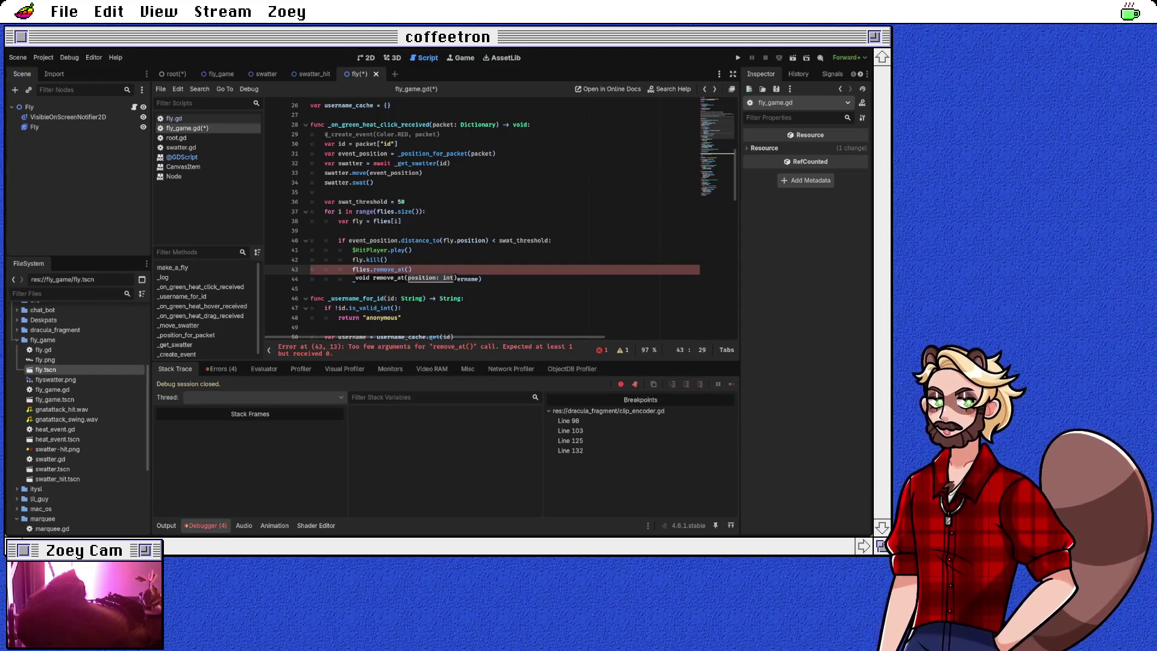
key("Home")
key("Home")
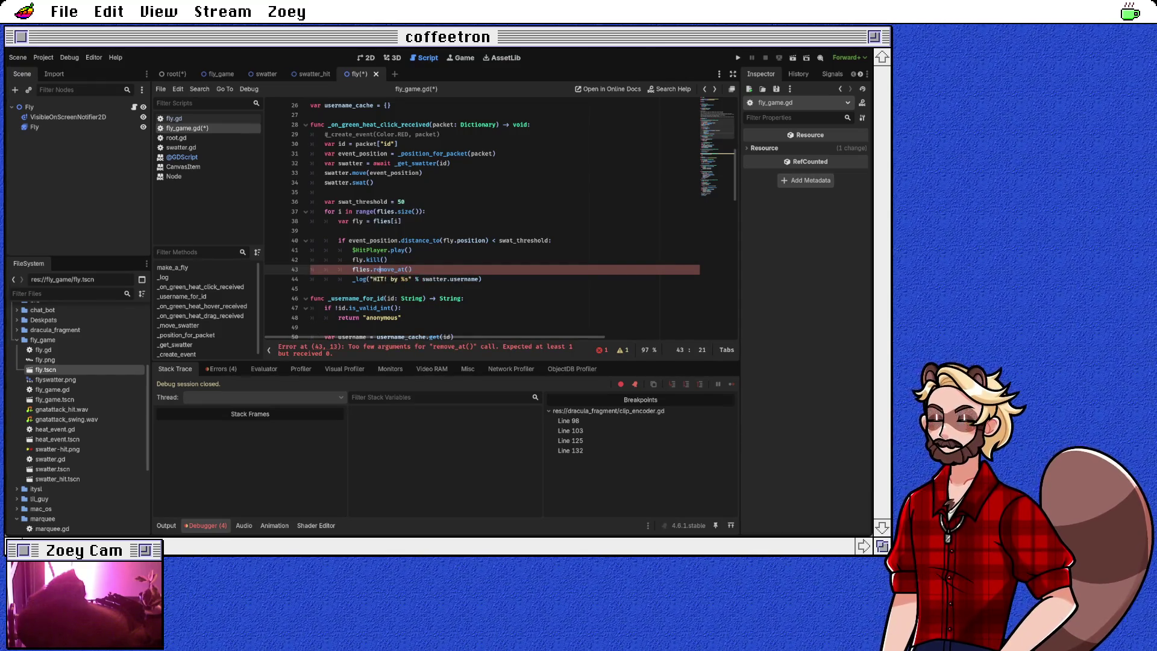
key("shift+Down")
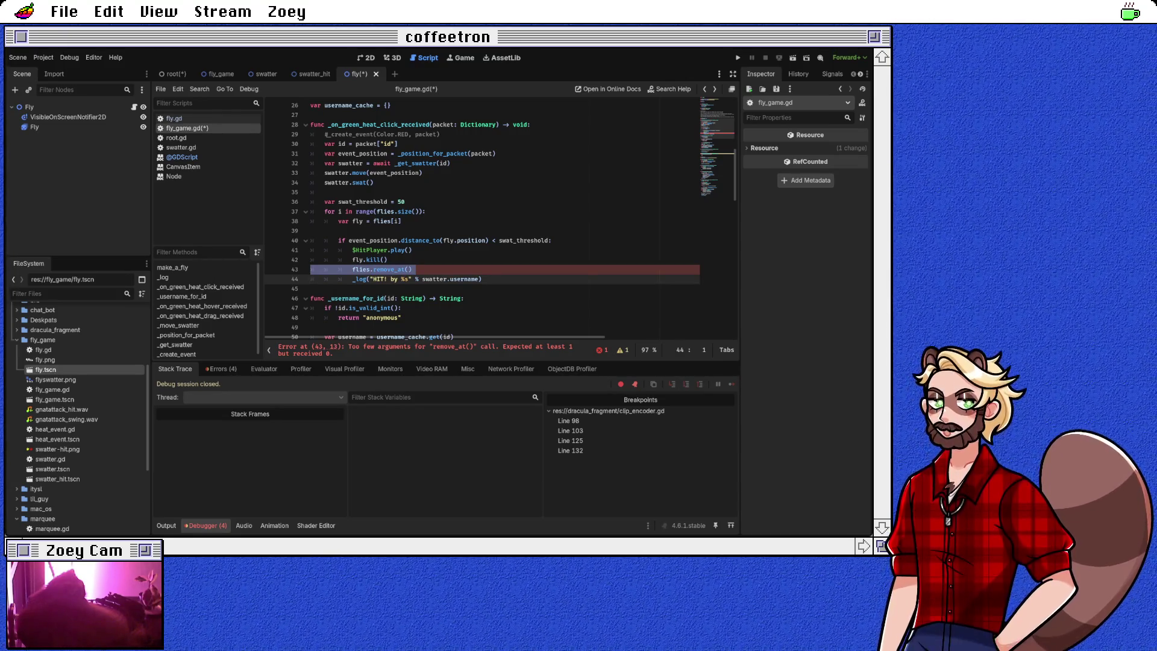
scroll(500, 217, "up", 8)
left_click(392, 202)
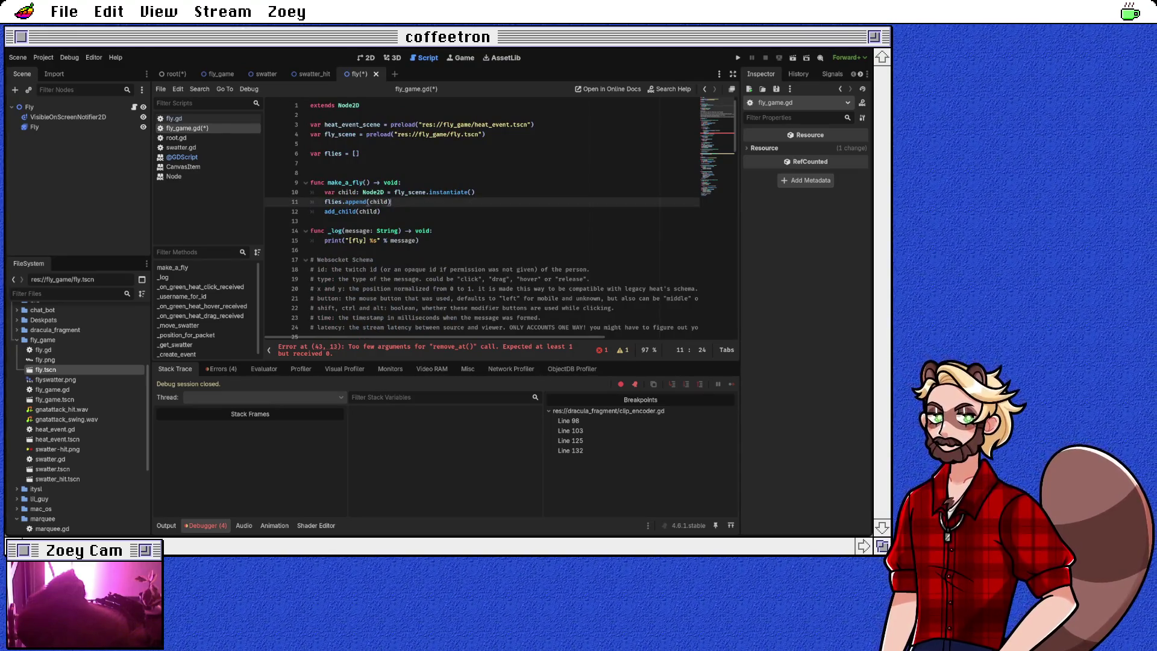
Step: Replace flies.append(child) on line 11 with child.add_to_group("flies")
key("BackSpace")
key("BackSpace")
key("BackSpace")
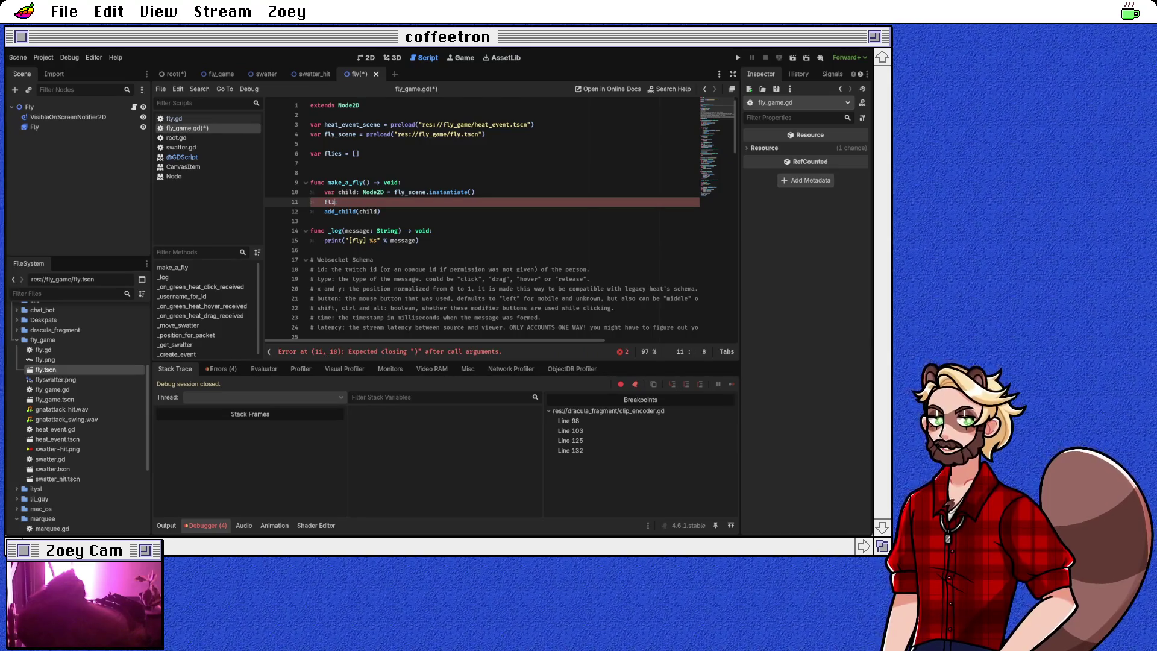
type("child.add_to_group(\"flies")
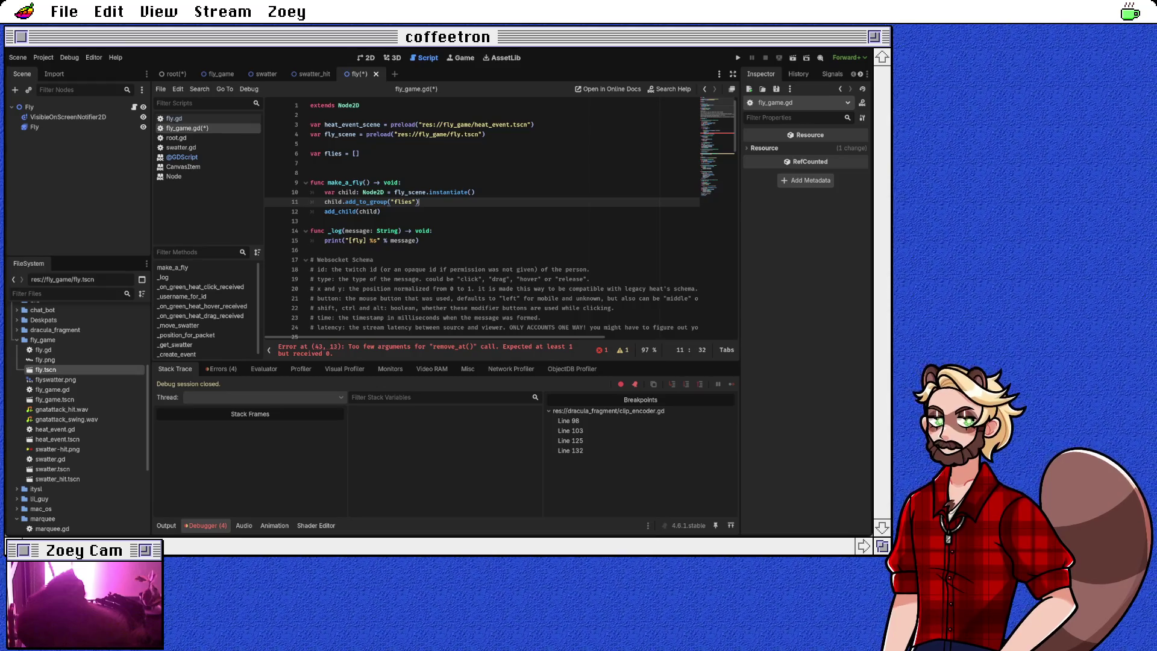
scroll(501, 220, "down", 3)
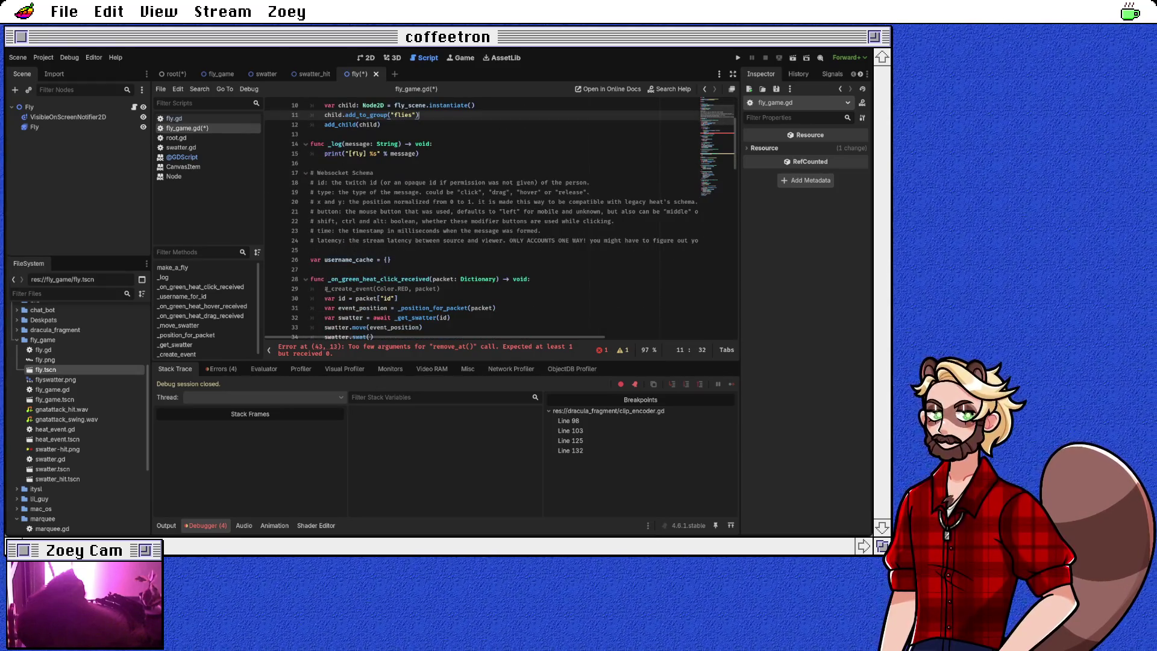
scroll(500, 220, "down", 4)
scroll(519, 220, "down", 3)
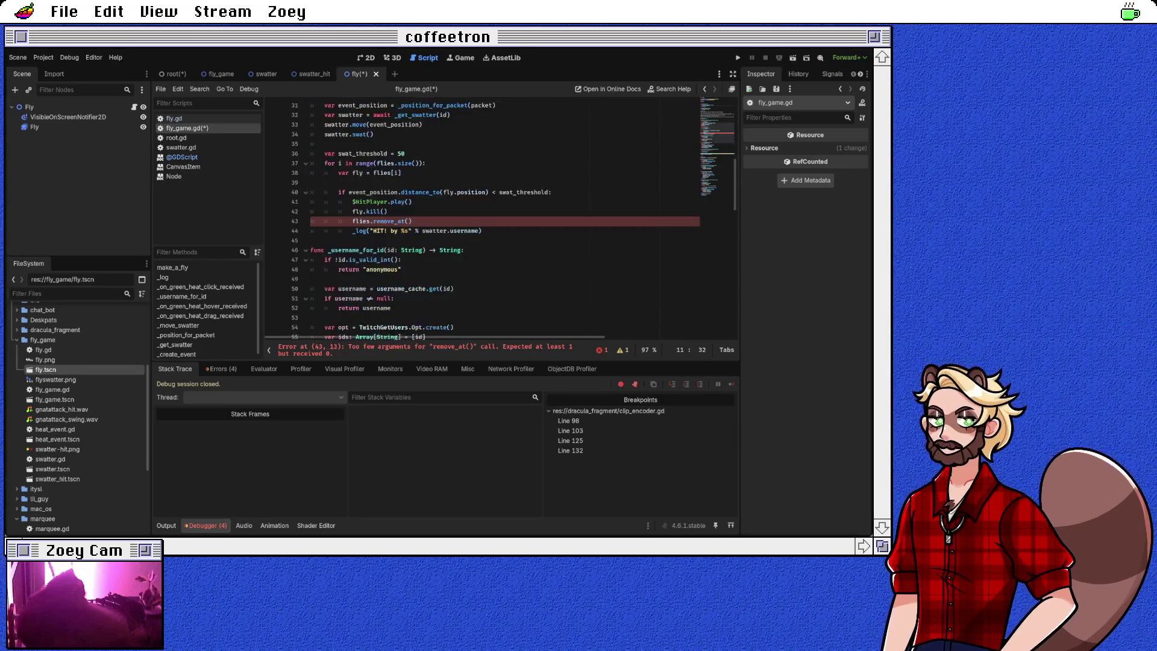
scroll(500, 220, "up", 1)
left_click(411, 249)
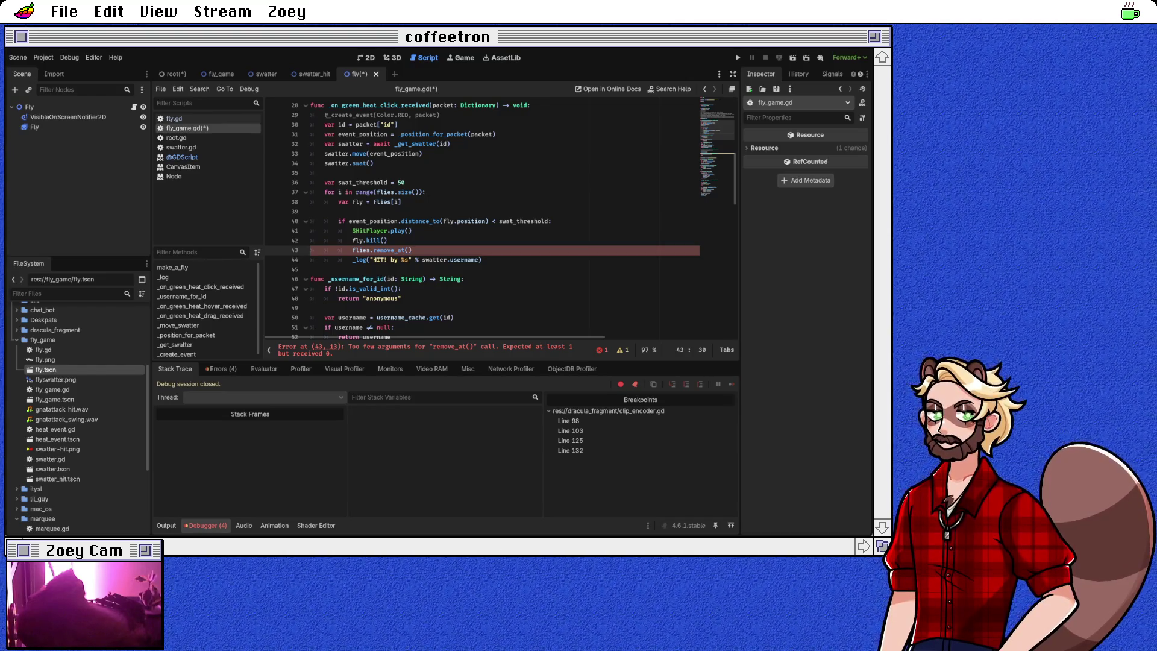
left_click(405, 182)
Step: Write the loop header 'for fly in get_tree().get_nodes_in_group("flies")'
key("Return")
type("var")
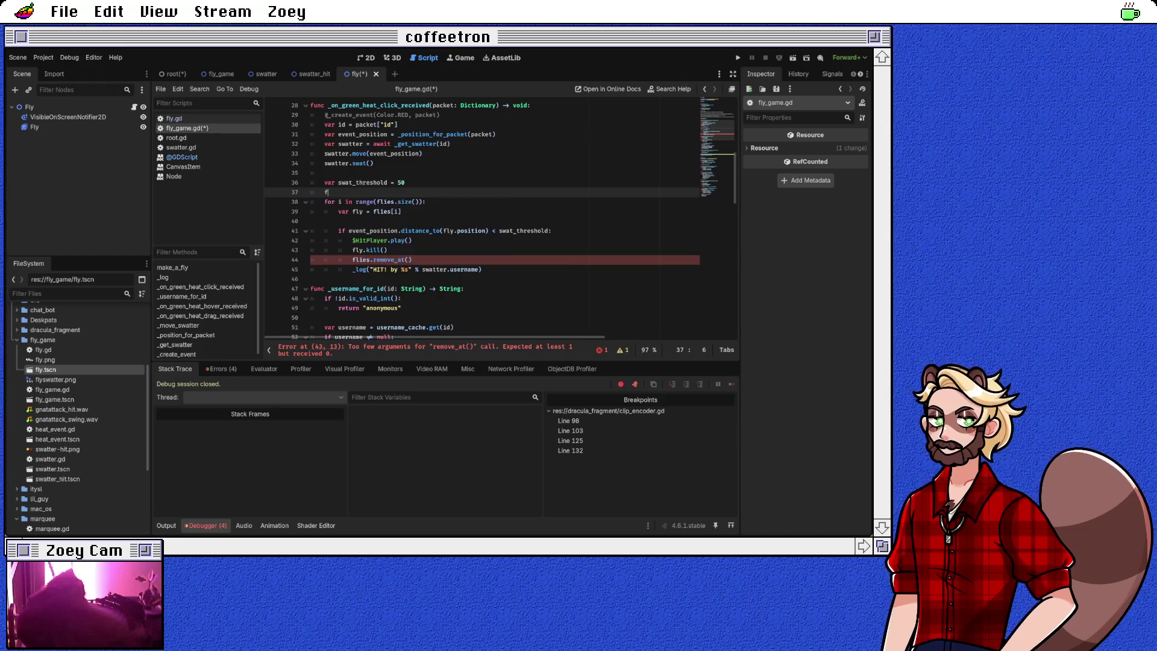
key("BackSpace")
key("BackSpace")
key("BackSpace")
type("for fly in ")
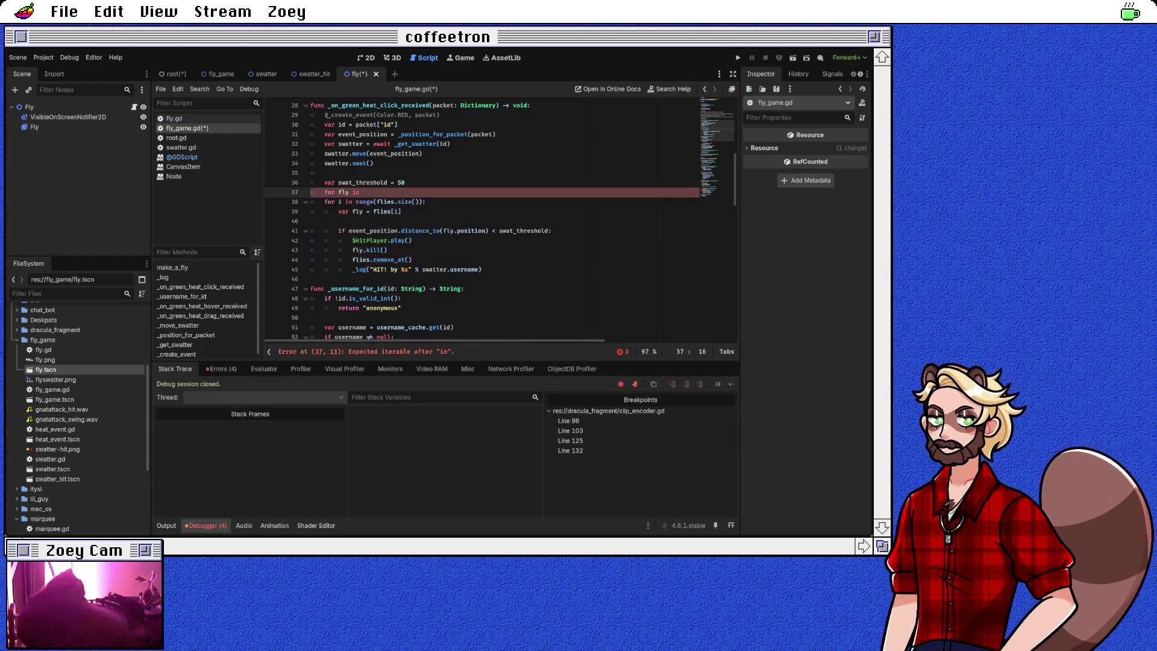
type("get_scene")
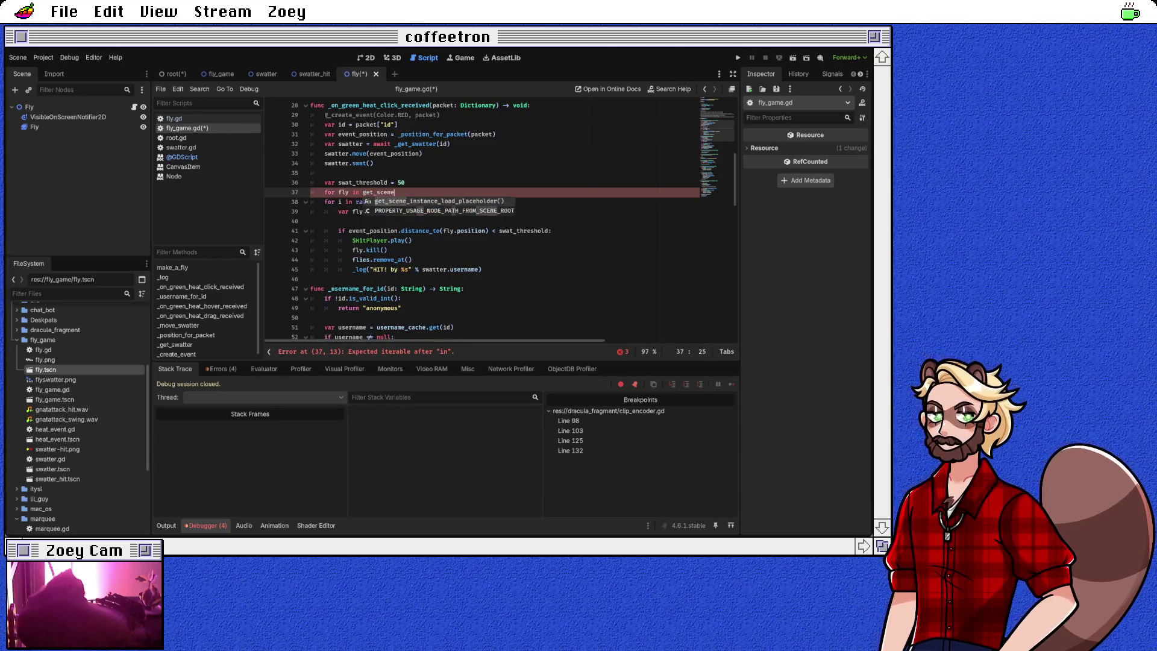
key("BackSpace")
key("BackSpace")
key("BackSpace")
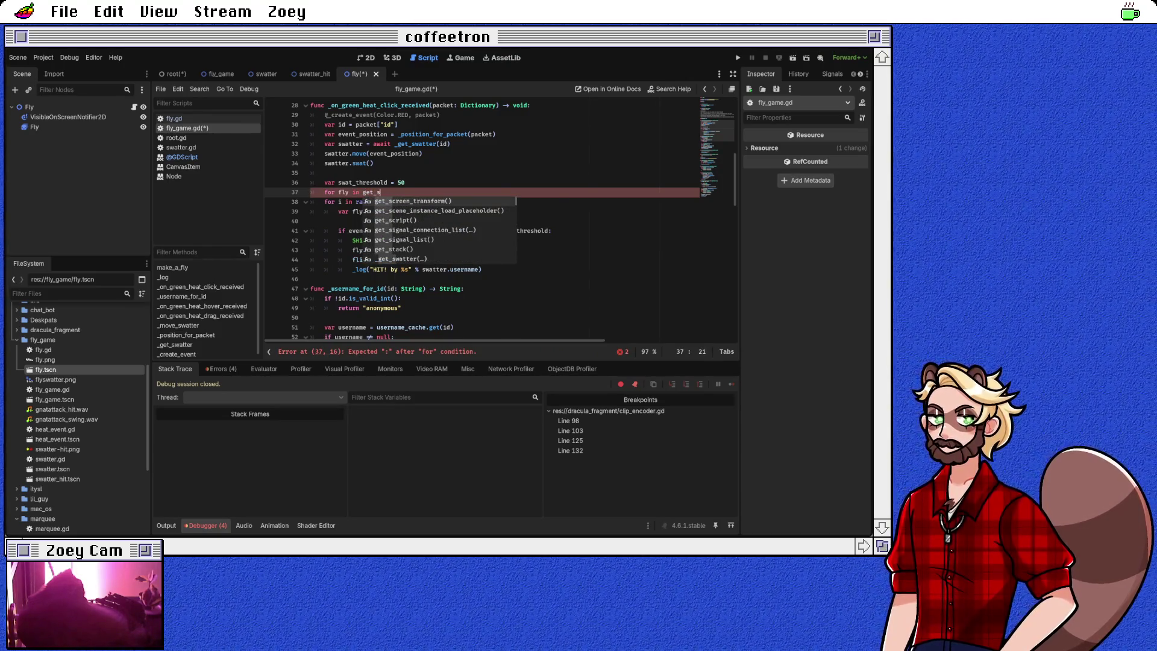
key("BackSpace")
type("tr")
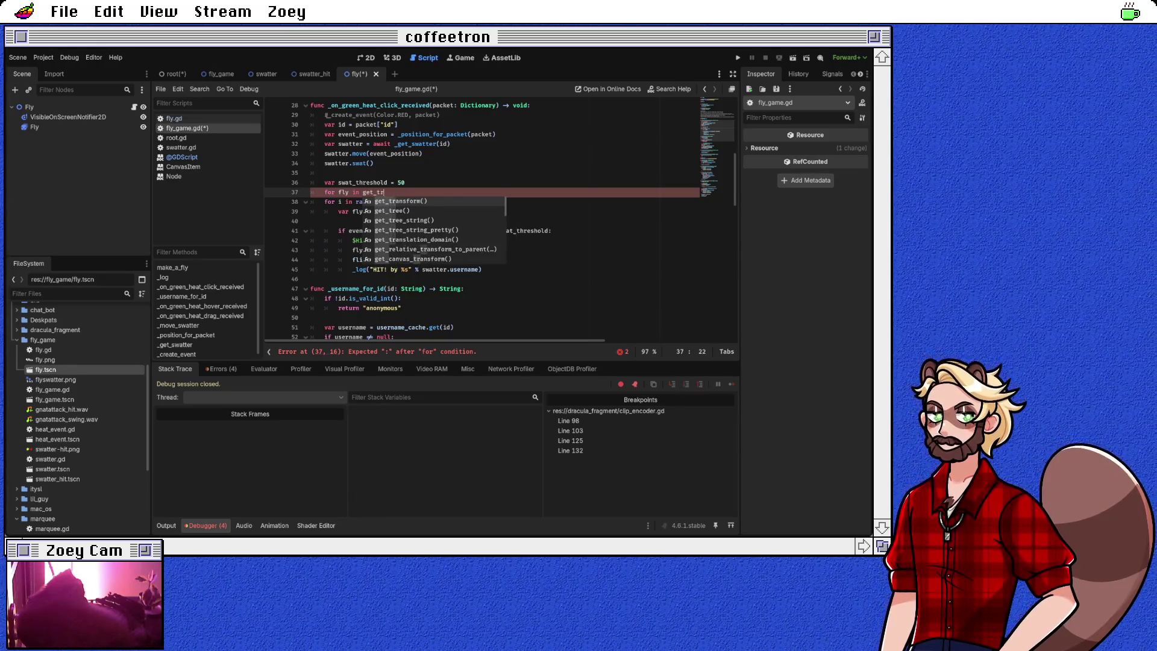
key("Return")
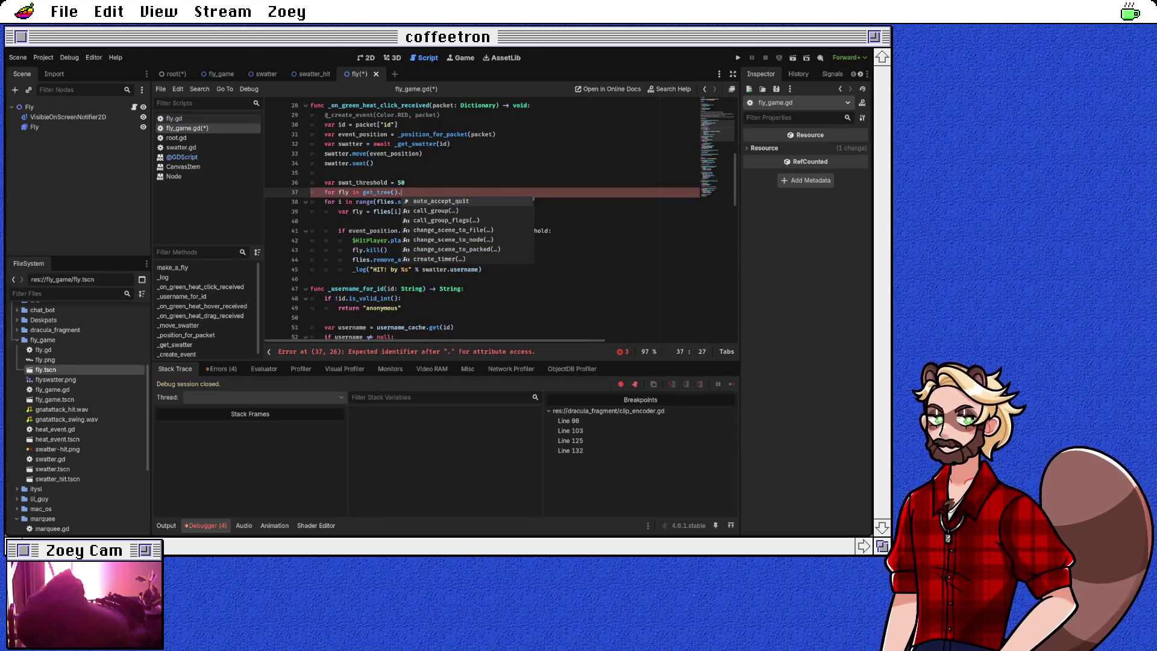
type("group")
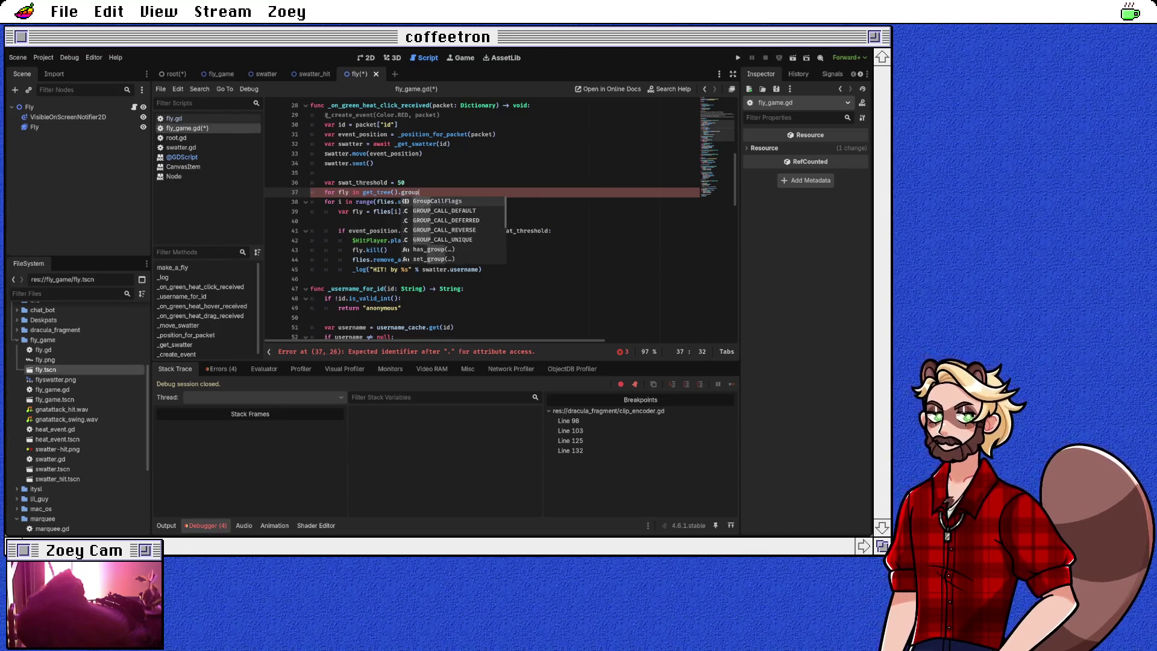
key("Down")
key("Down")
key("Down")
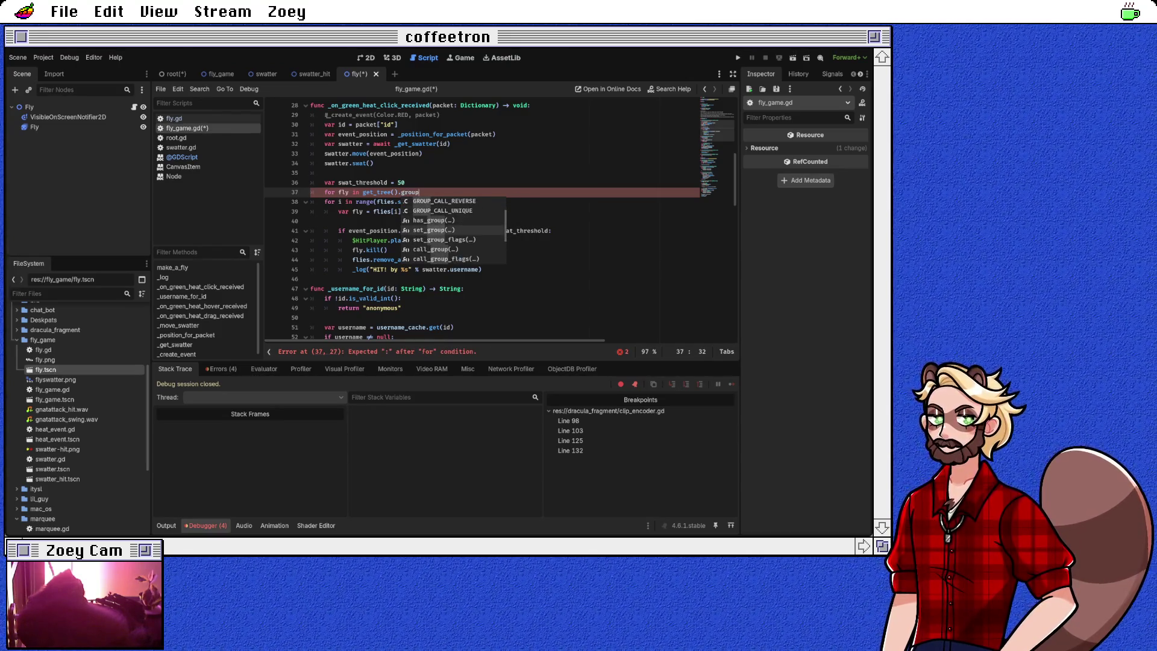
key("Down")
key("Down")
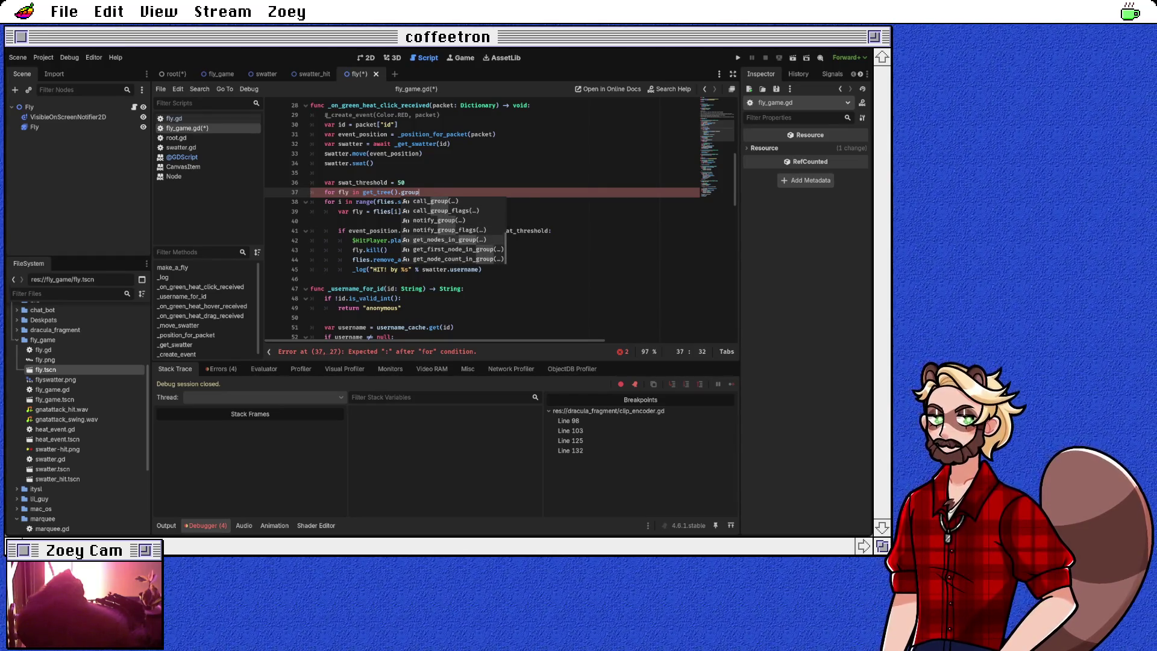
key("Return")
type("\"flies\"")
Step: Delete the old index-based loop lines and the flies.remove_at() line
key("Down")
key("Home")
key("shift+Down")
key("shift+Down")
key("Delete")
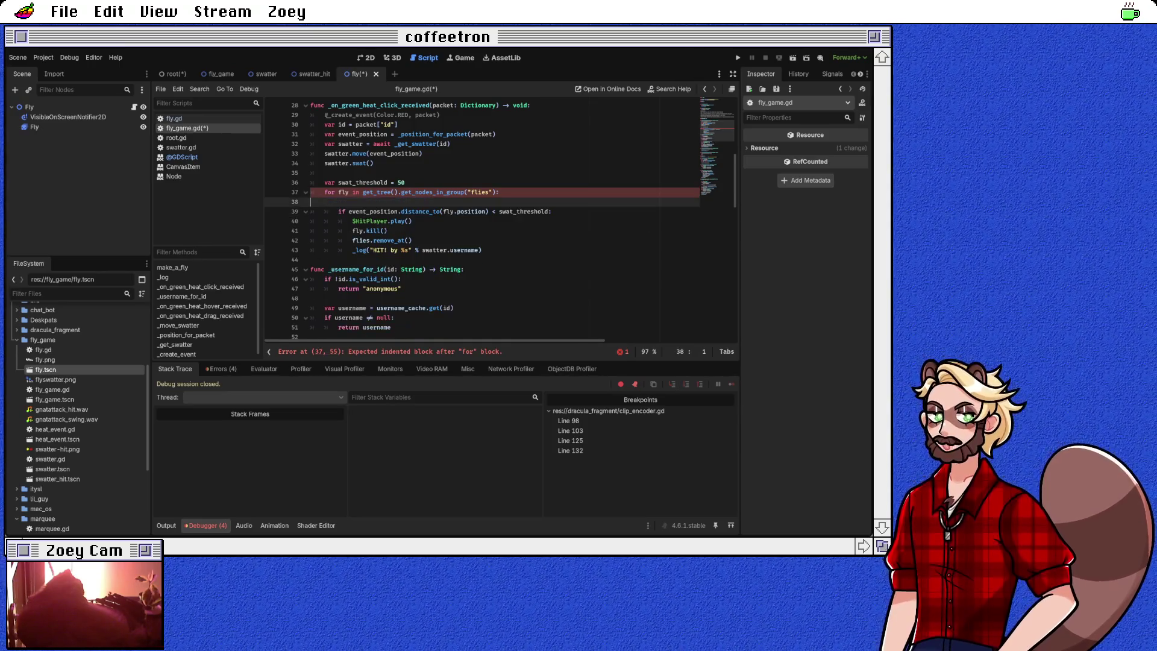
key("BackSpace")
key("Down")
key("Down")
key("Down")
key("Home")
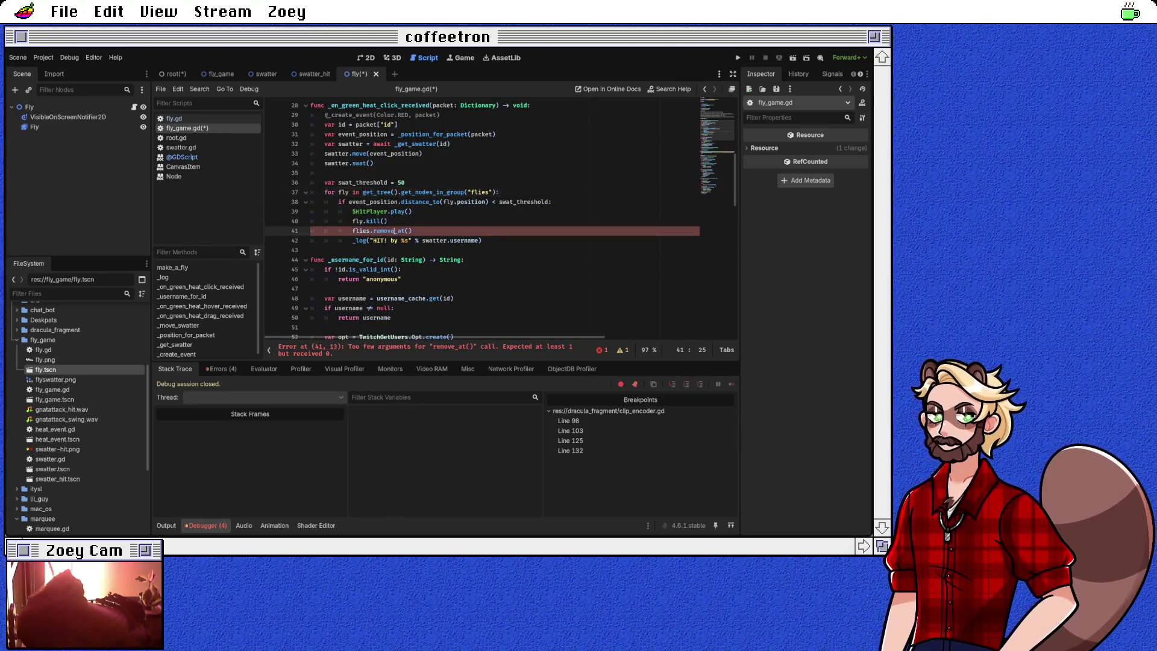
key("shift+Down")
key("Delete")
key("Left")
Step: Add fly.remove_from_group("flies") directly above fly.kill()
left_click(500, 191)
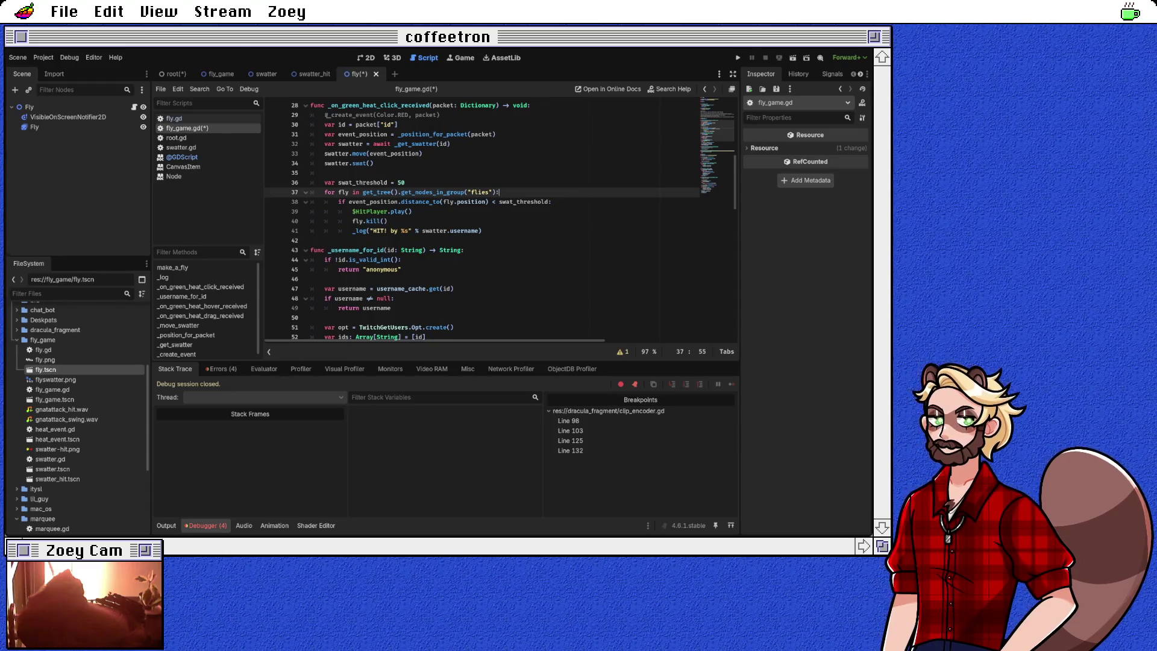
left_click(388, 221)
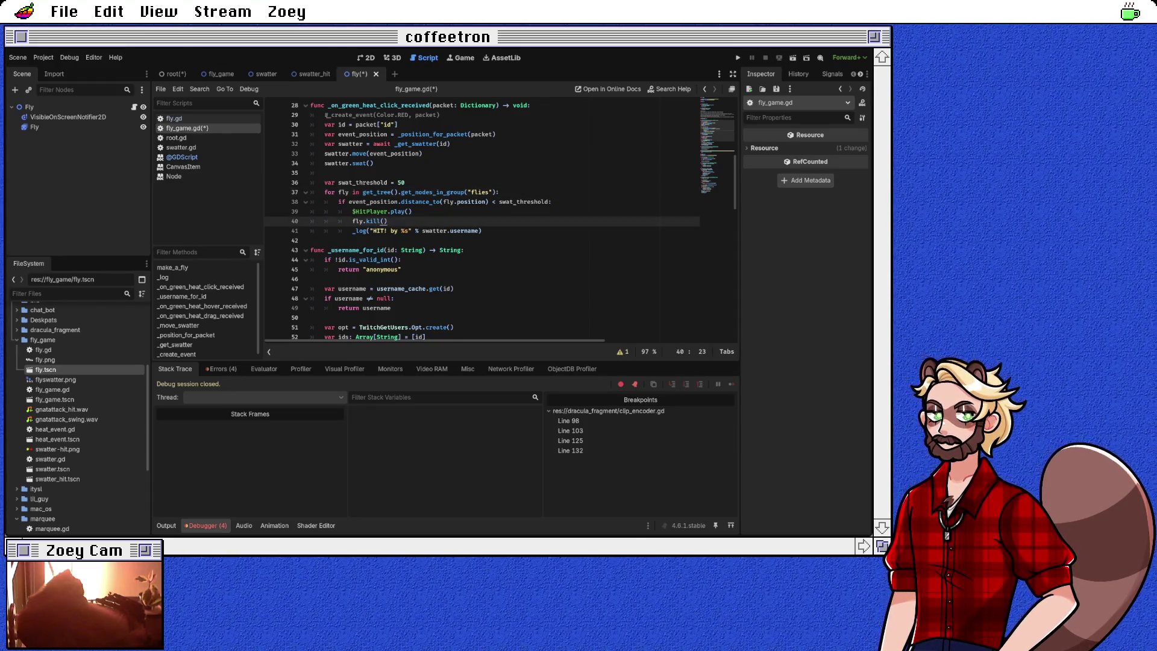
key("Return")
type("fly.remove_fr")
key("Return")
type("\"flies")
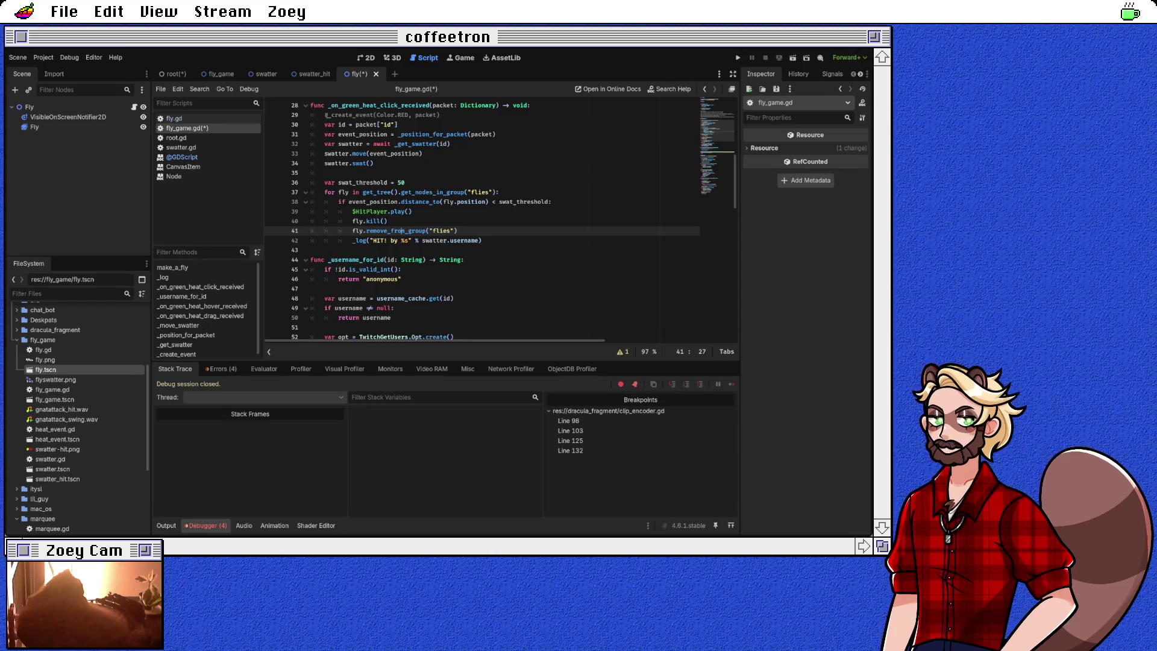
key("ctrl+shift+k")
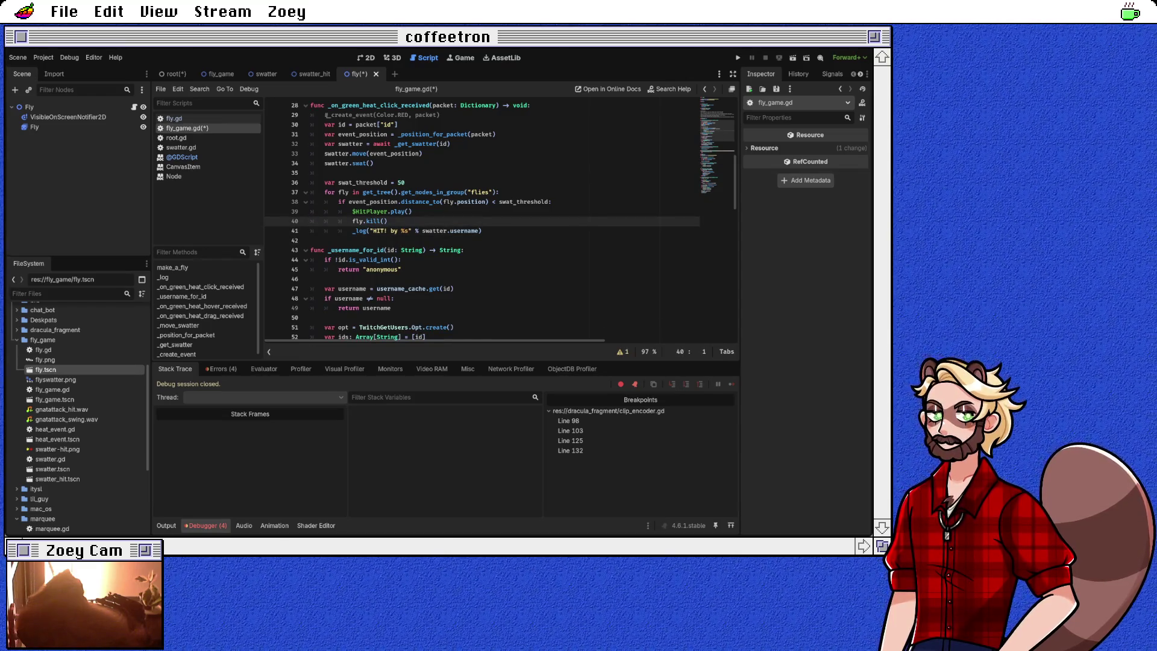
type("fly.remove_from_group(\"flies\")")
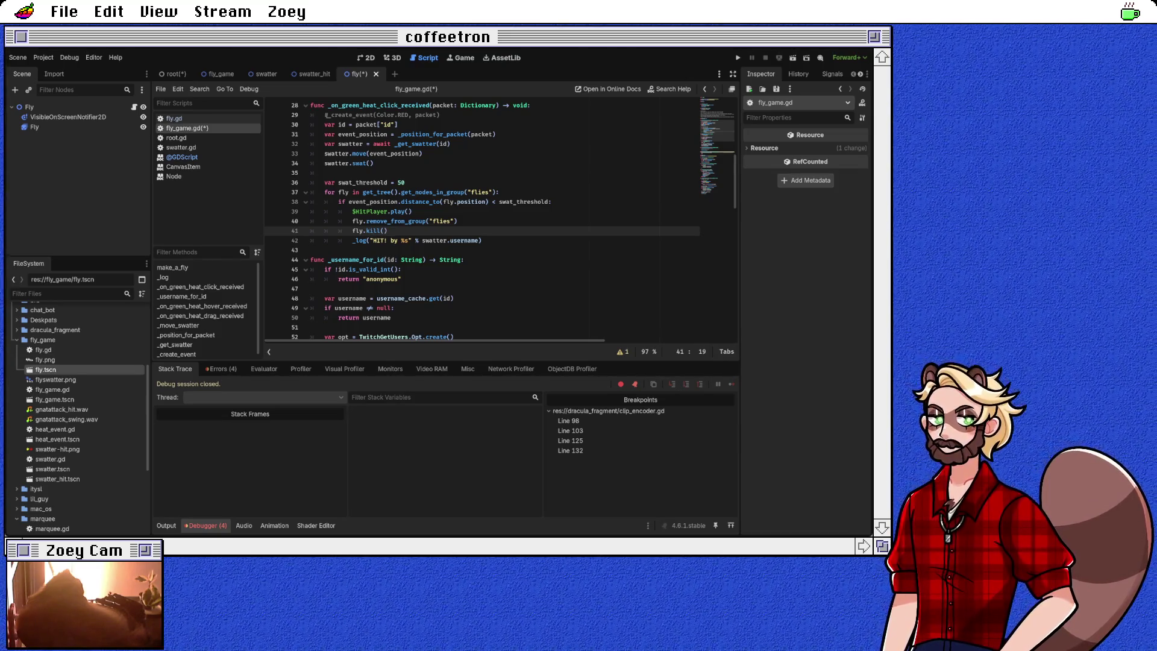
Step: Open the fly.gd script
left_click(174, 119)
scroll(500, 220, "down", 1)
scroll(501, 223, "up", 2)
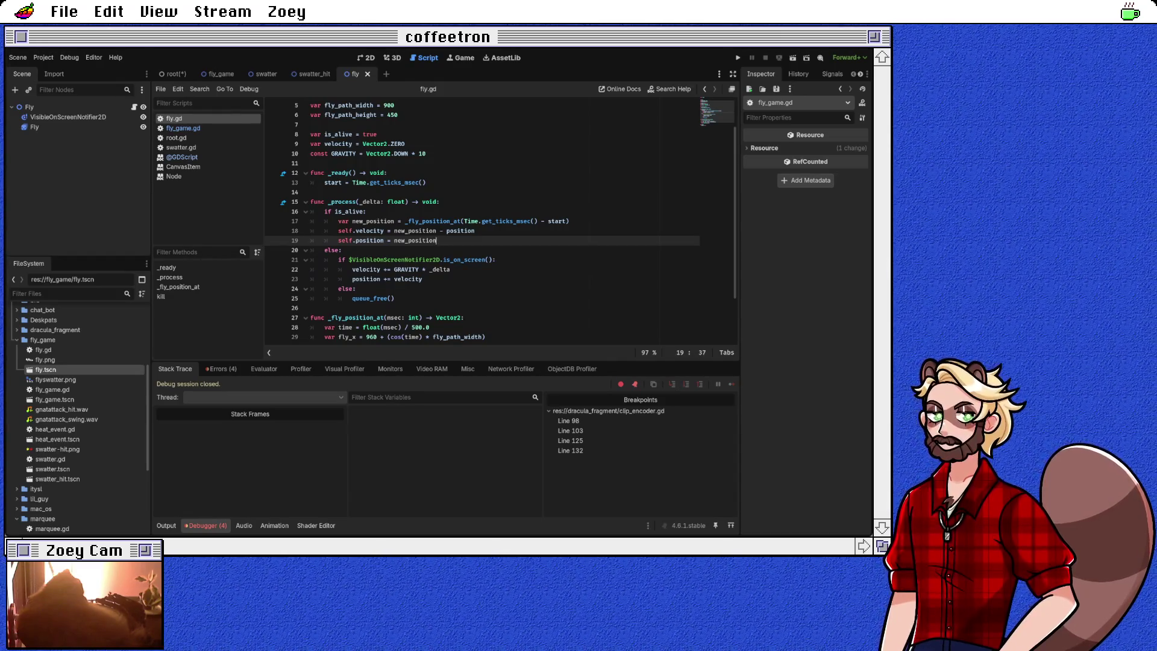
Step: Run the project to test swatting, then return to fly_game.gd
key("F5")
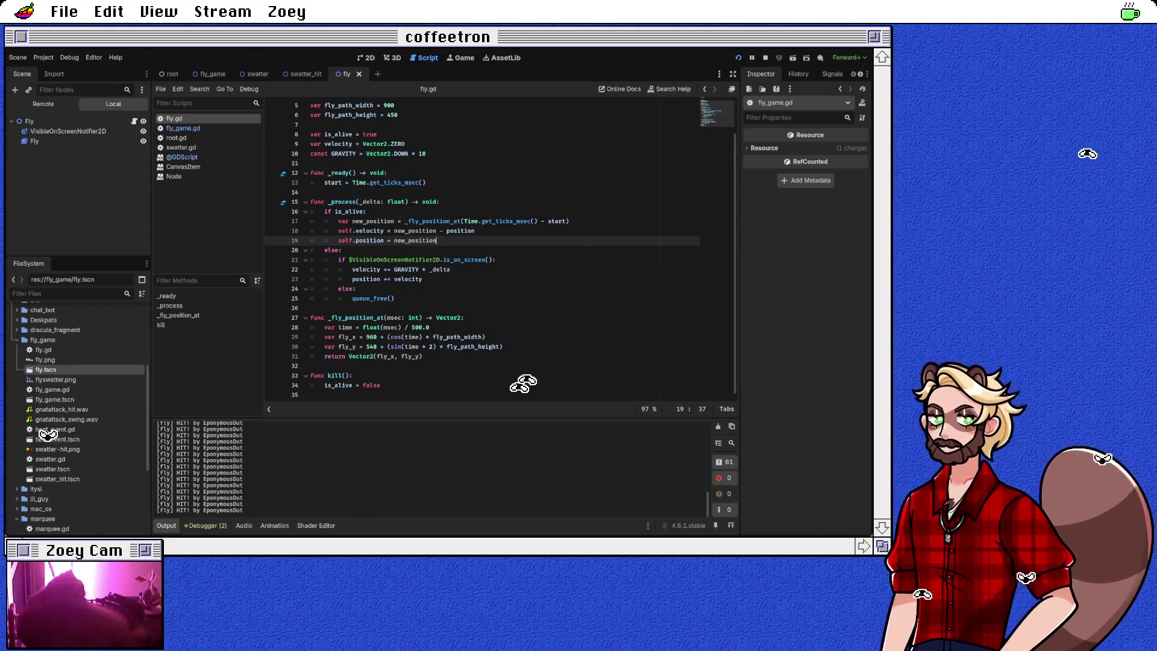
scroll(482, 254, "up", 2)
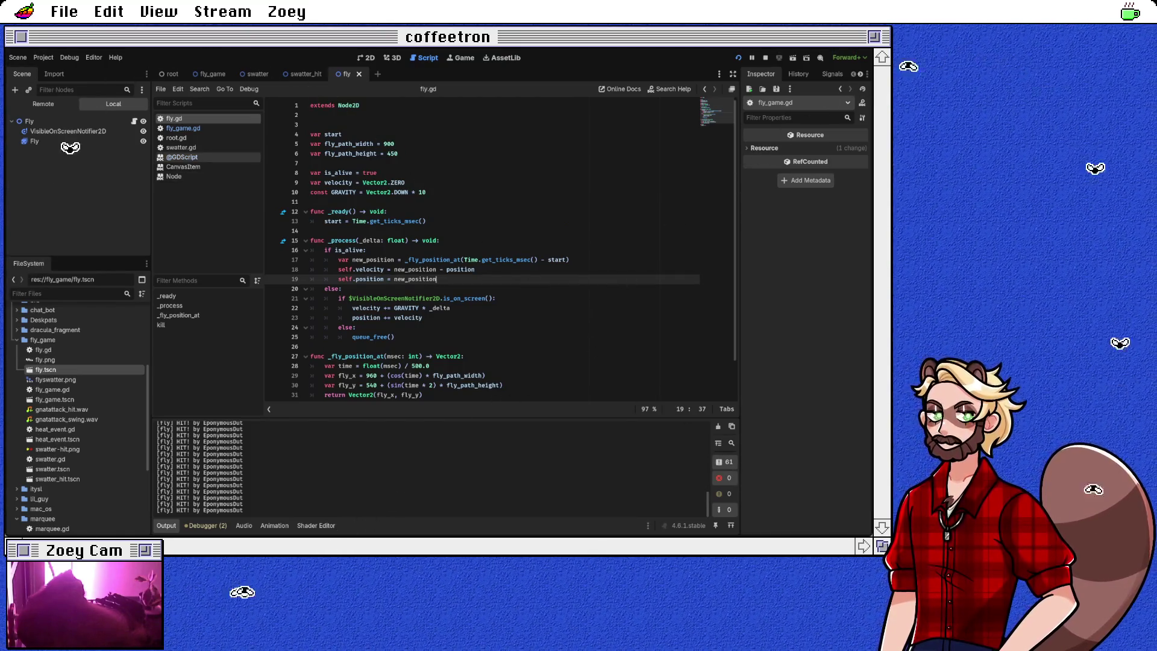
left_click(184, 128)
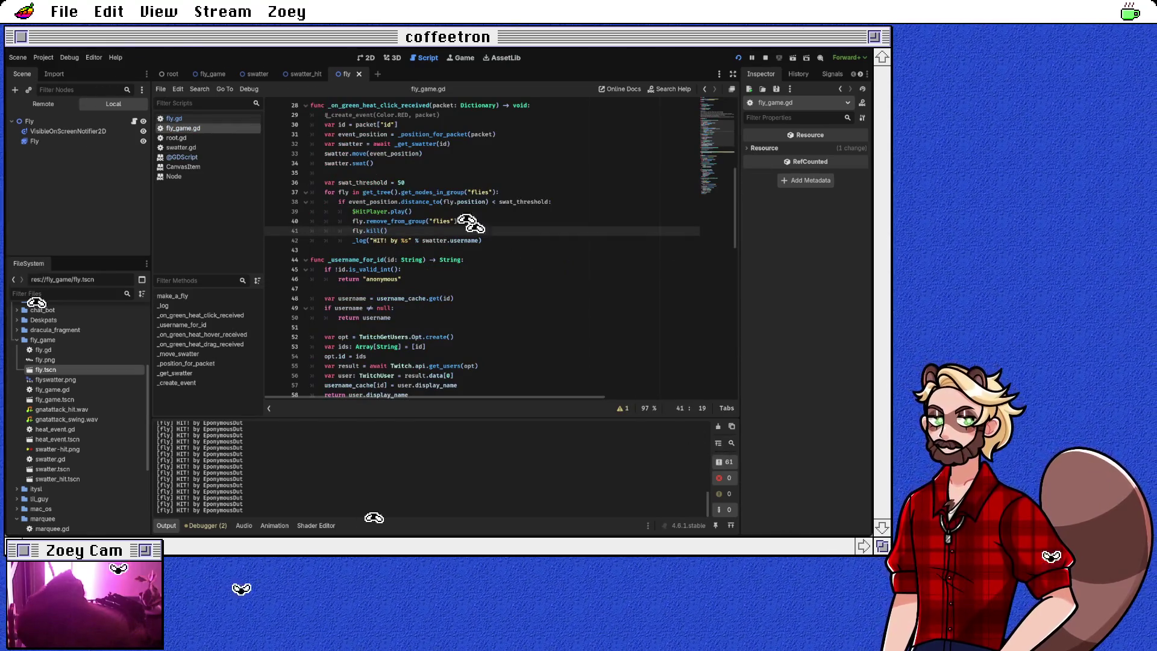
Step: Check the $HitPlayer.play() call in the hit check, then show the fly scene in 2D
scroll(483, 247, "up", 1)
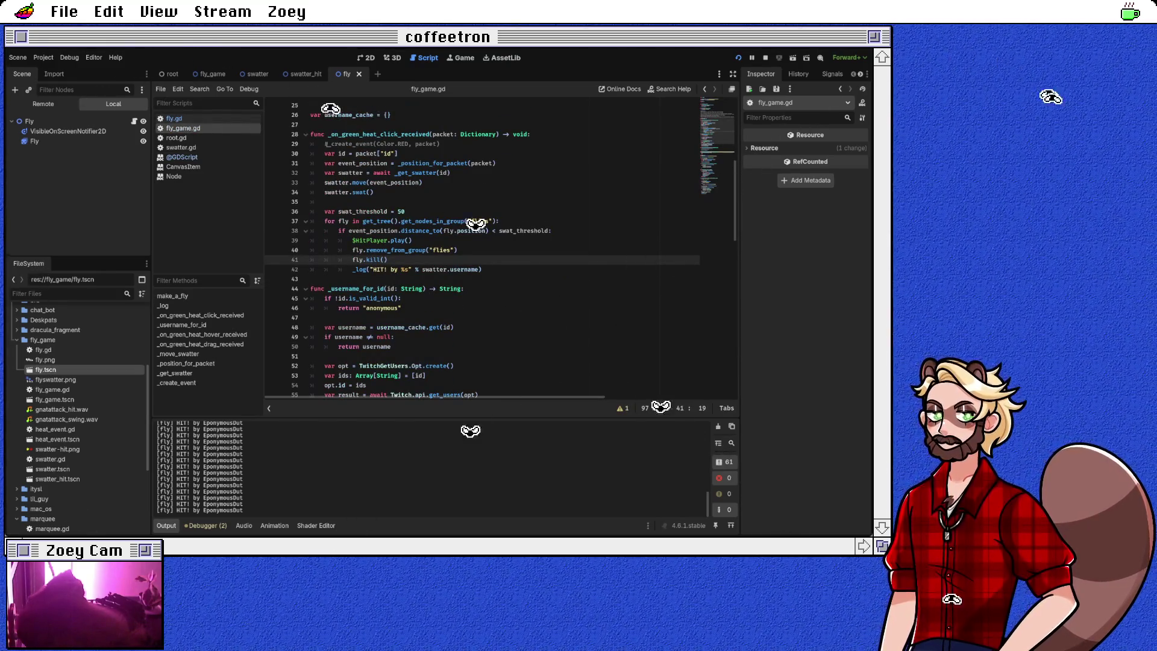
left_click(413, 240)
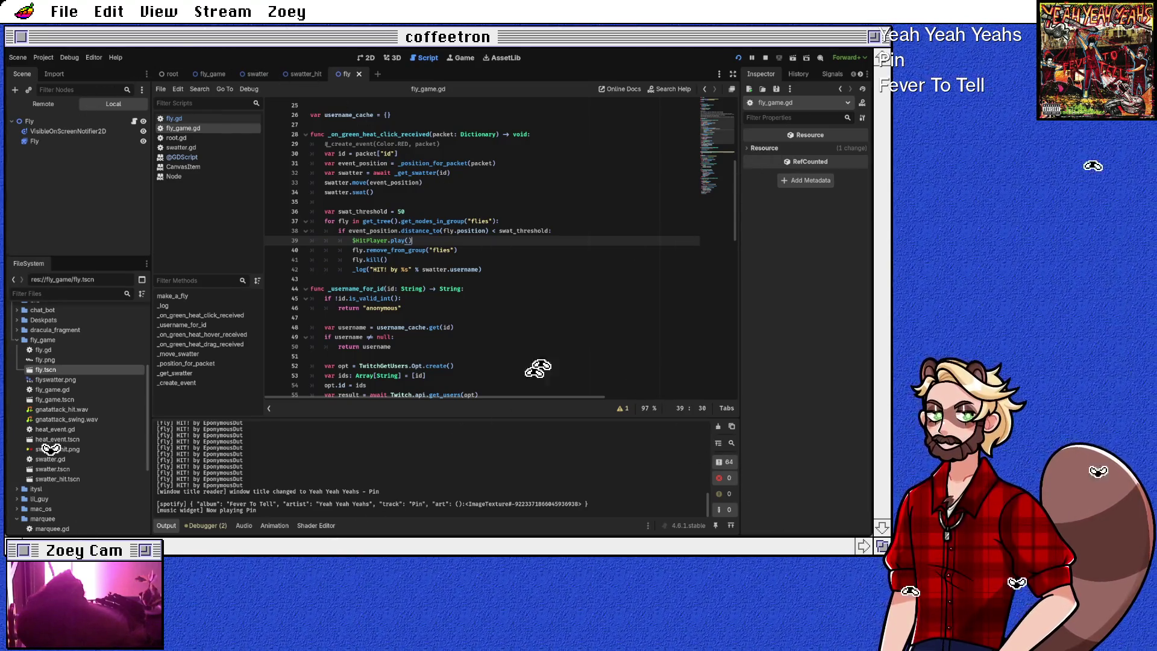
key("ctrl+F1")
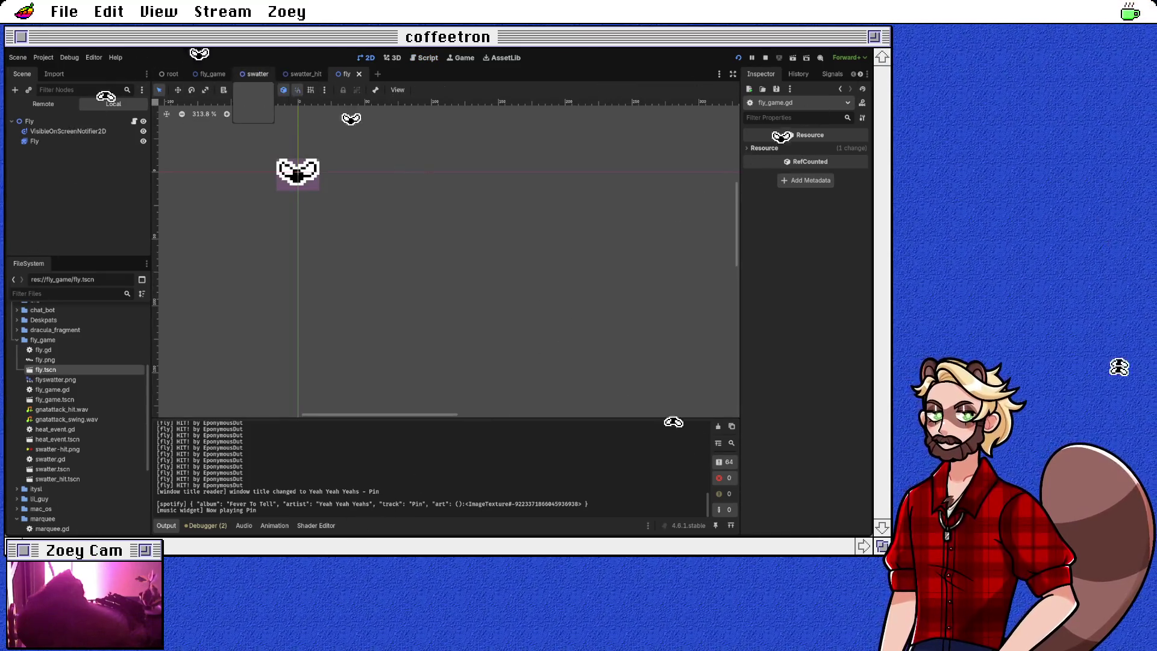
Step: Check the fly_game HitPlayer's 0.09 s gnatattack stream, then return to the script
left_click(301, 74)
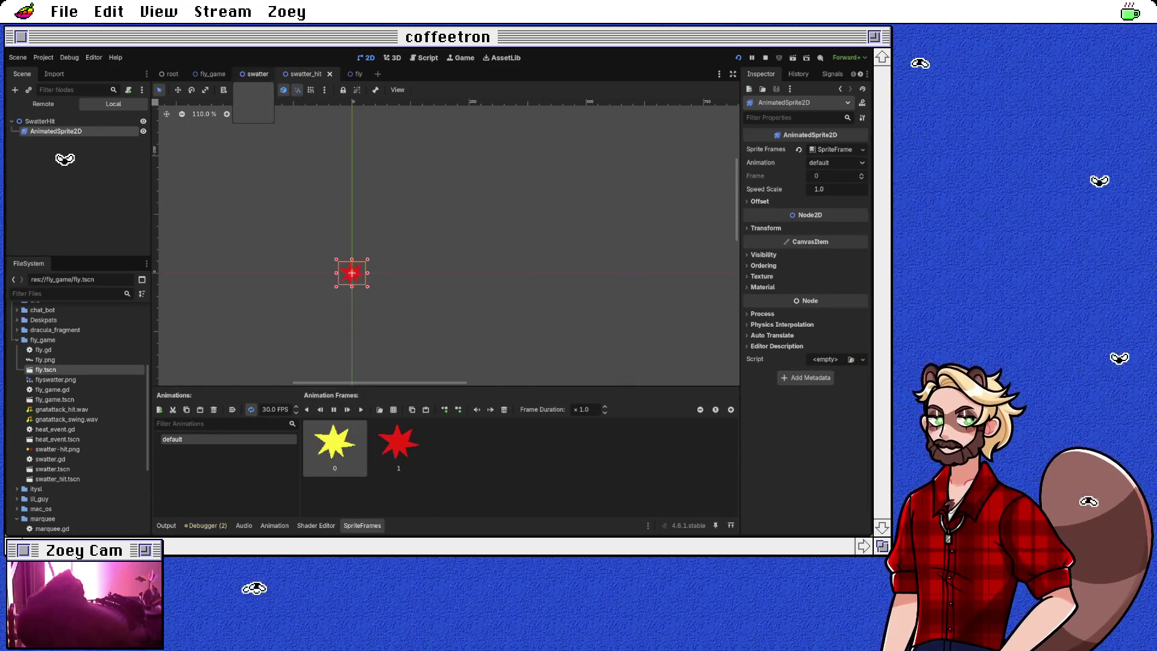
left_click(258, 74)
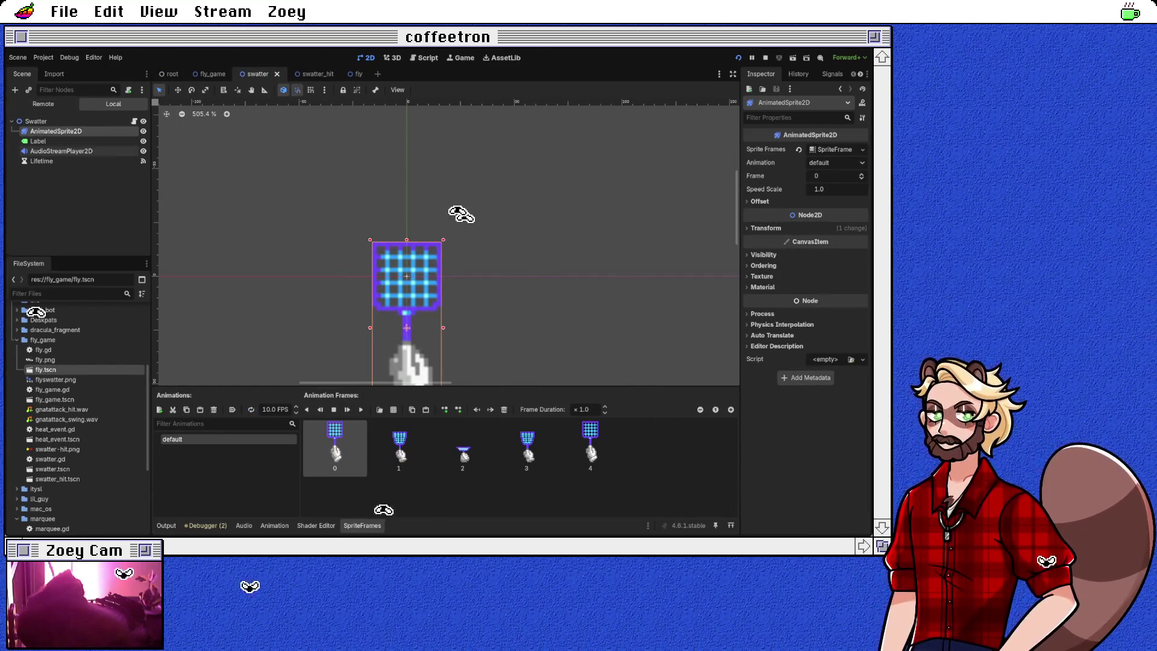
left_click(210, 73)
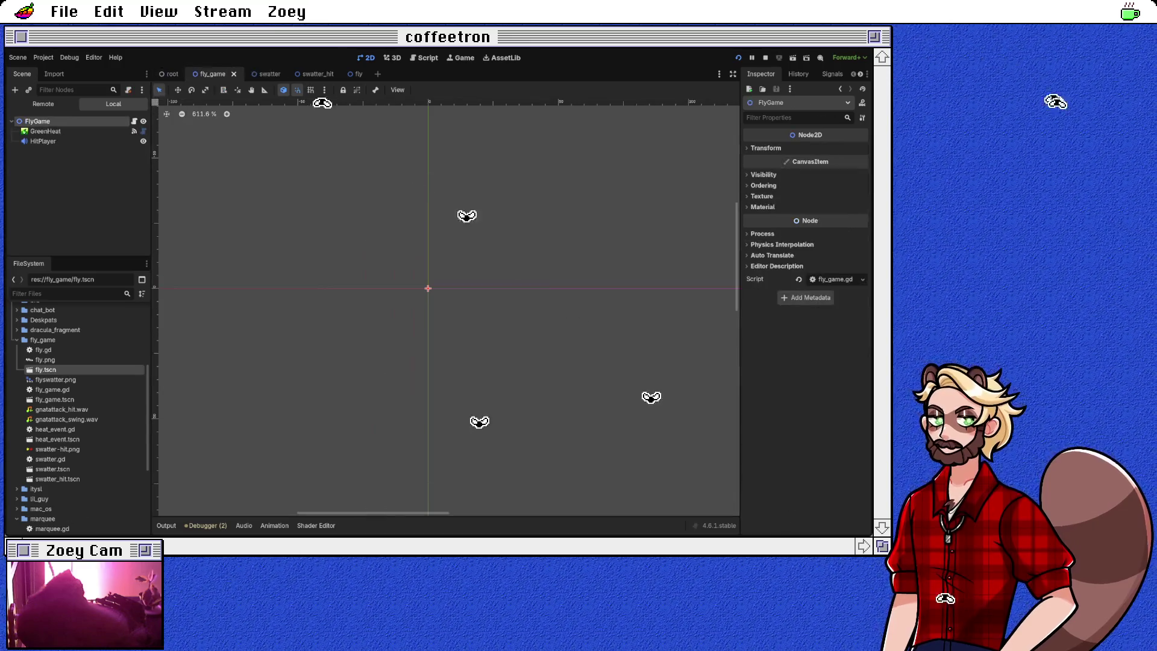
left_click(44, 141)
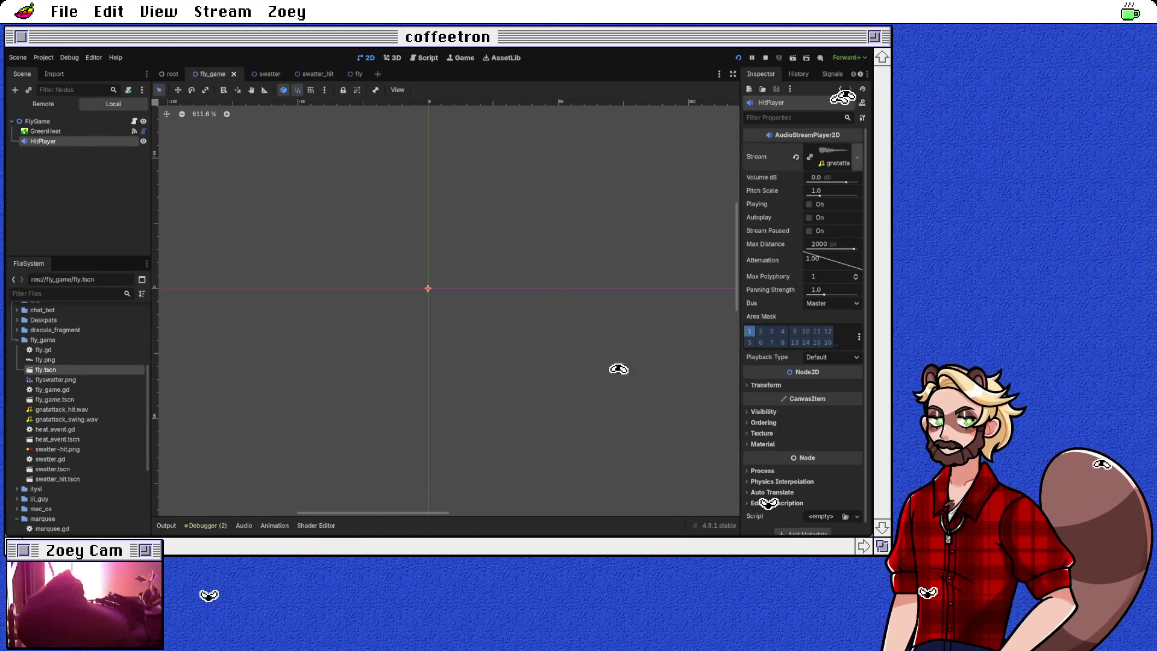
left_click(833, 151)
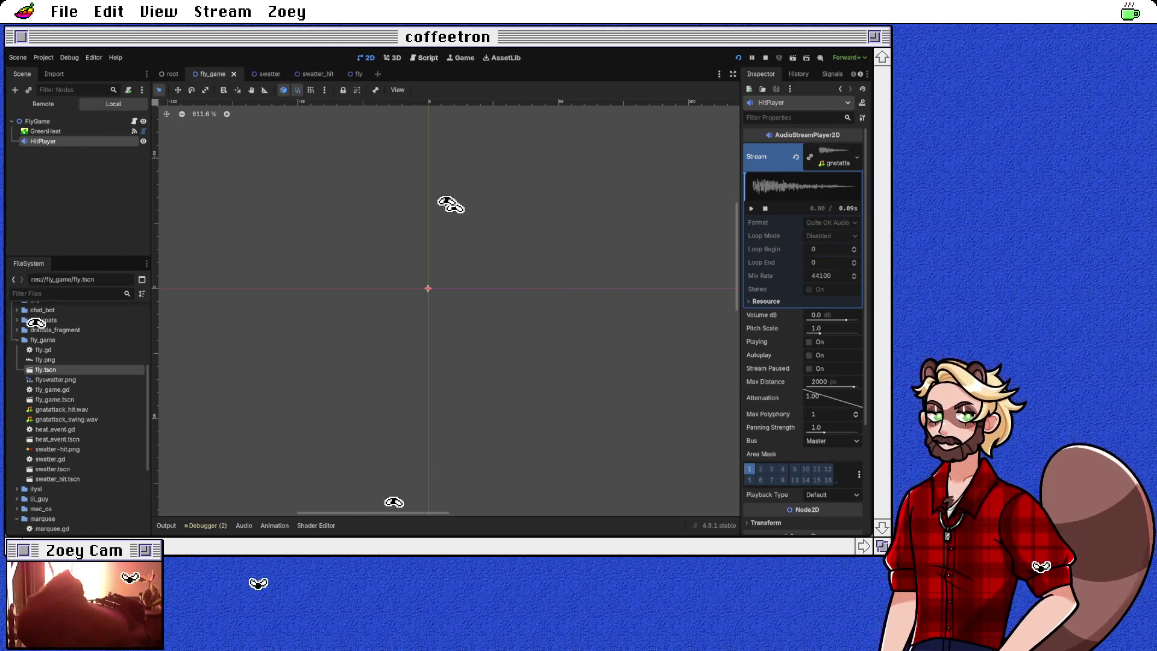
key("ctrl+F3")
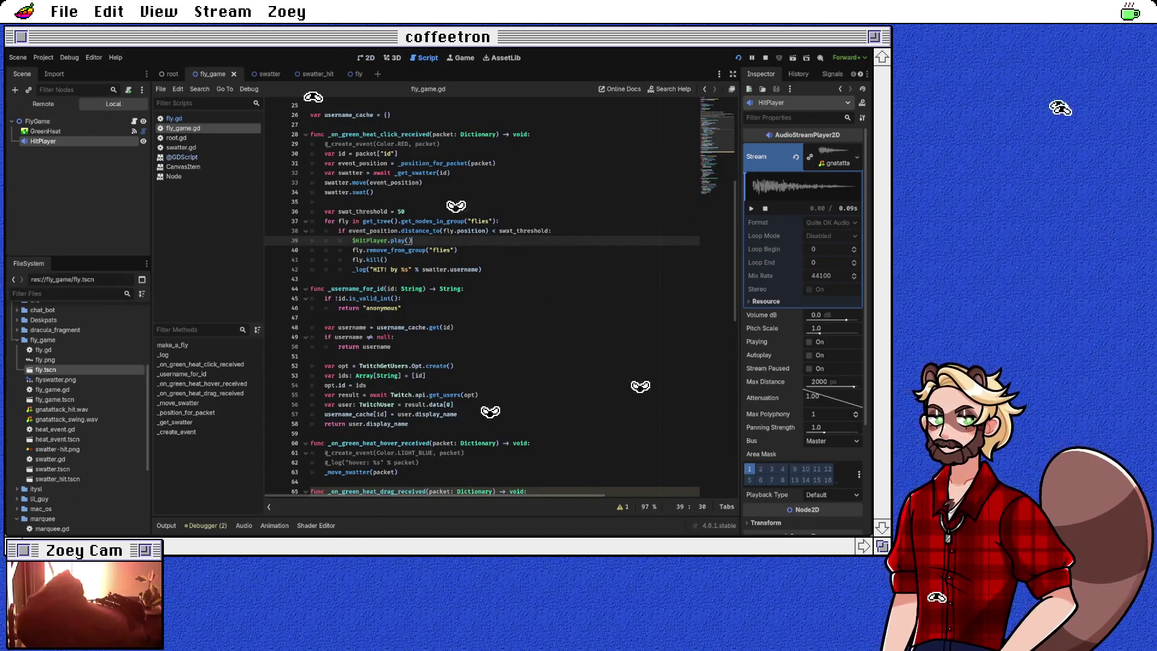
Step: Review the flies group lookup and distance hit check, and show the Output log
double_click(434, 222)
double_click(421, 231)
double_click(470, 231)
left_click_drag(444, 231, 486, 231)
left_click(551, 231)
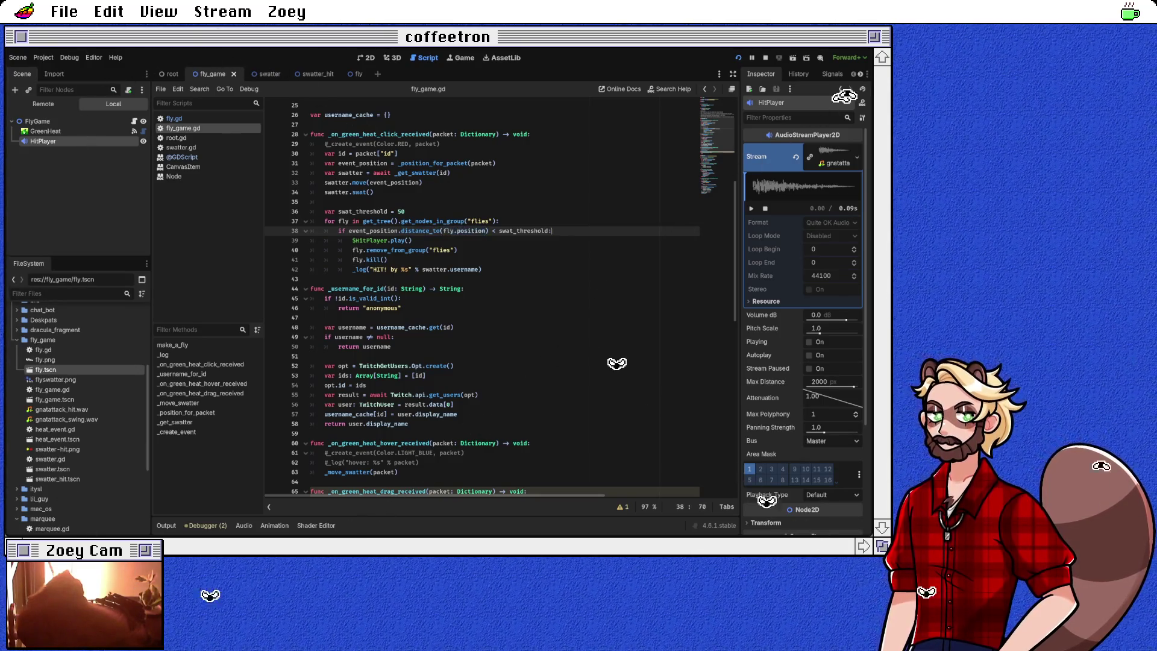
key("ctrl+j")
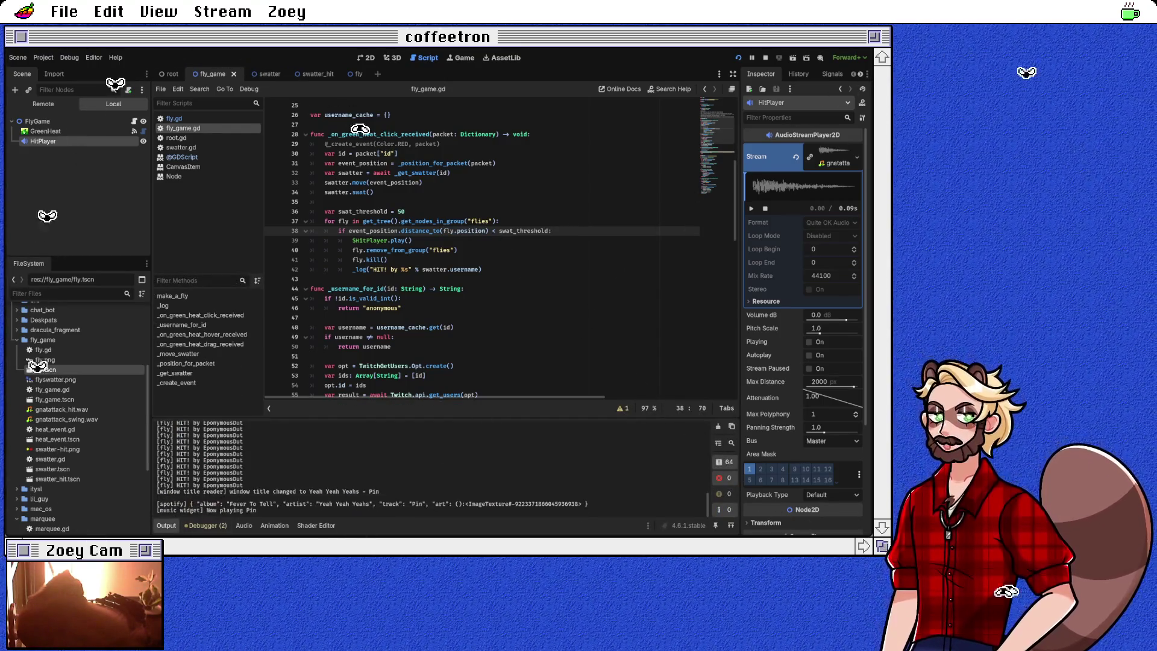
left_click(363, 270)
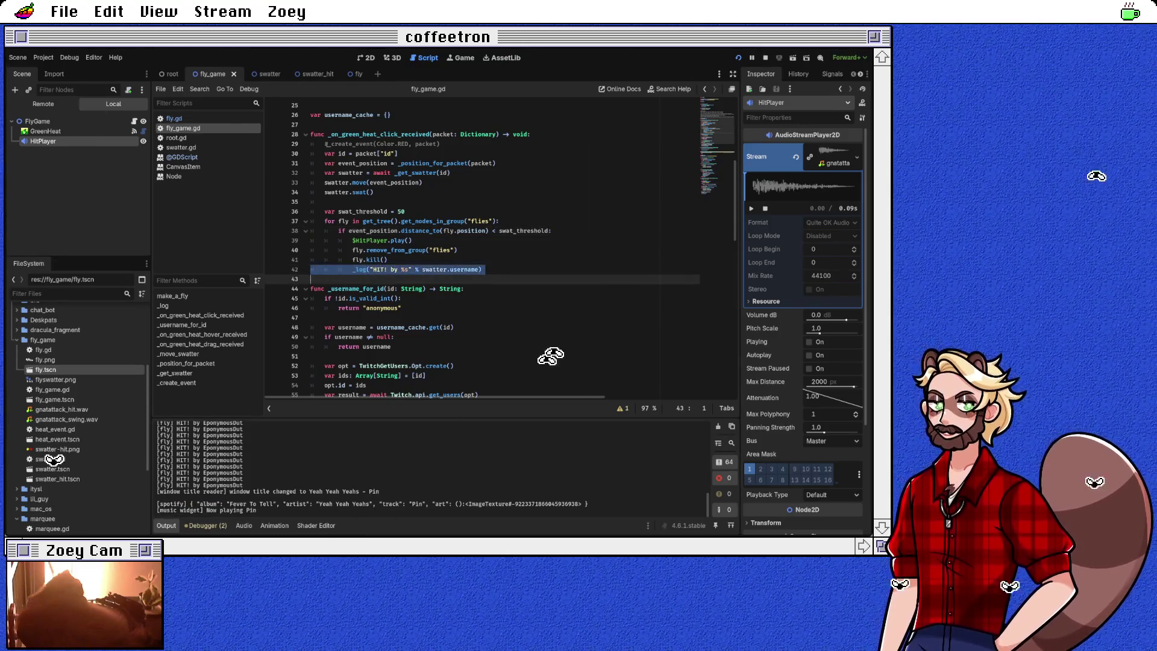
double_click(398, 241)
key("End")
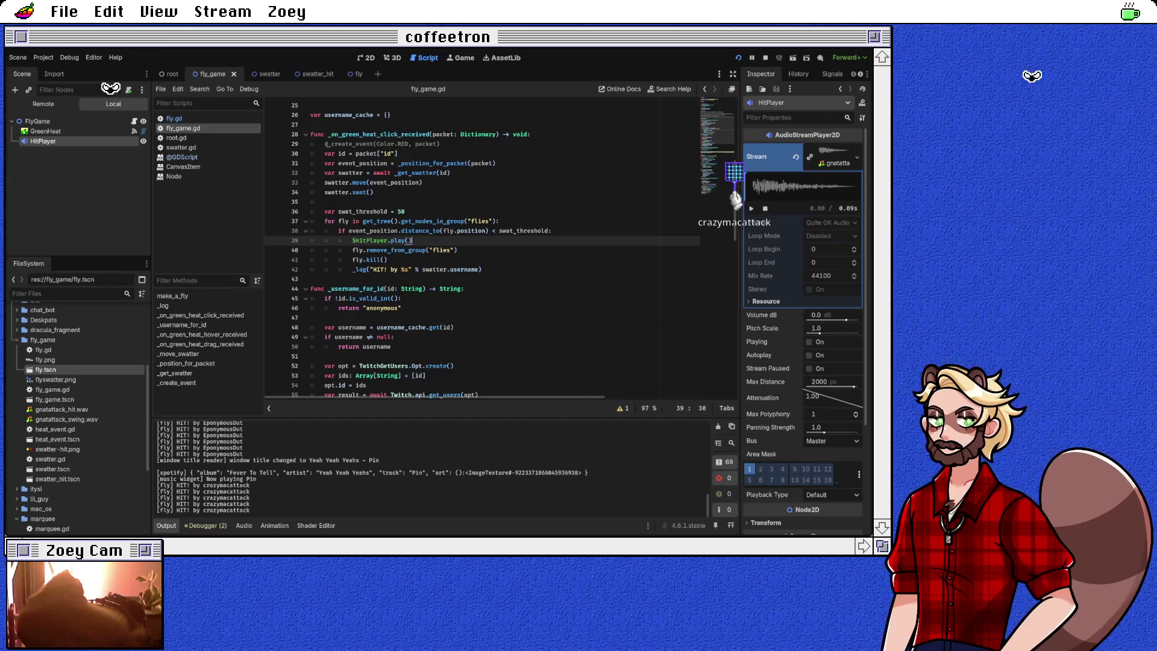
Step: Review the remove_from_group and kill() lines, then switch scenes back to fly.gd
left_click(373, 260)
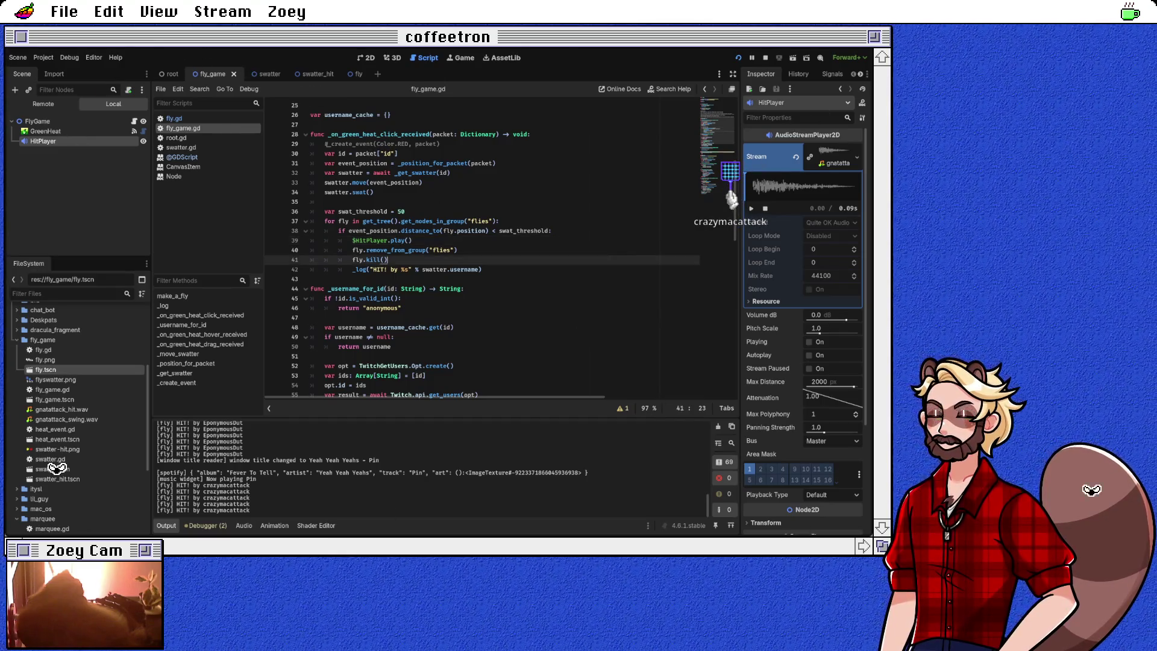
double_click(396, 250)
left_click(458, 250)
double_click(396, 250)
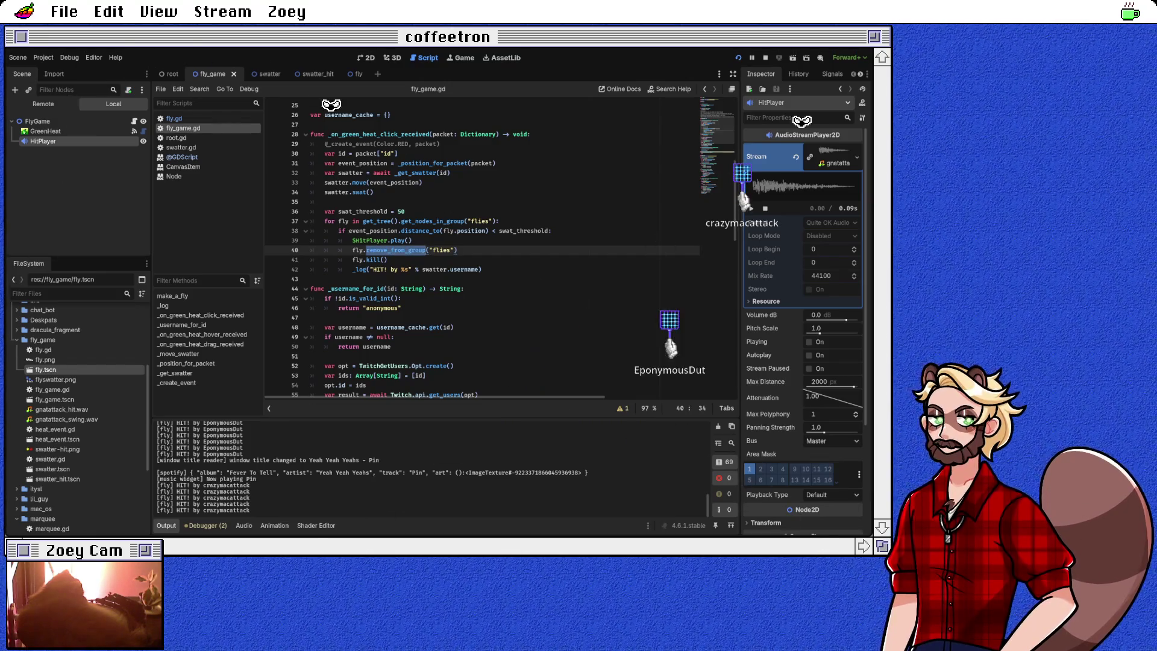
left_click(366, 259)
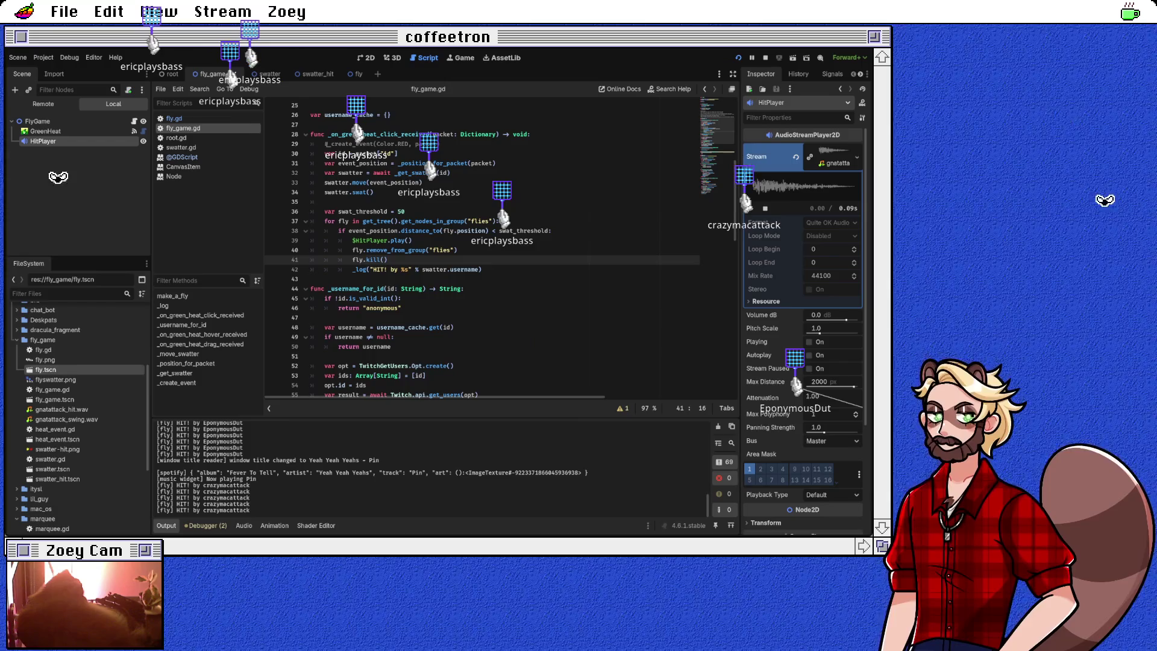
left_click(356, 74)
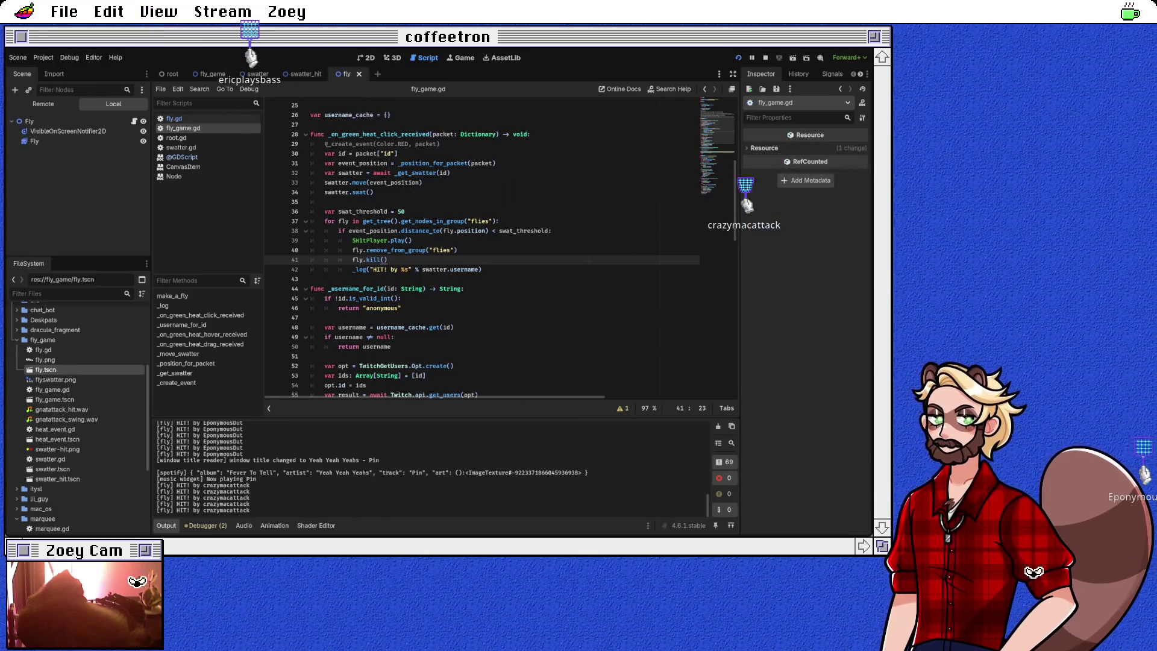
scroll(590, 331, "down", 9)
key("alt+Left")
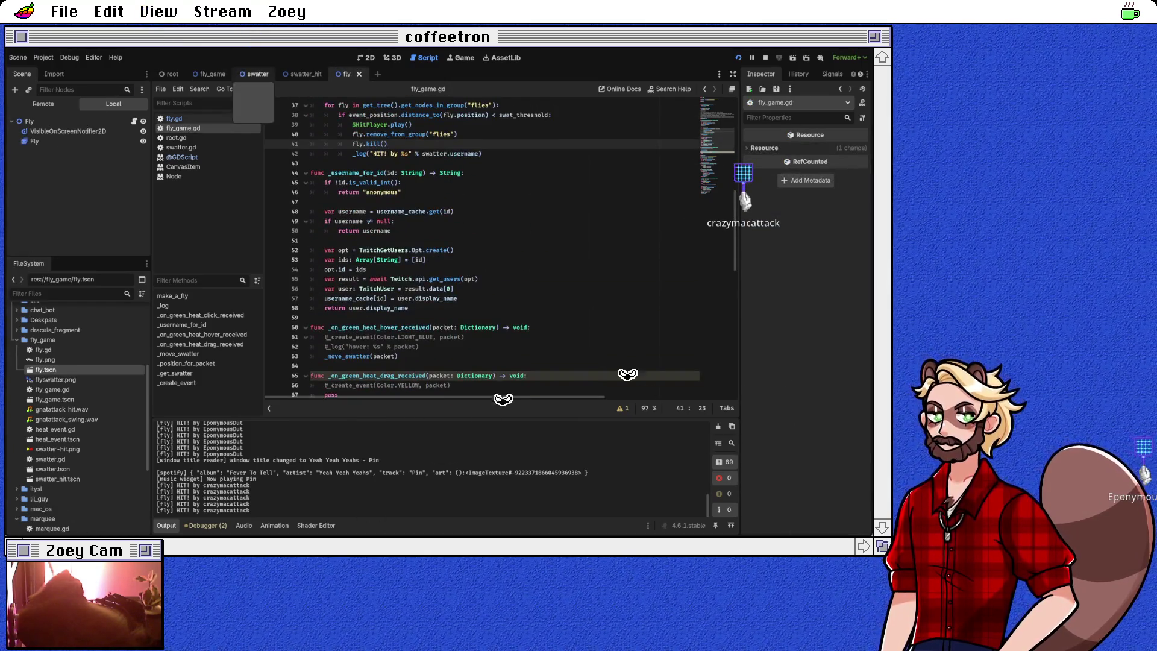
key("alt+Left")
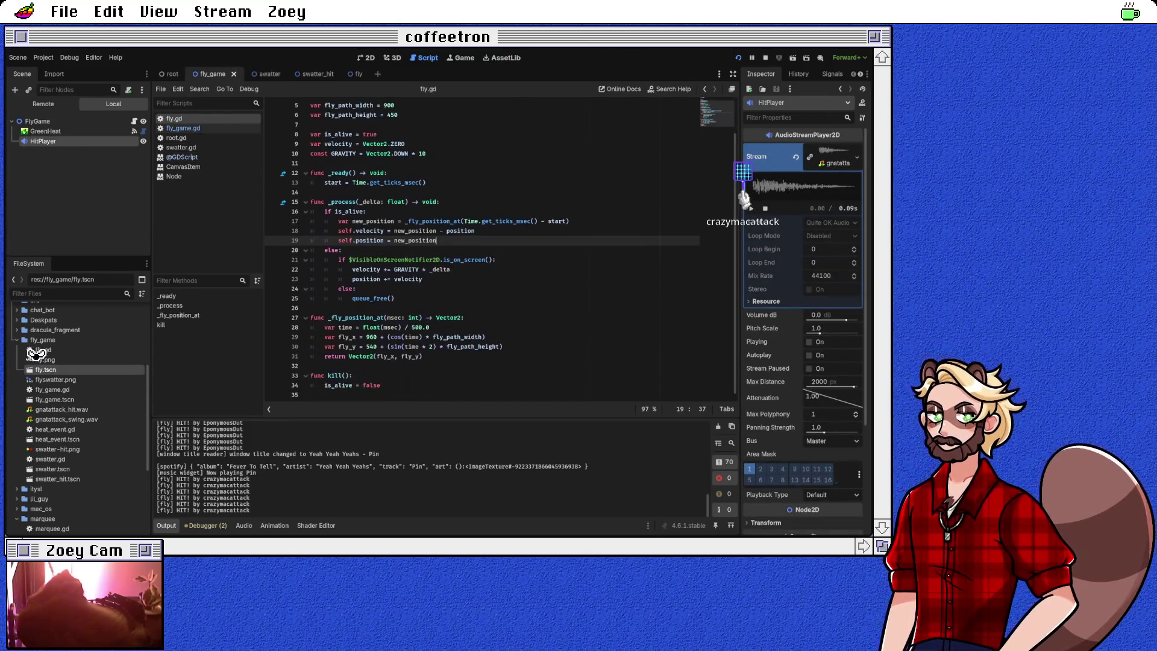
Step: Inspect the dead-fly else branch, then remove the "* 10" multiplier from GRAVITY
left_click(330, 386)
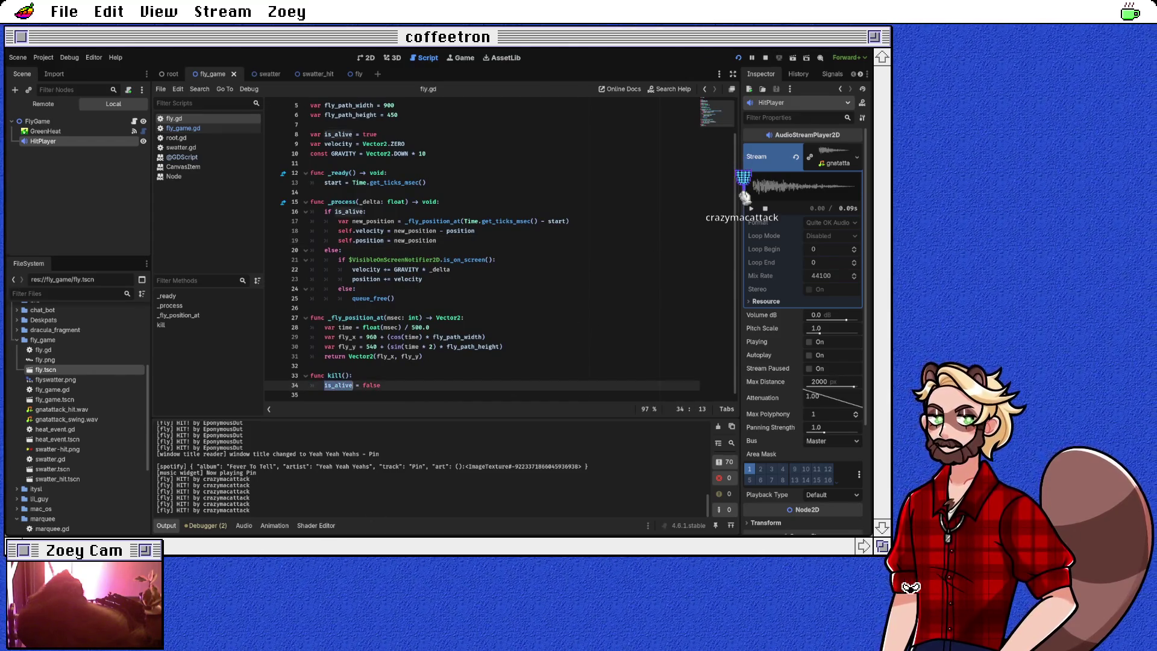
left_click(663, 249)
double_click(343, 259)
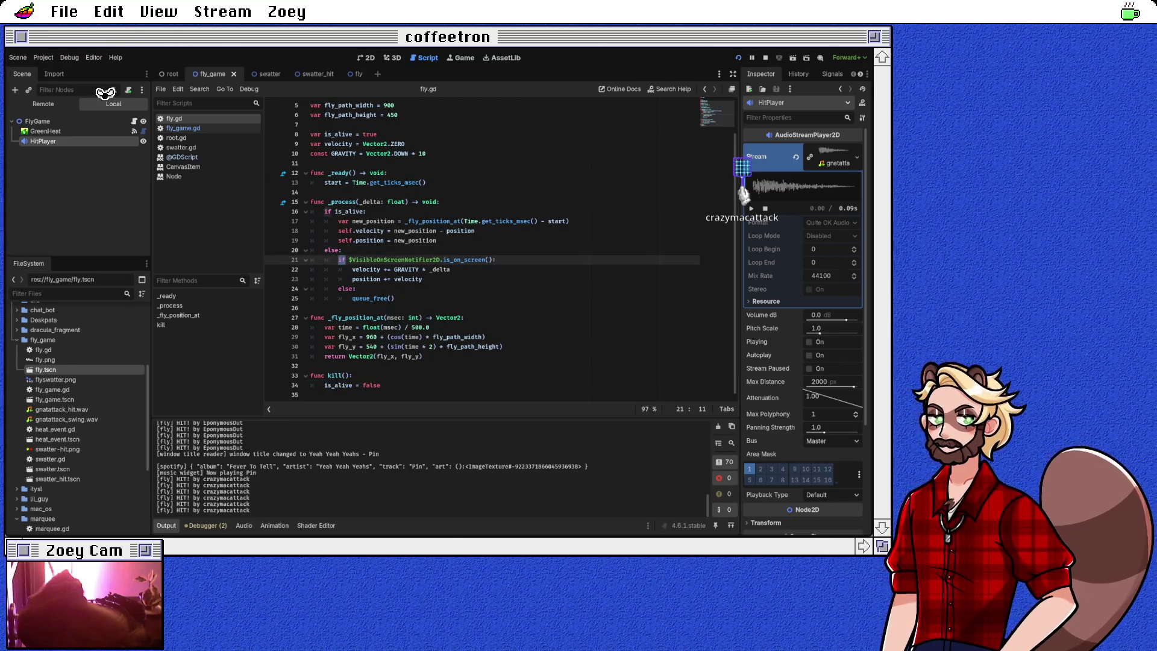
double_click(395, 260)
triple_click(395, 259)
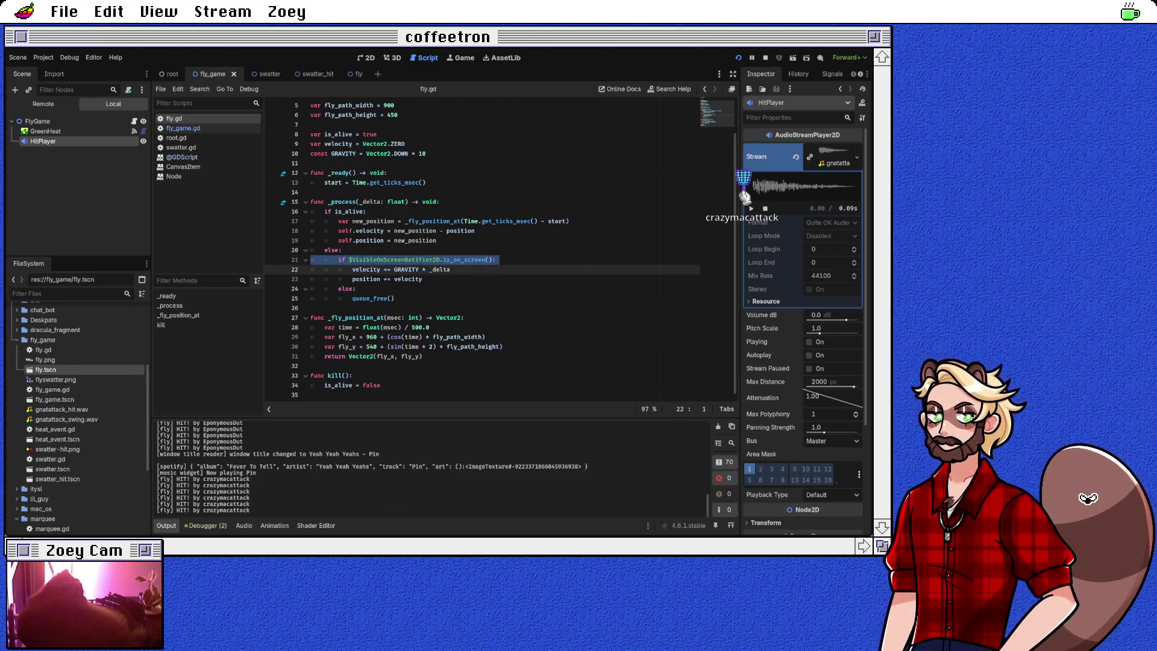
left_click(366, 270)
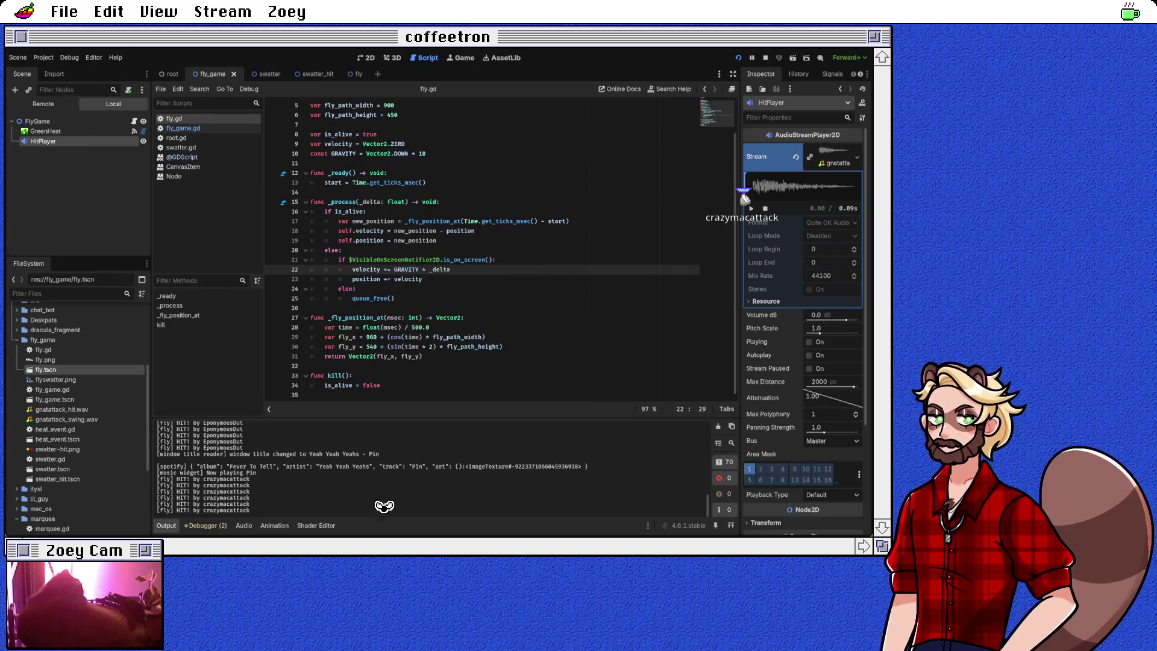
scroll(483, 247, "up", 1)
left_click(426, 182)
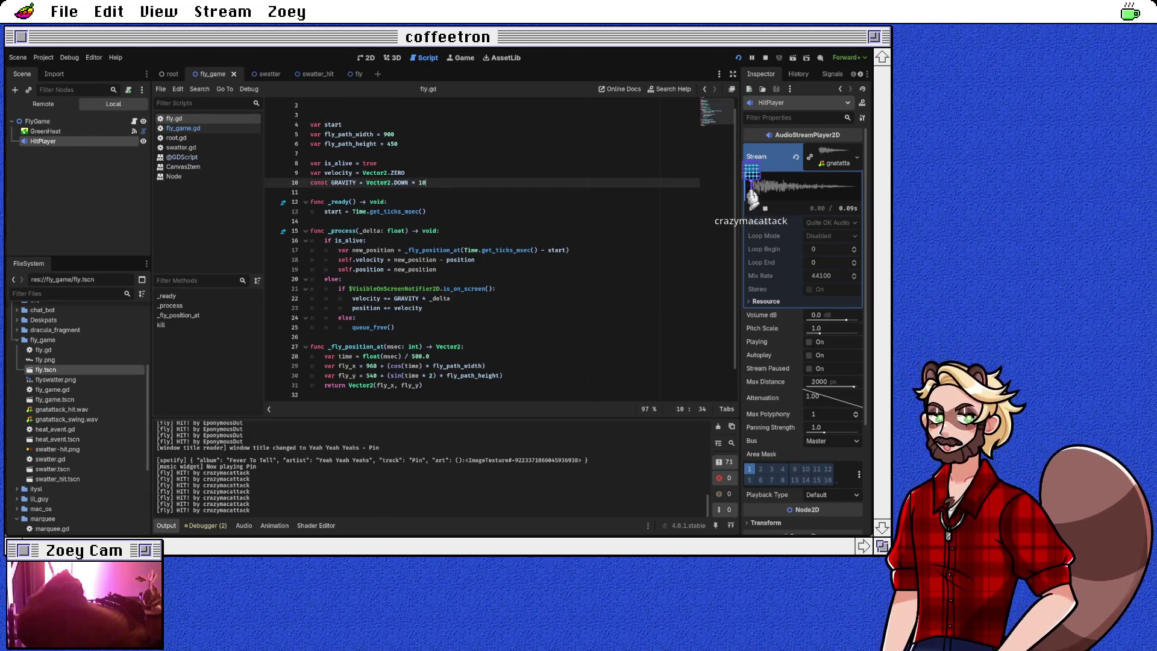
key("BackSpace")
key("BackSpace")
key("BackSpace")
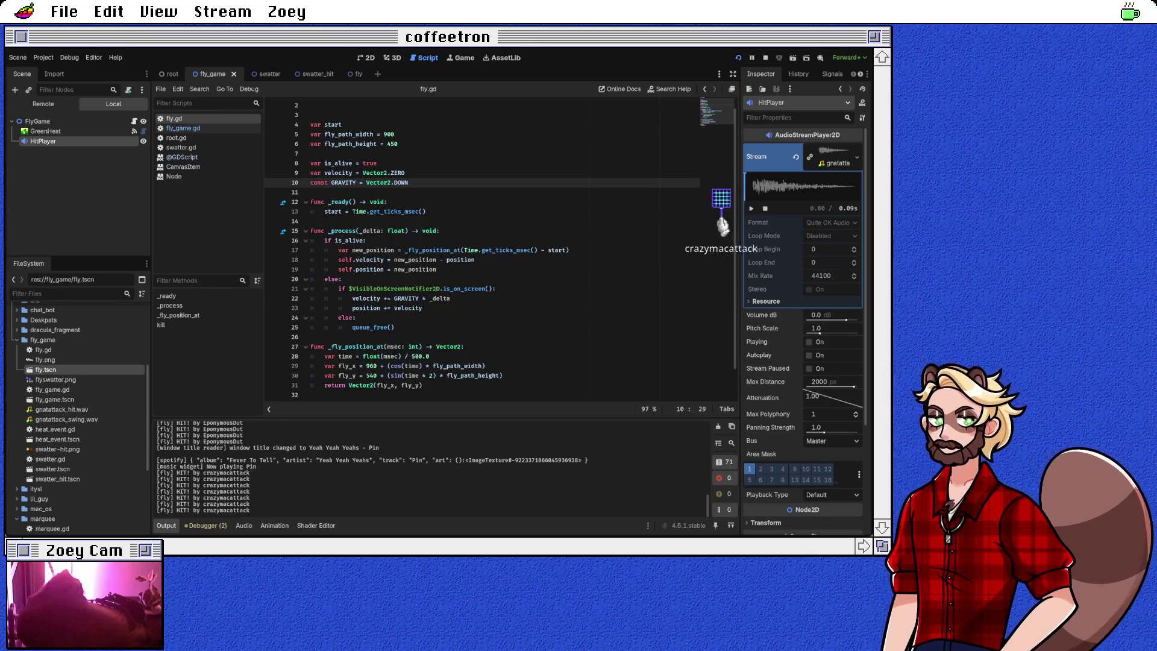
Step: Add print("freeing fly") after queue_free(), save fly.gd, and run to the line 21 breakpoint
double_click(408, 308)
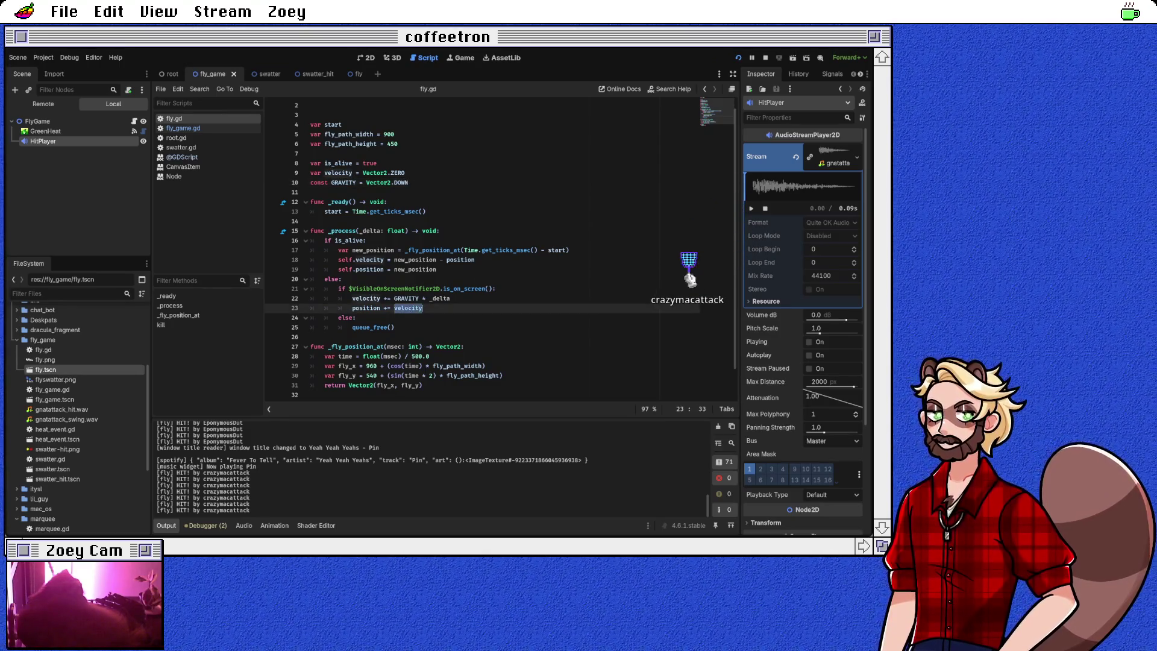
key("Right")
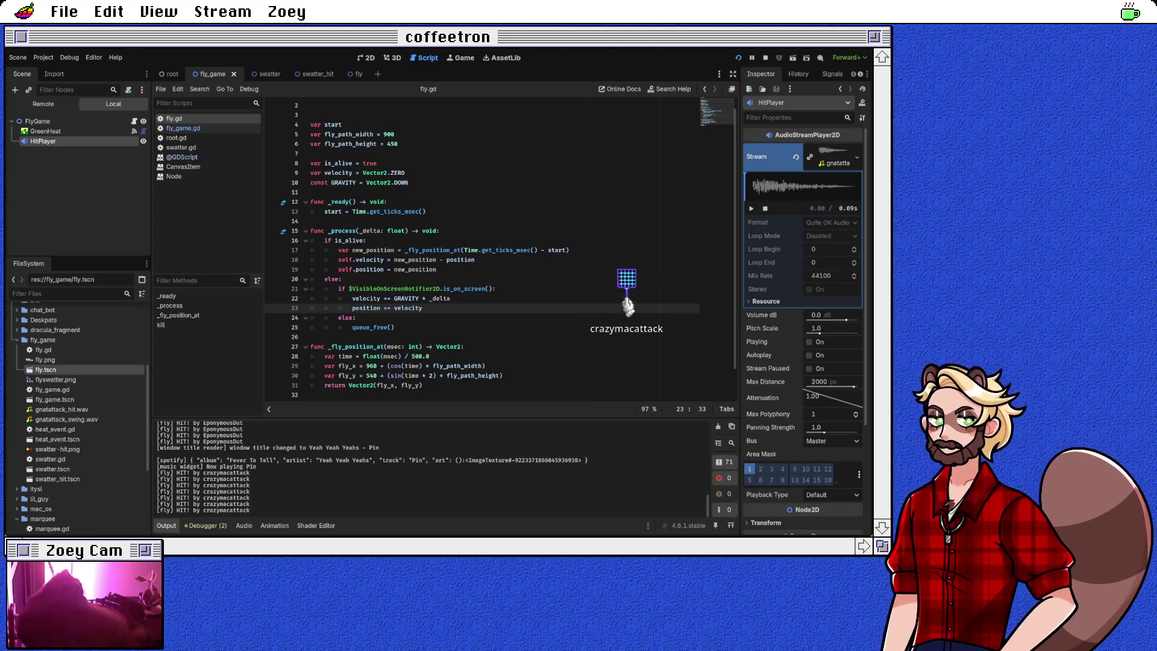
left_click(395, 327)
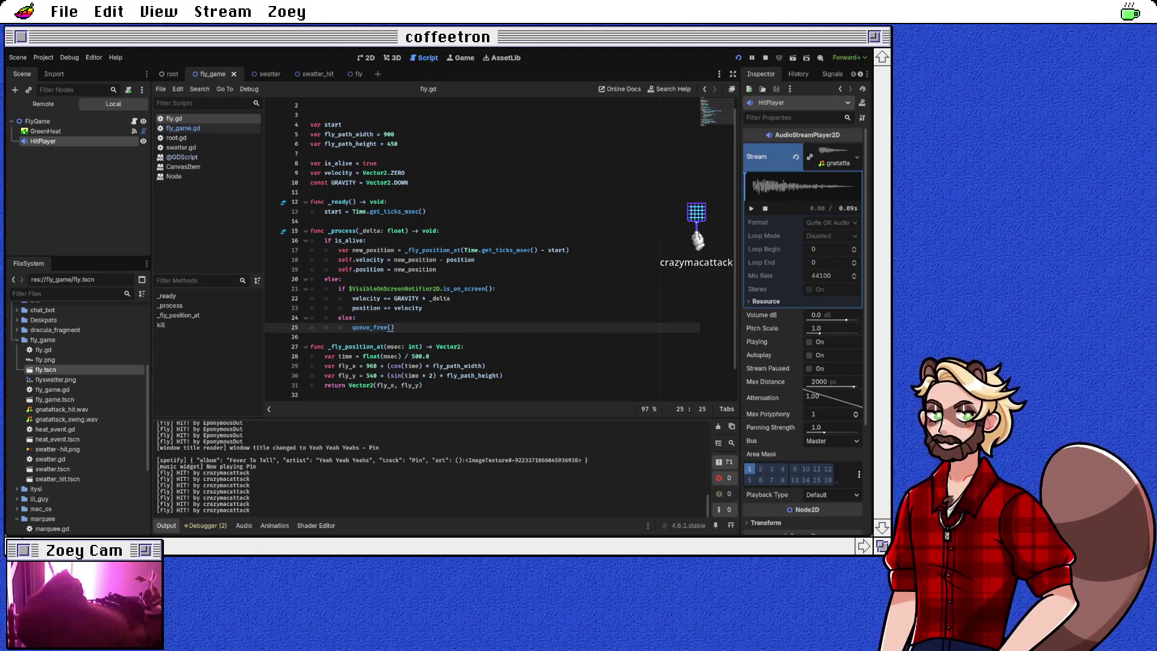
key("Return")
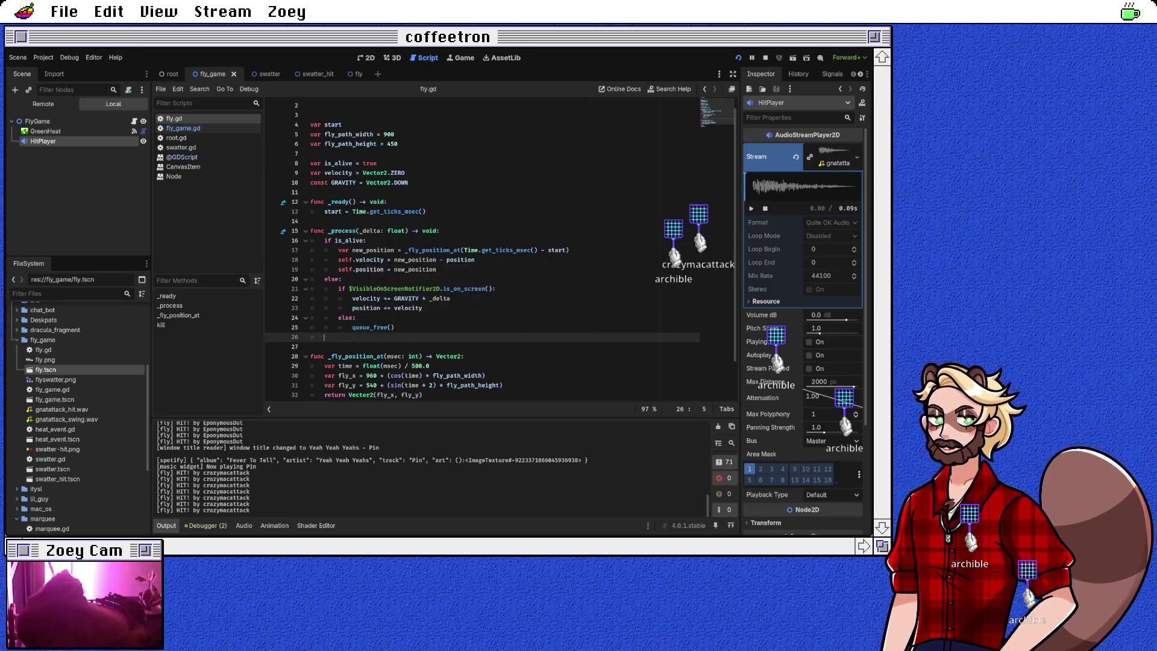
key("Tab")
key("Tab")
key("Tab")
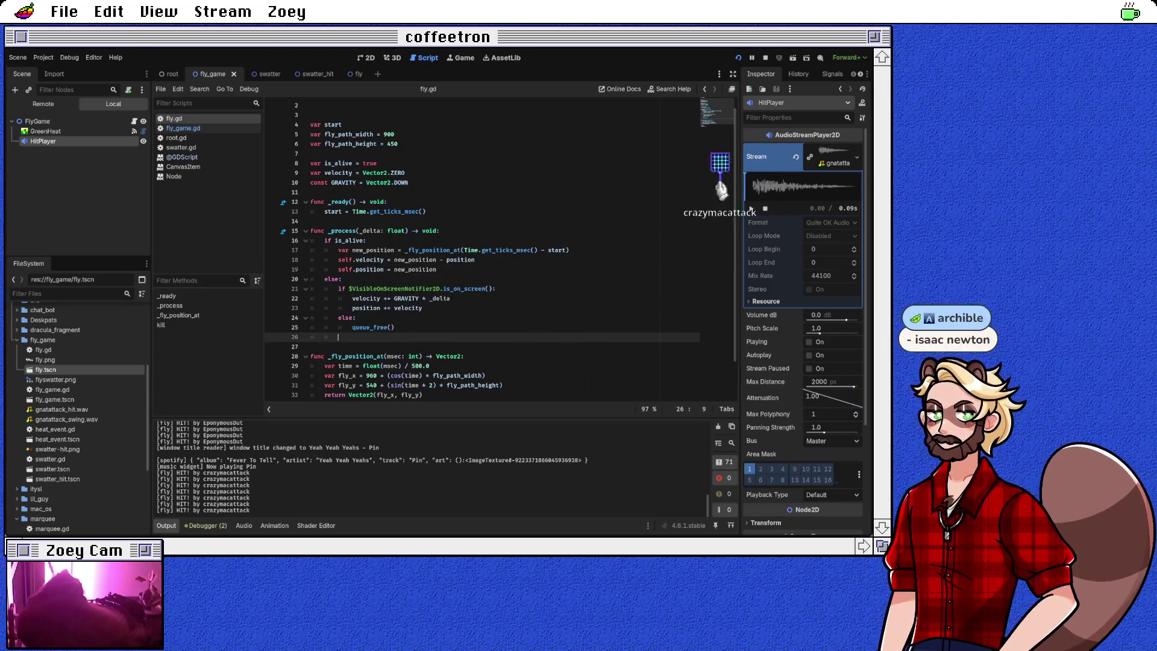
type("print(\"que")
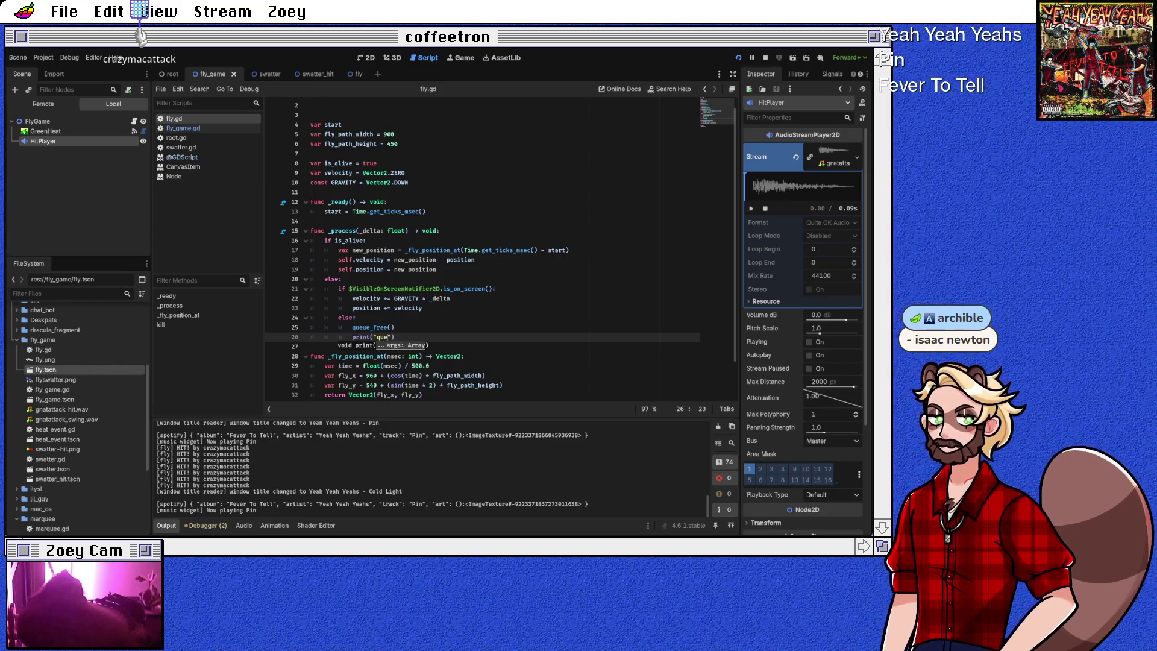
key("BackSpace")
key("BackSpace")
key("BackSpace")
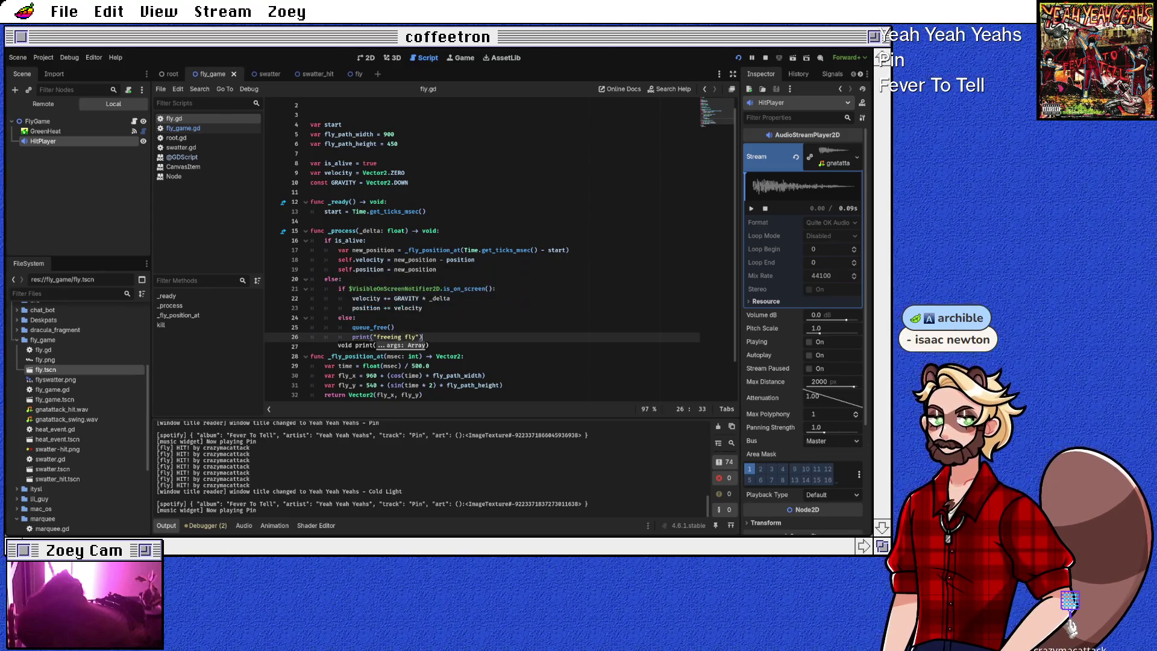
key("Up")
key("ctrl+s")
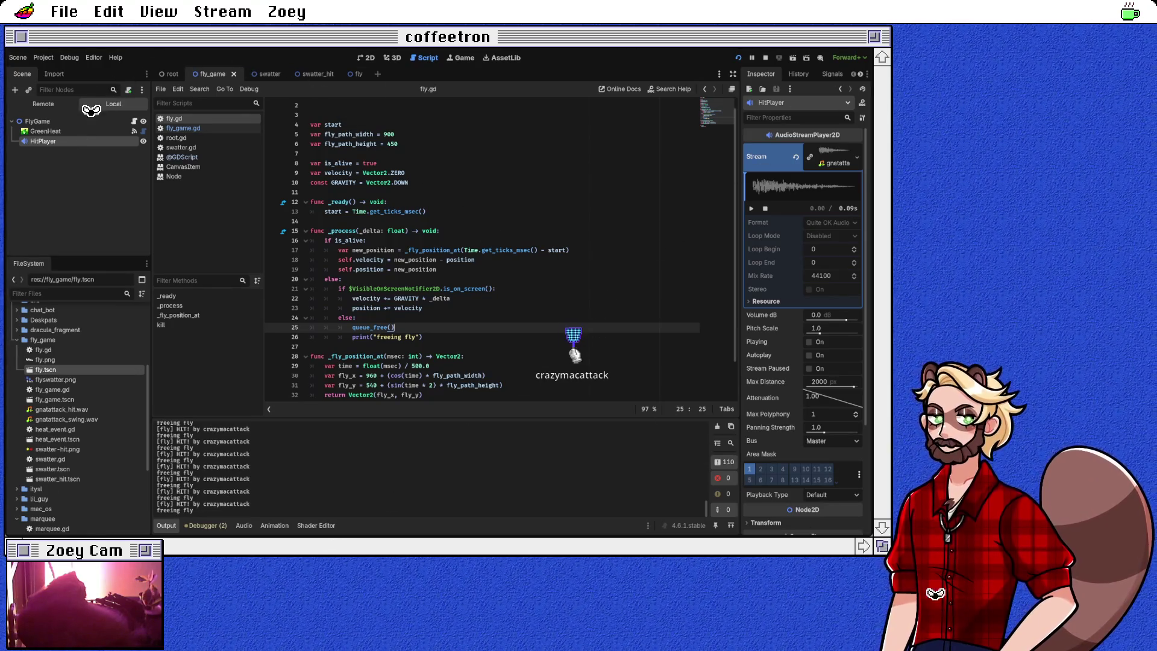
double_click(349, 241)
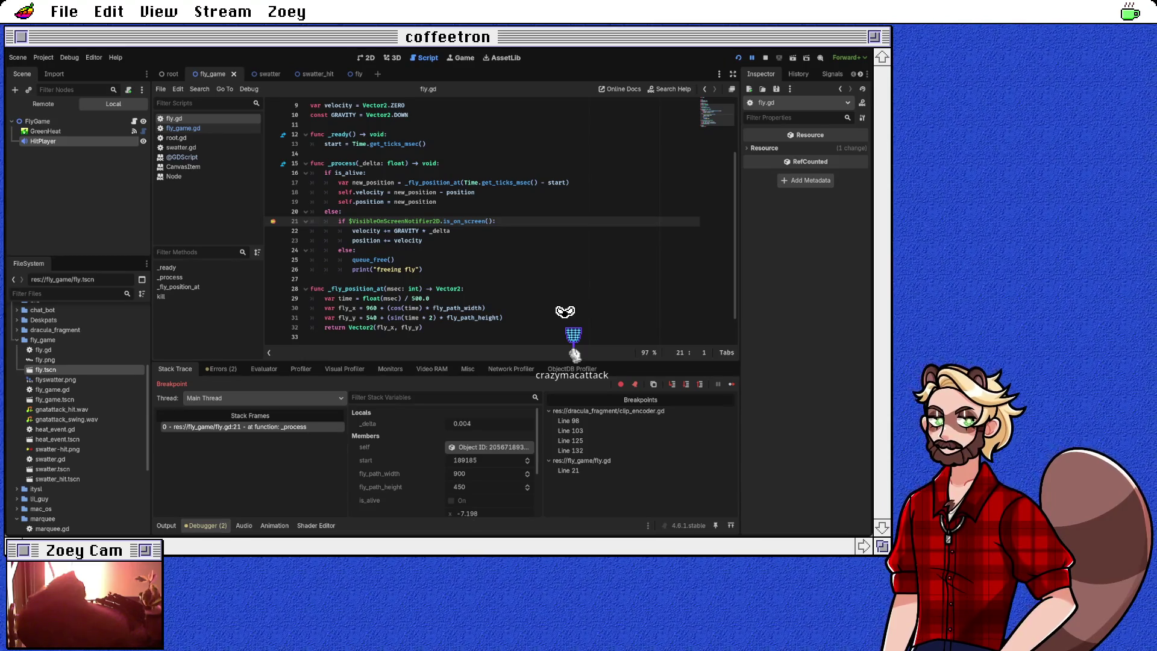
Step: While paused, highlight velocity and the GRAVITY * _delta expression on line 22
double_click(366, 231)
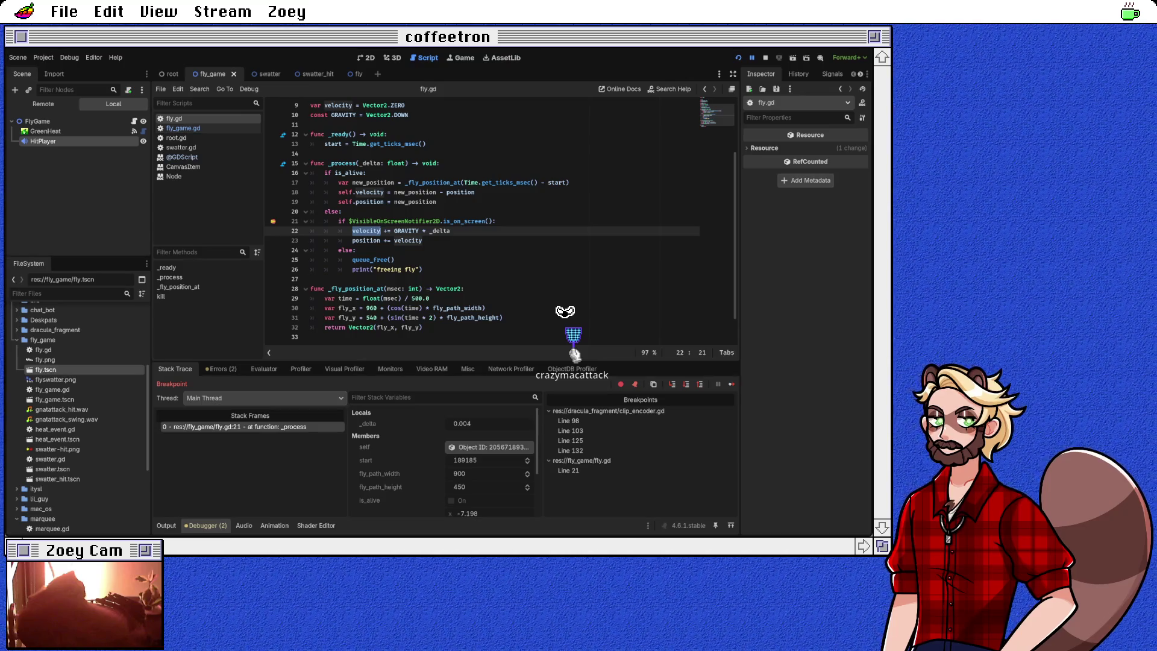
left_click(423, 240)
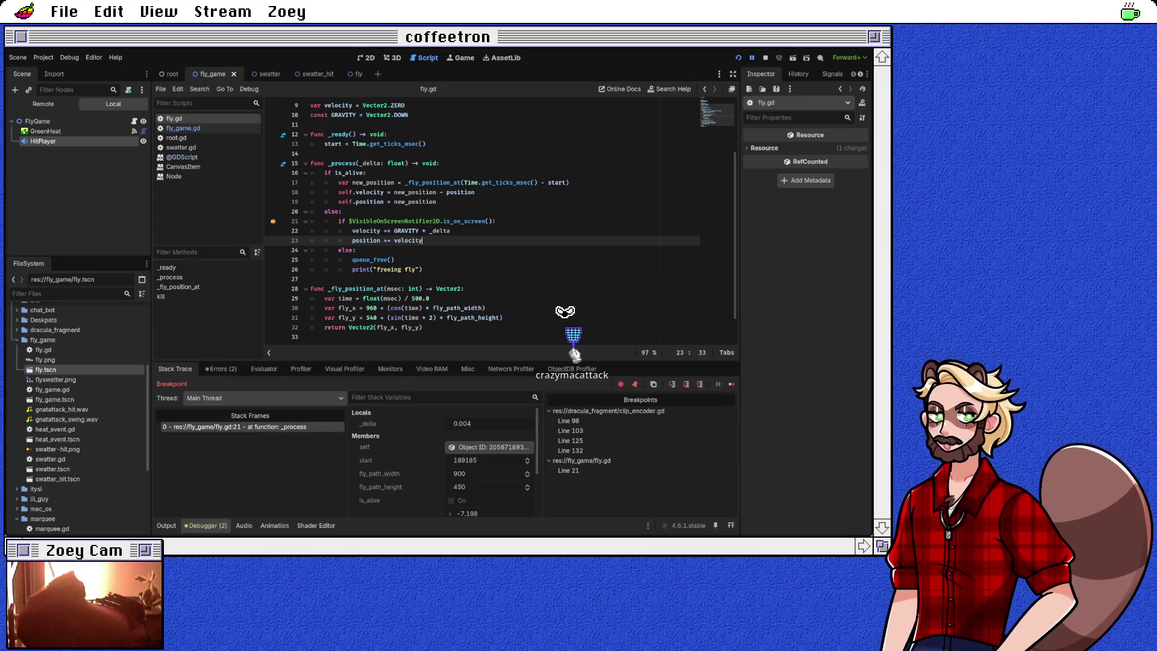
scroll(443, 461, "down", 3)
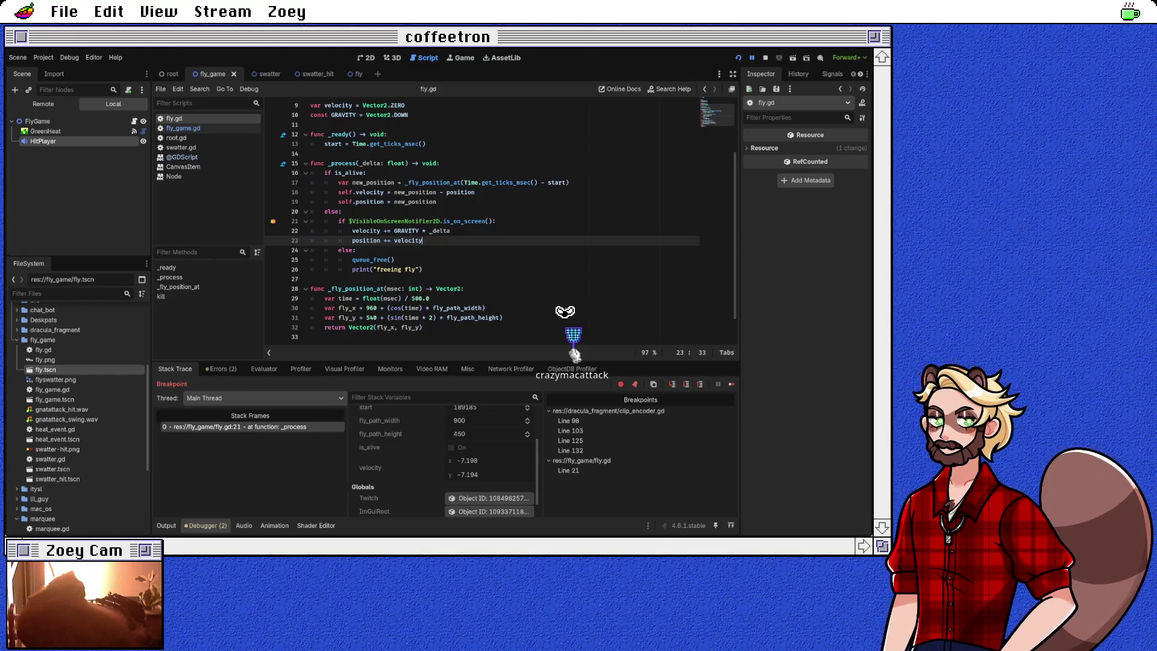
left_click_drag(395, 231, 450, 231)
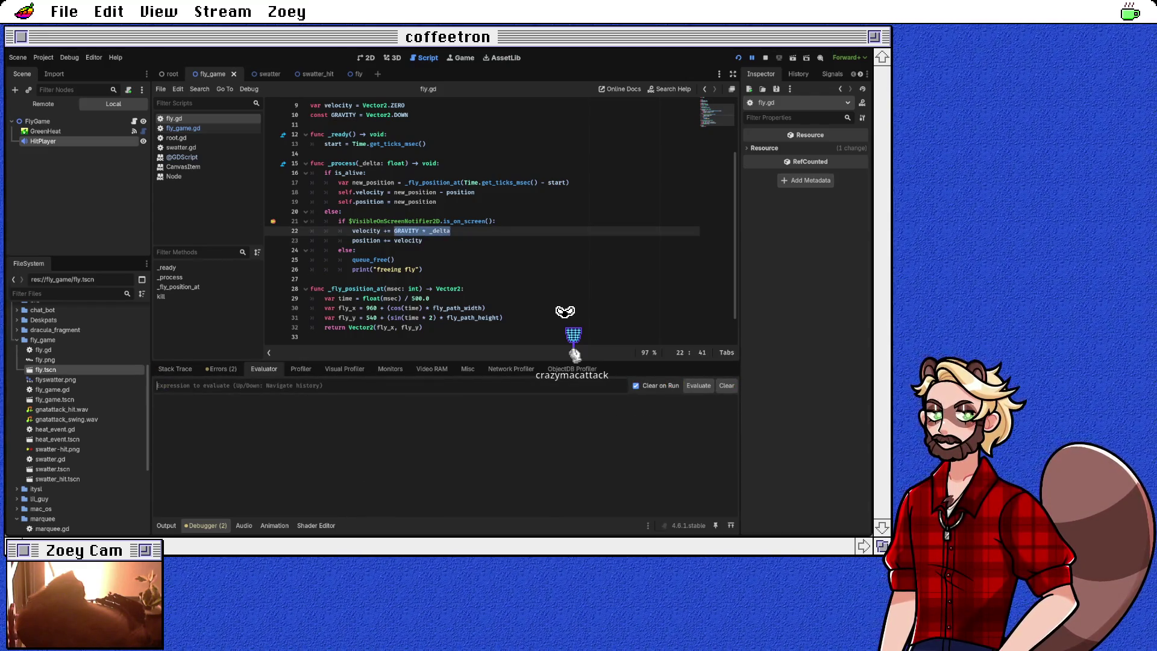
Step: Evaluate GRAVITY * _delta to (0.0, 0.004) and start a new line below line 22
key("Return")
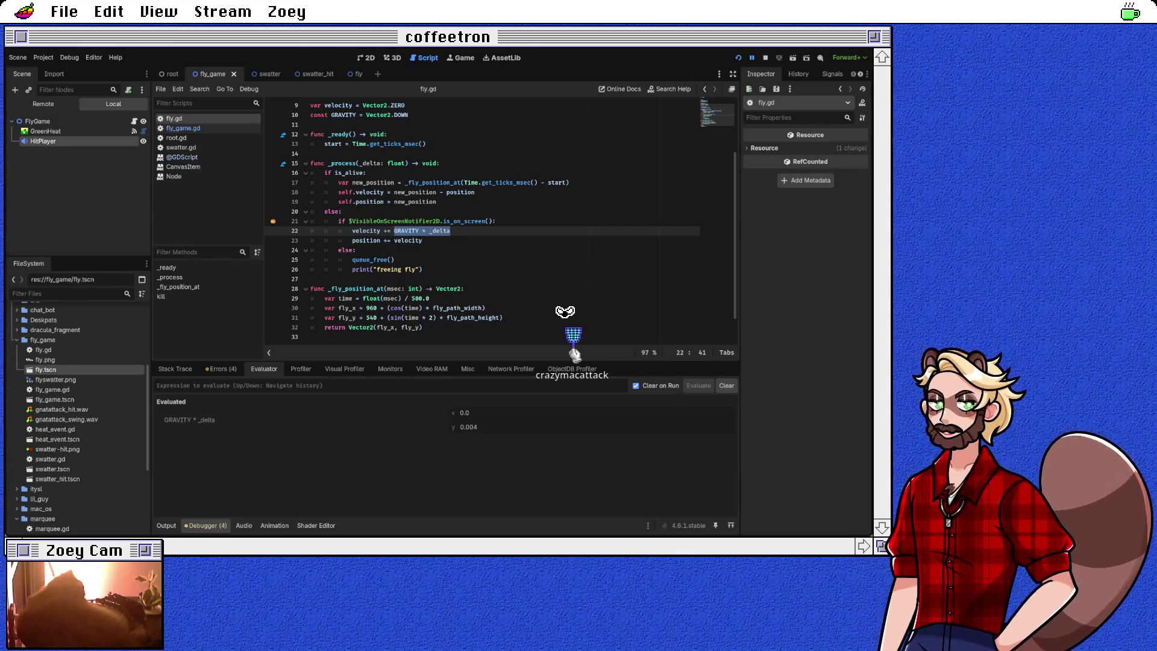
key("Down")
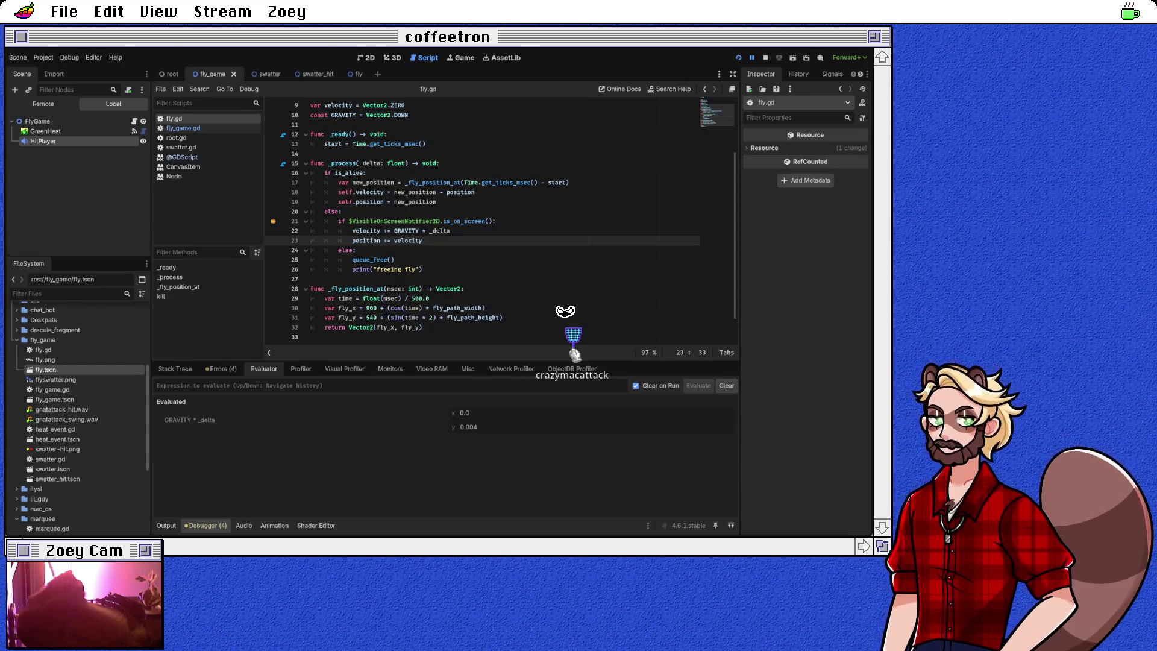
left_click(451, 231)
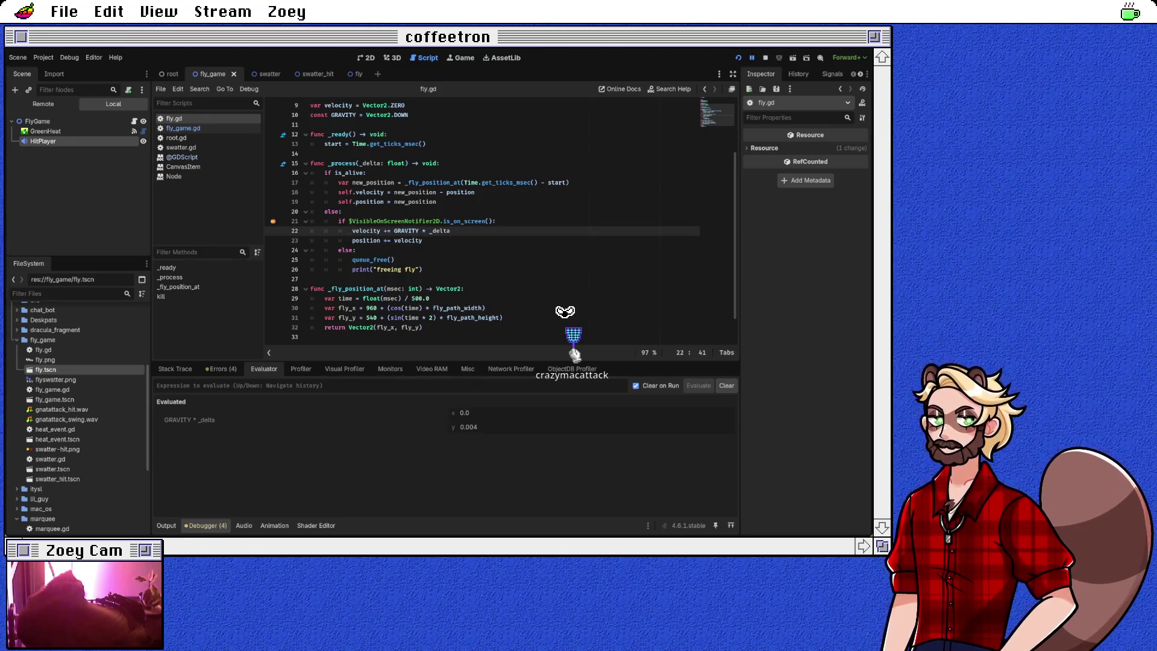
key("Return")
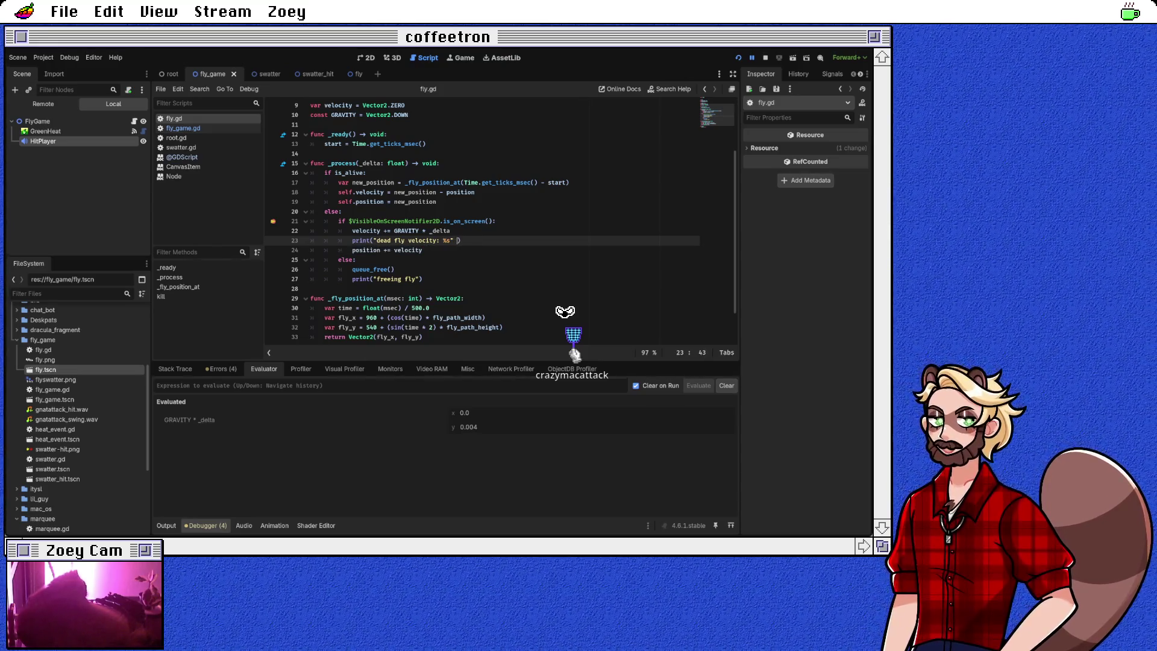
Step: Complete print("dead fly velocity: %s" % velocity) via autocomplete, then stop the game with F8
type("% velocity")
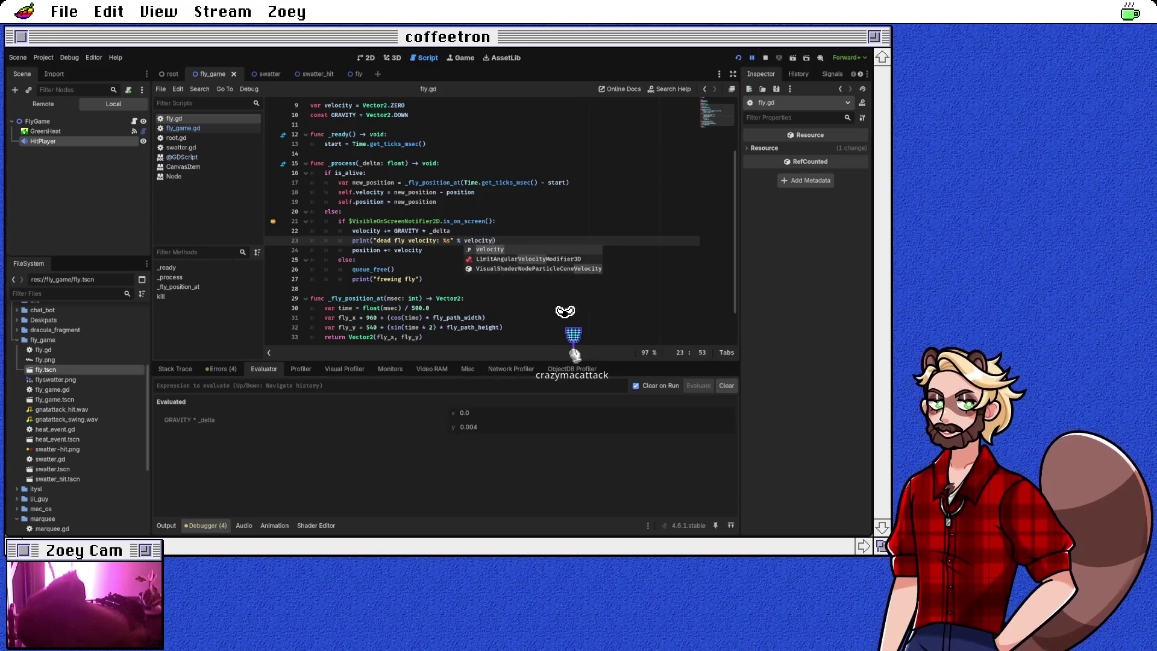
key("Return")
key("Down")
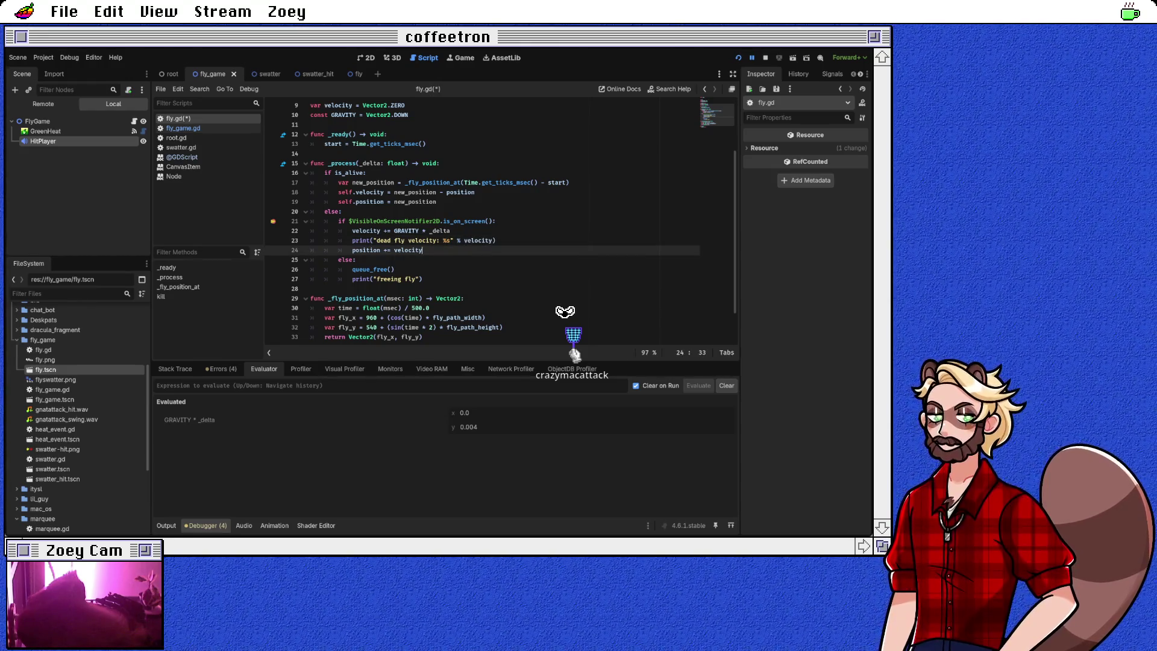
key("Up")
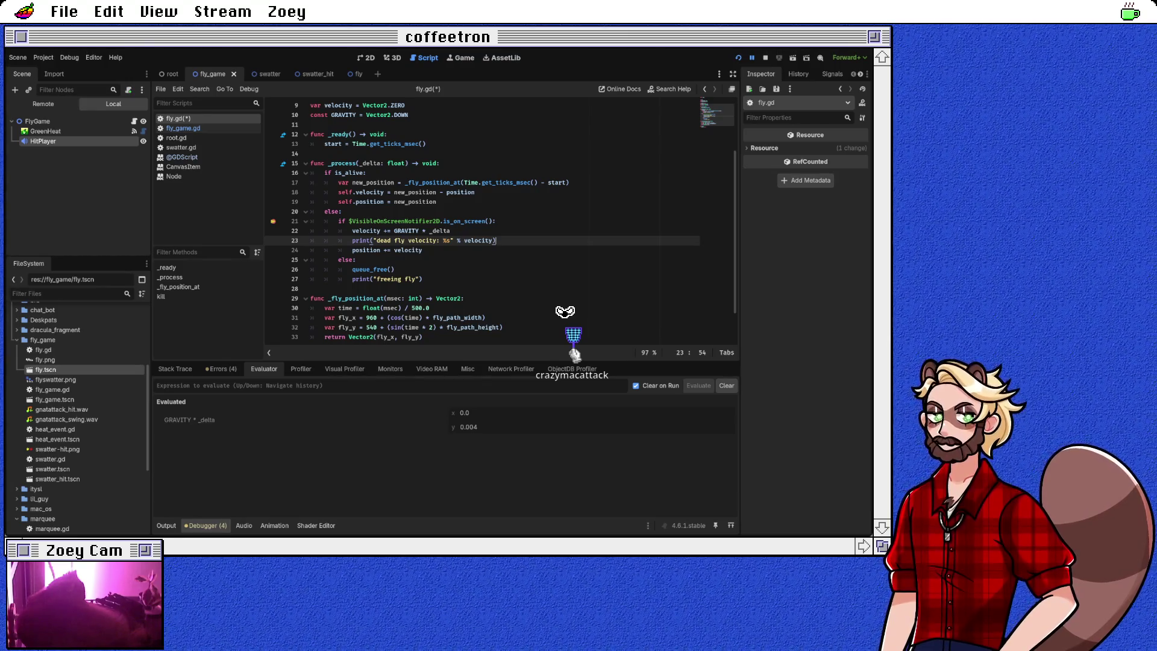
left_click(371, 249)
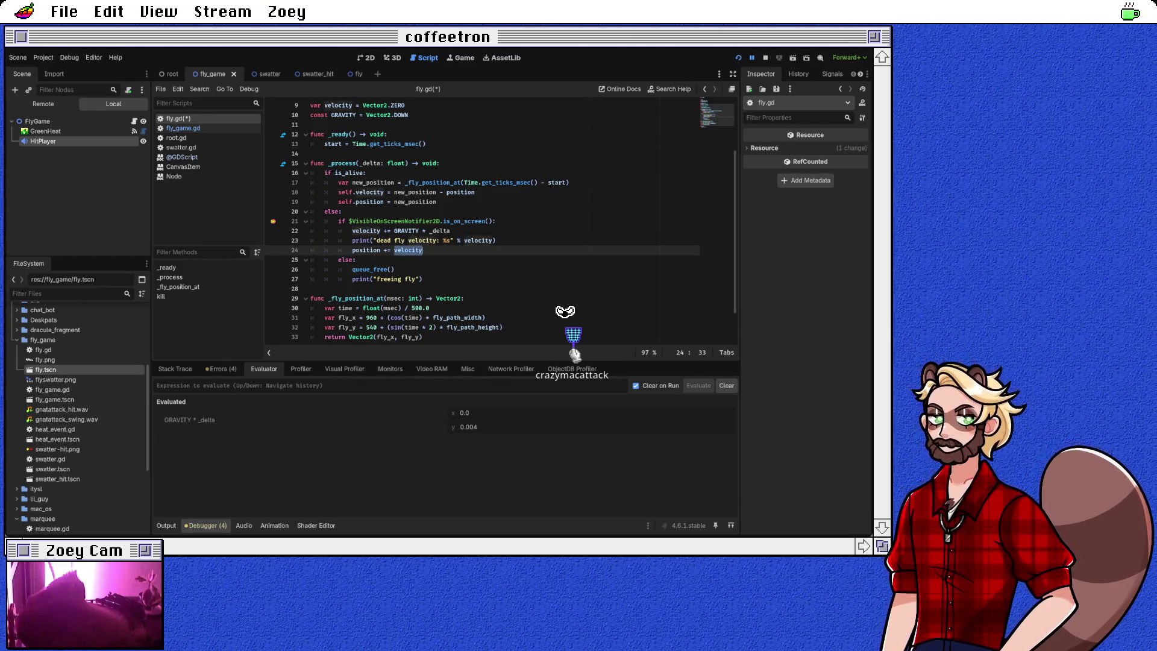
scroll(501, 221, "up", 2)
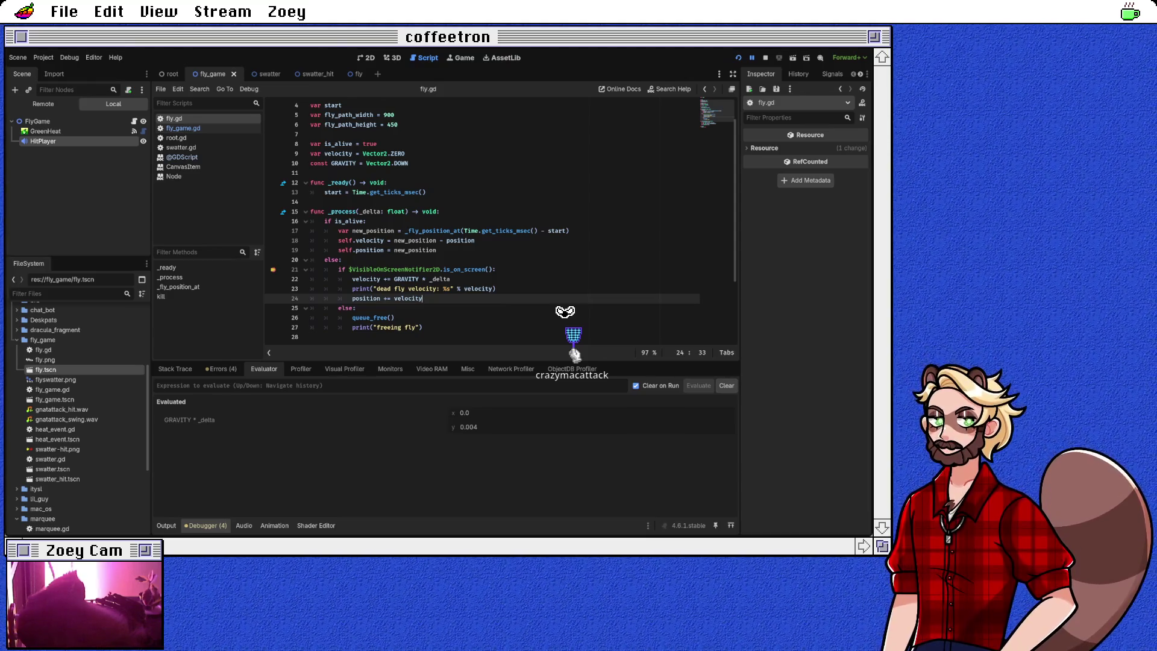
key("F8")
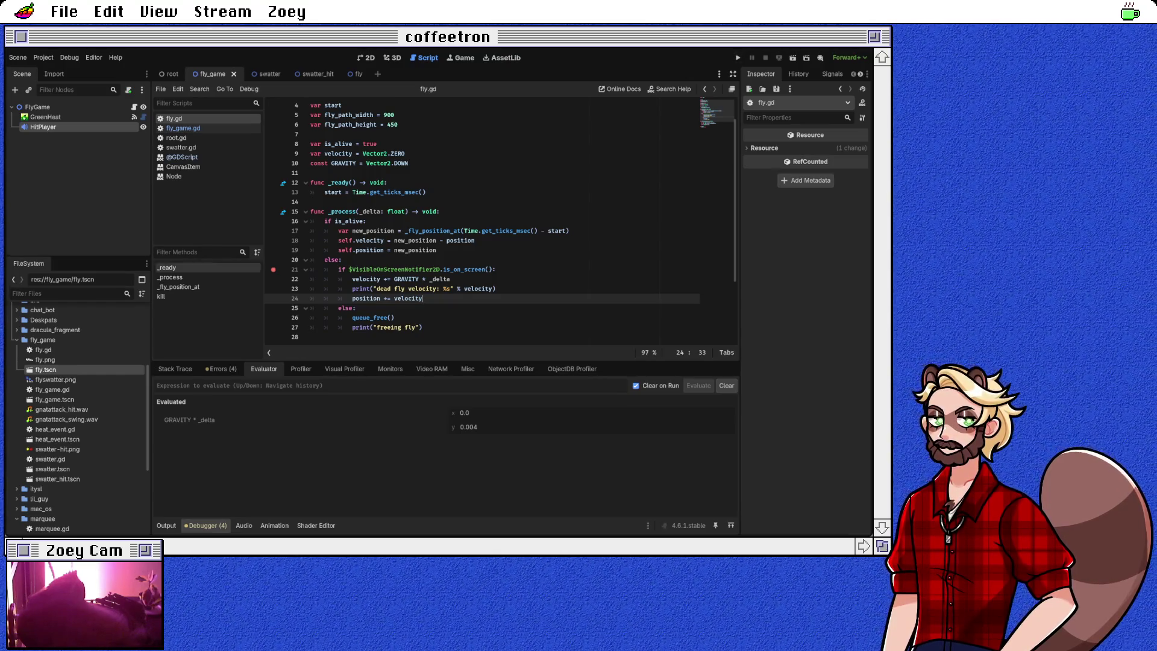
Step: Move to the else branch on line 25 and rerun the game to log the dead fly's velocity
scroll(501, 220, "down", 1)
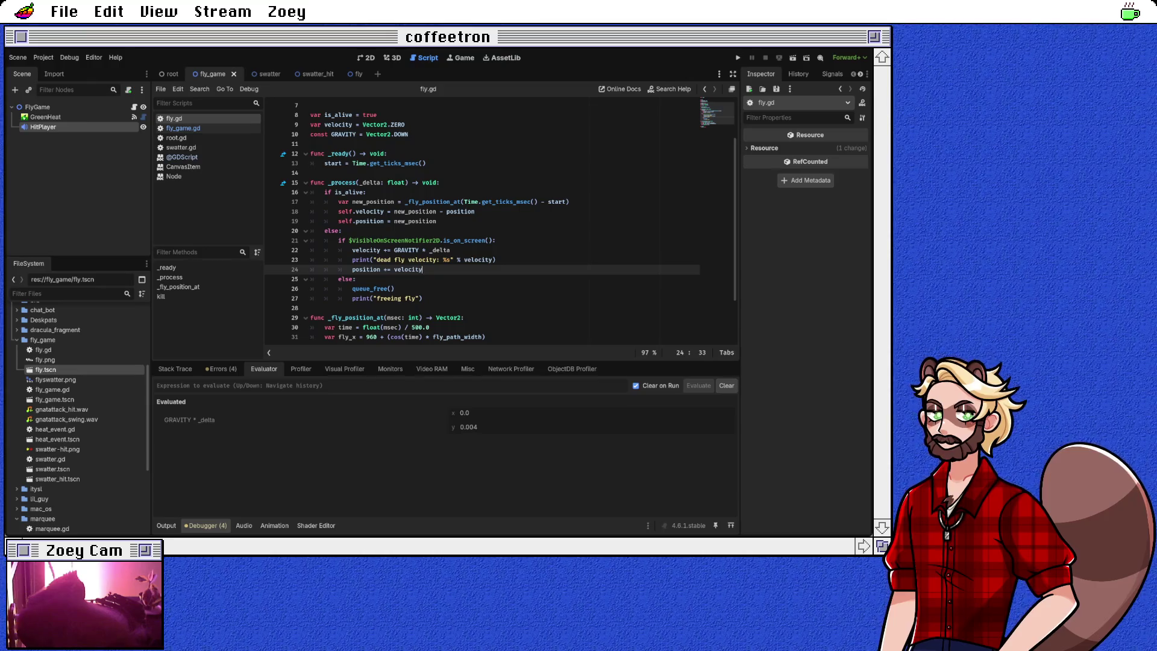
left_click(466, 241)
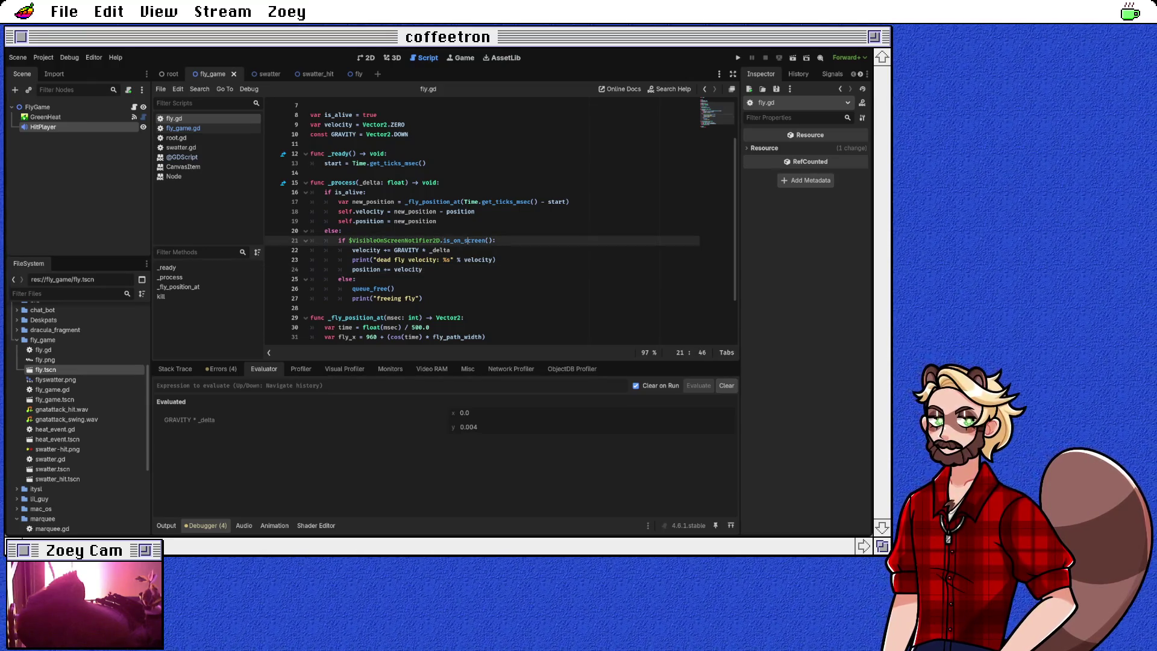
key("Down")
key("Down")
key("Down")
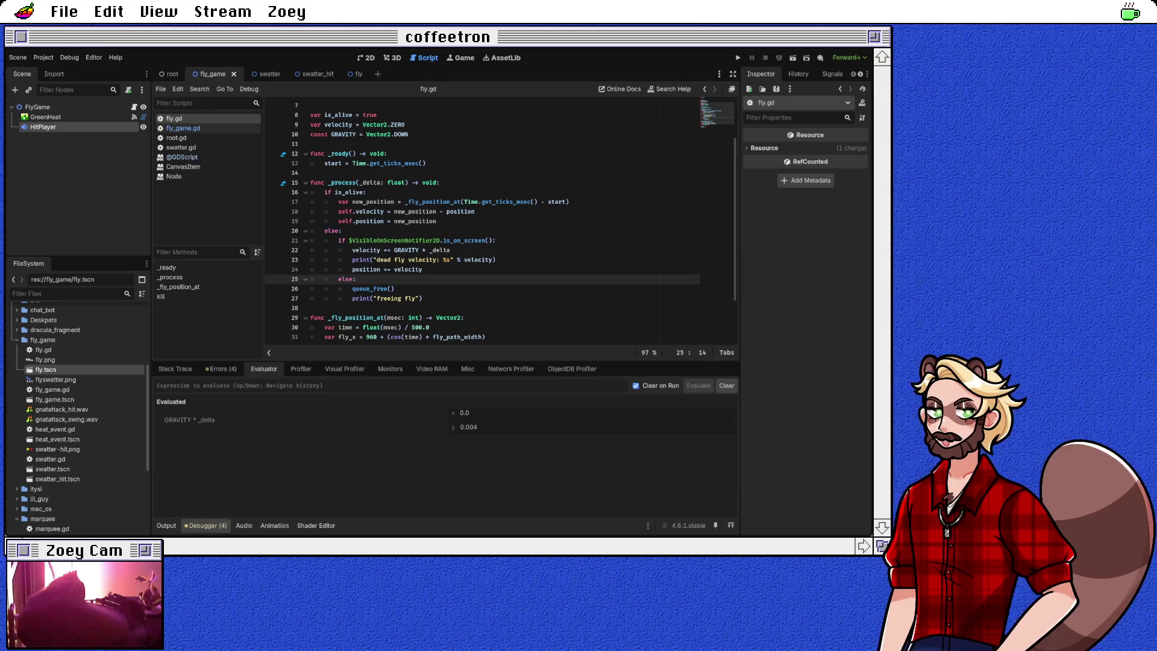
key("F5")
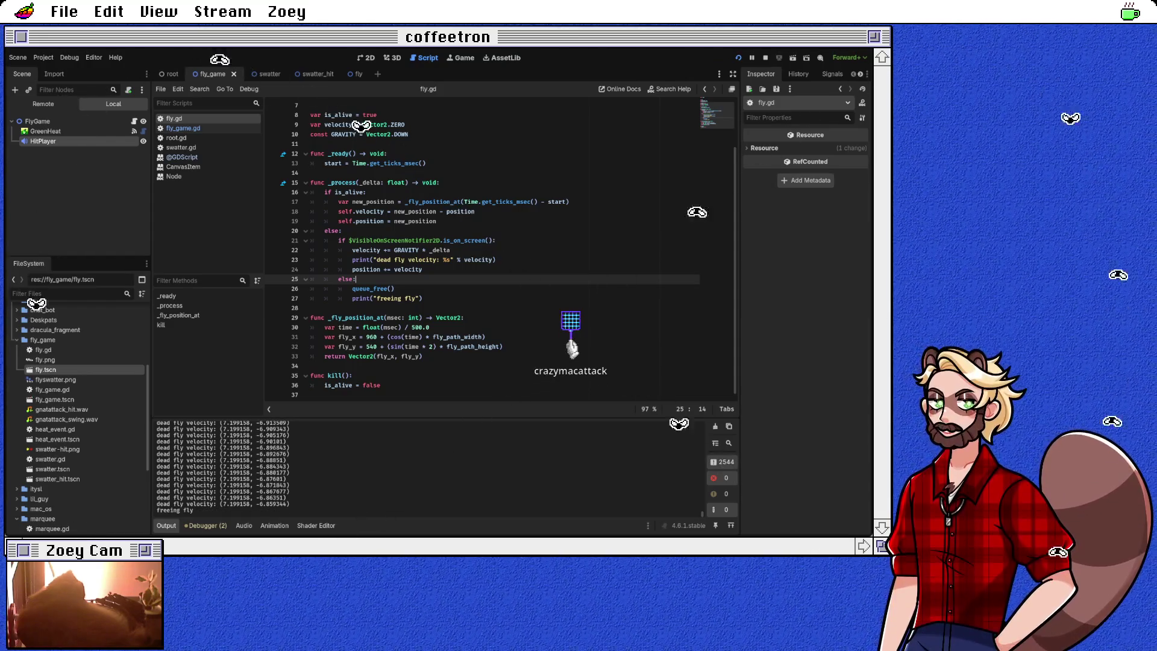
Step: Change the GRAVITY constant to Vector2.DOWN * 100 and save fly.gd
scroll(482, 247, "up", 1)
left_click(410, 163)
type("*")
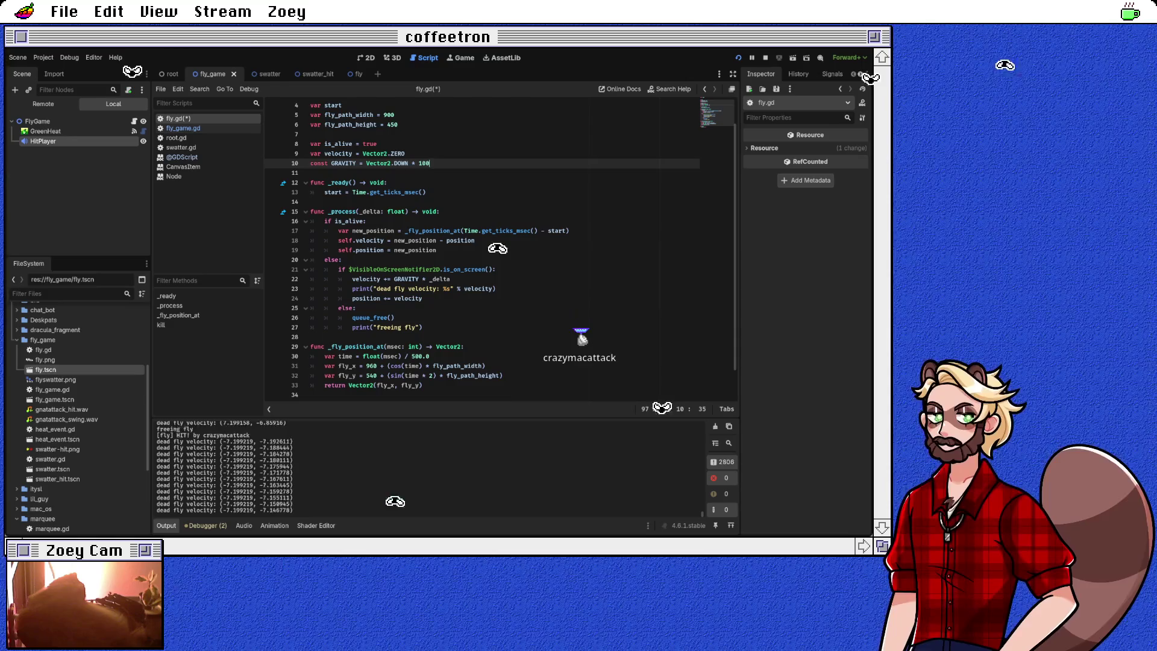
left_click(497, 289)
key("ctrl+s")
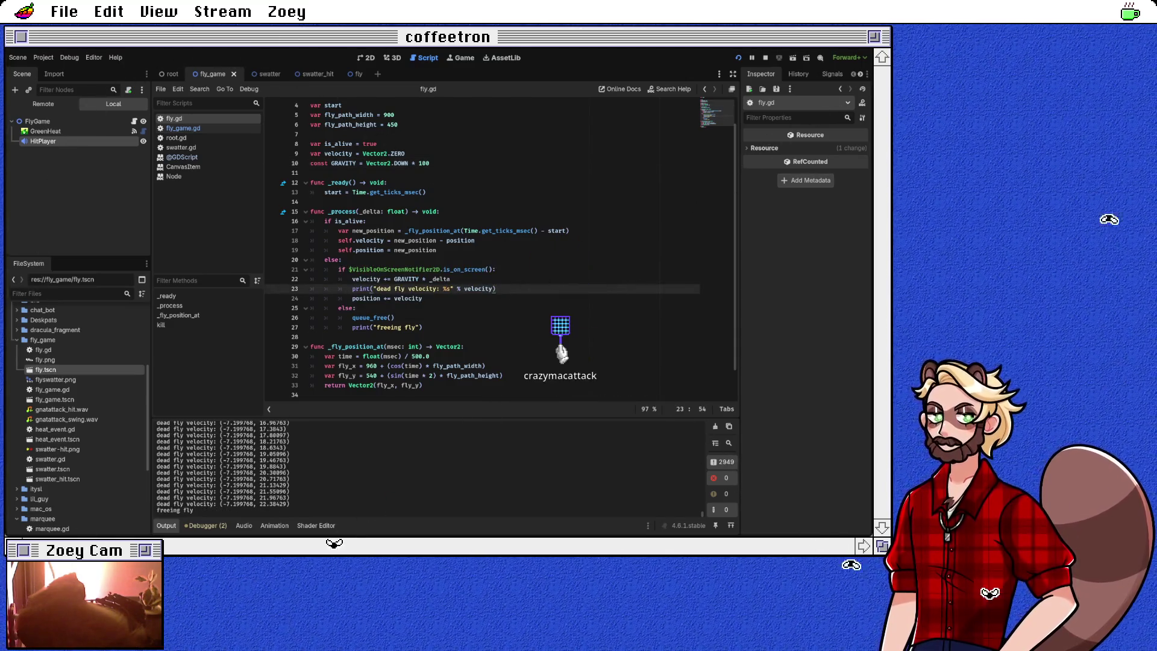
Step: Toggle the velocity print's comment off again and rerun the game with the stronger gravity
key("ctrl+k")
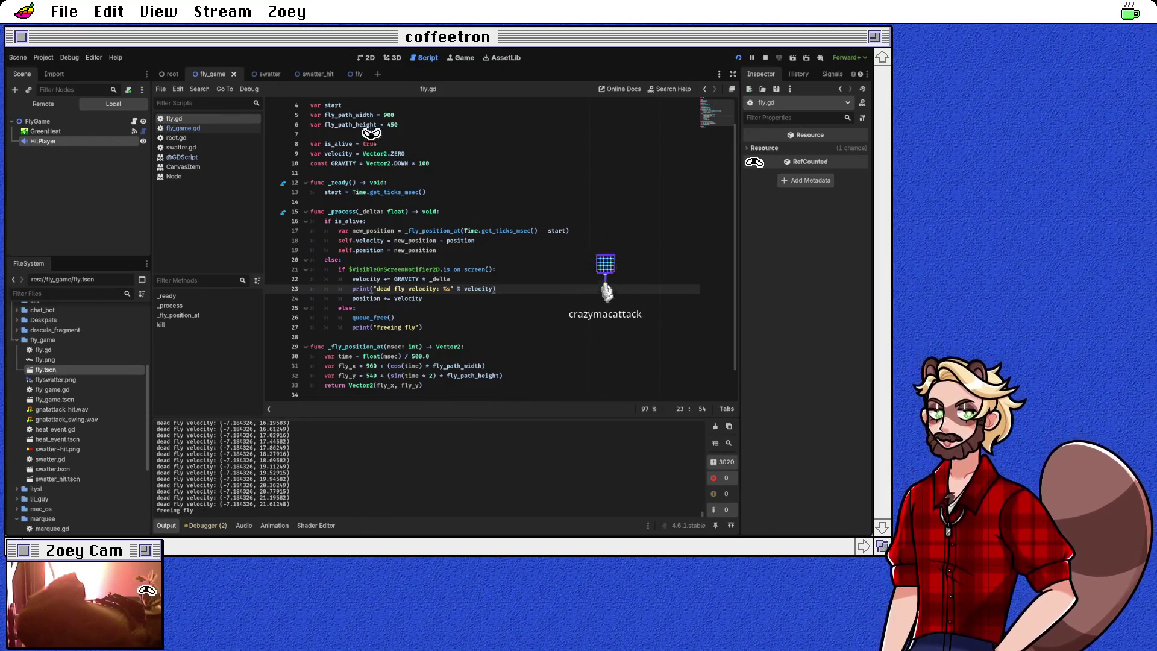
left_click(422, 327)
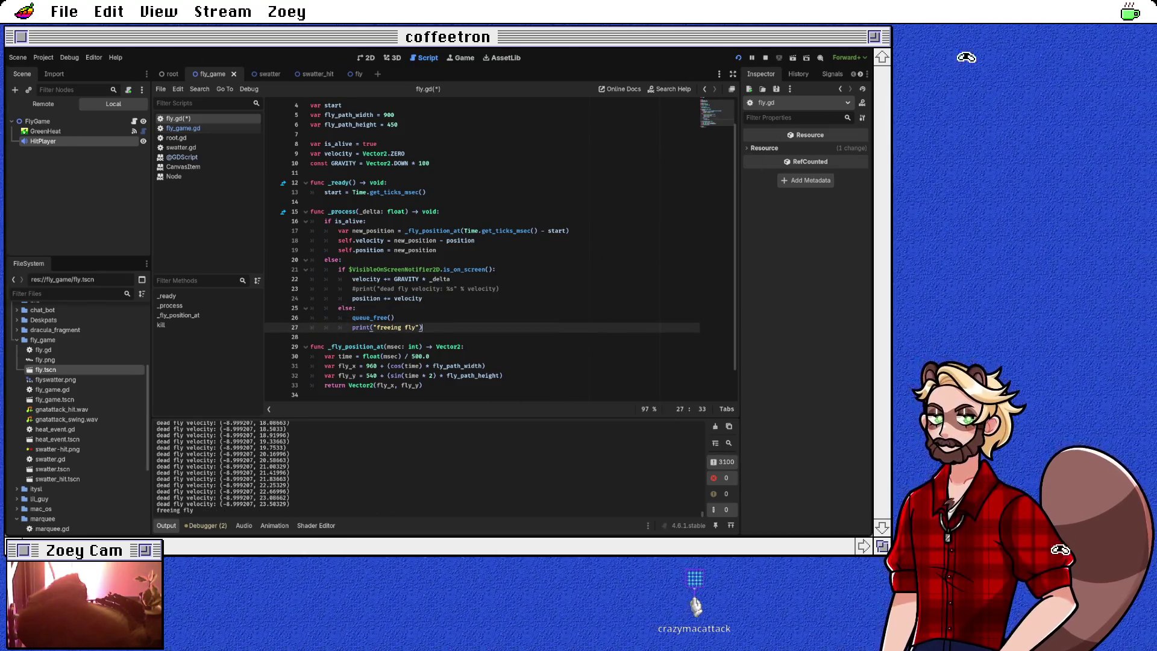
left_click(500, 289)
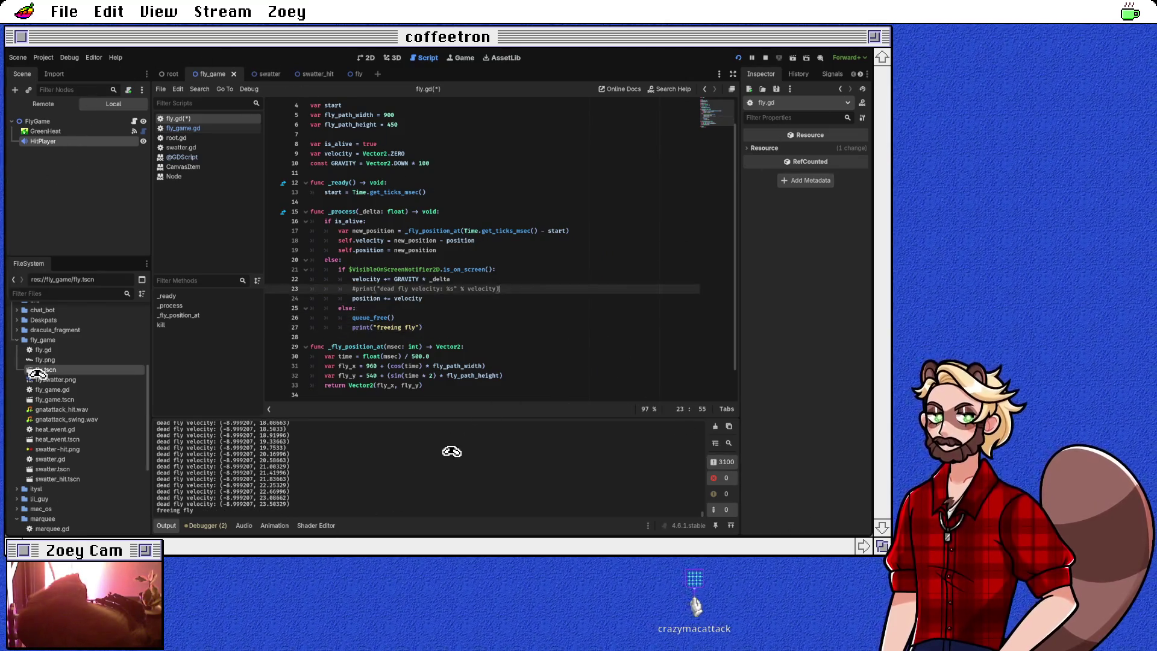
key("ctrl+s")
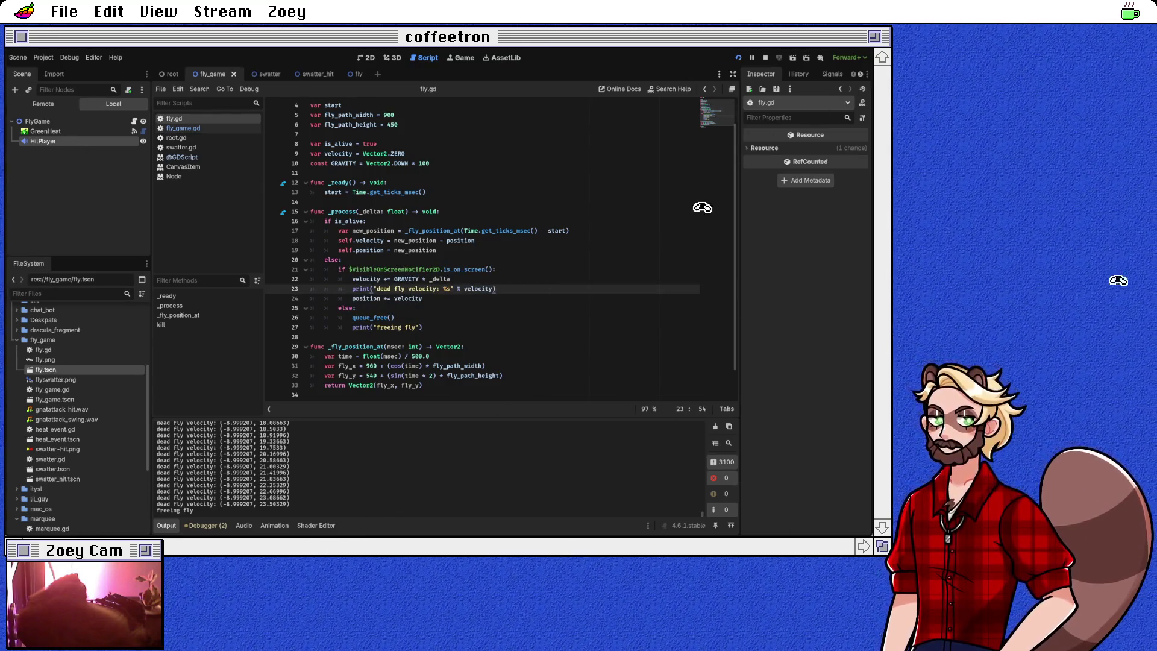
key("F5")
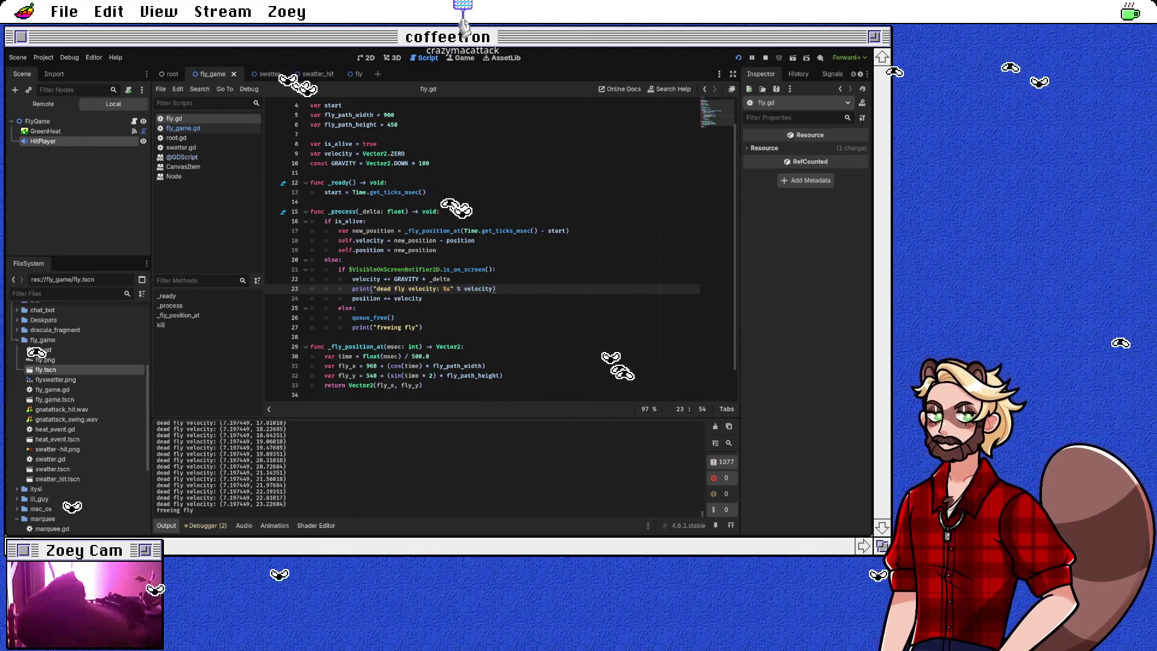
Step: Add 'velocity.x /= 2' at the end of kill() to halve the dead fly's horizontal speed
scroll(500, 247, "down", 1)
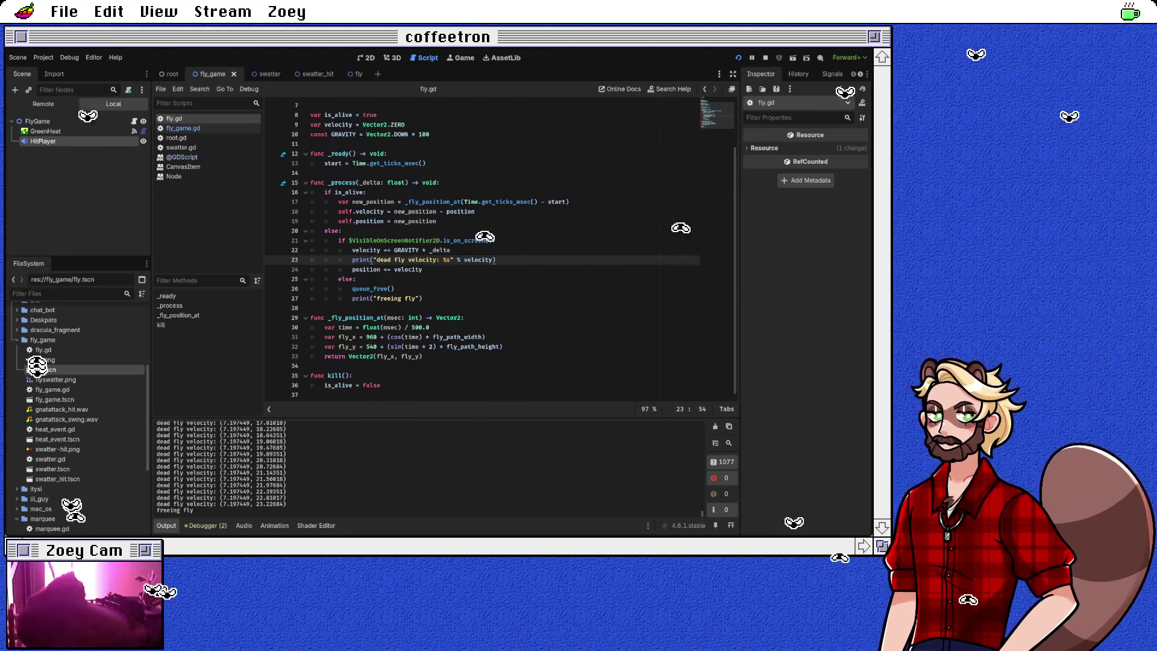
left_click(319, 393)
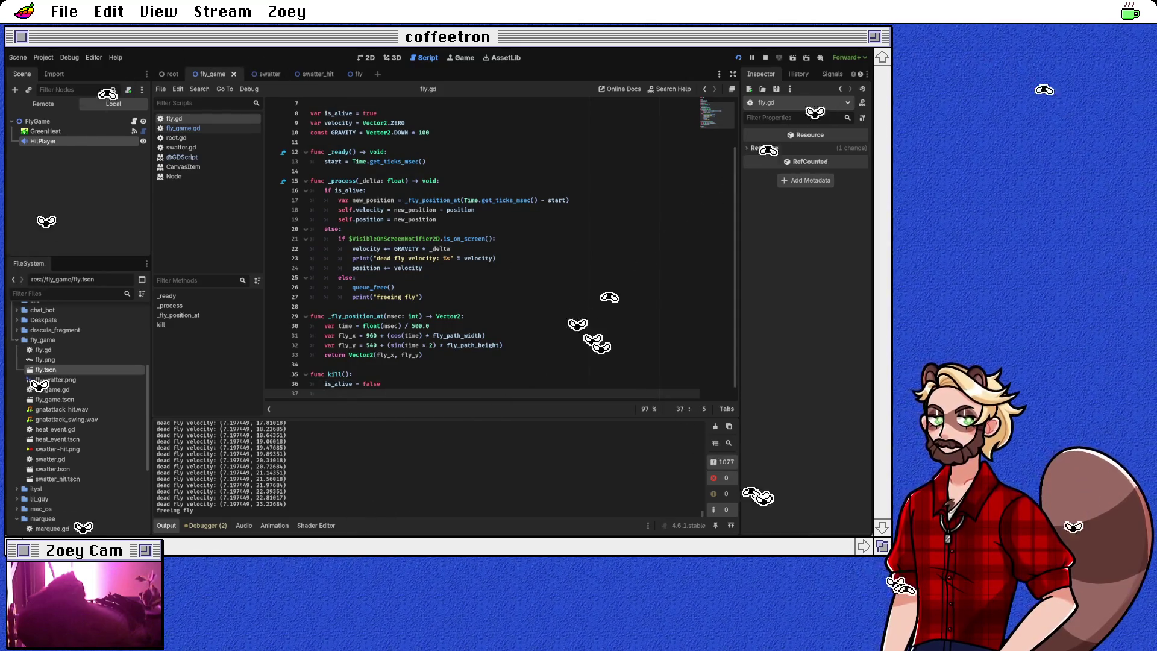
type("velocity.x *= 2")
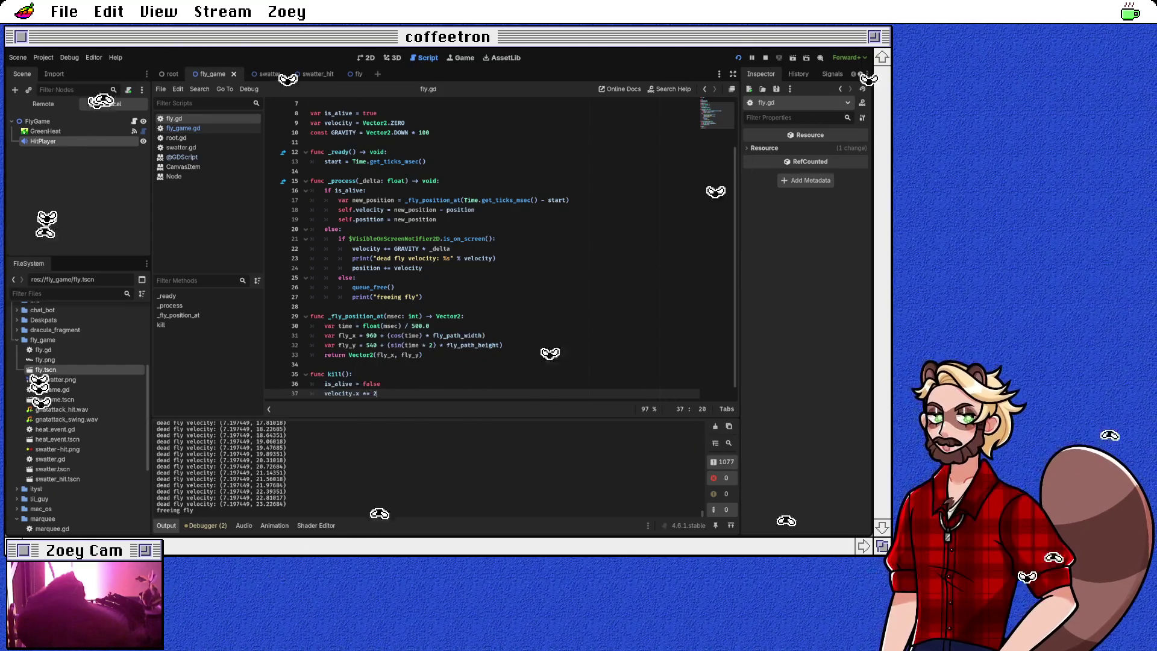
key("BackSpace")
key("BackSpace")
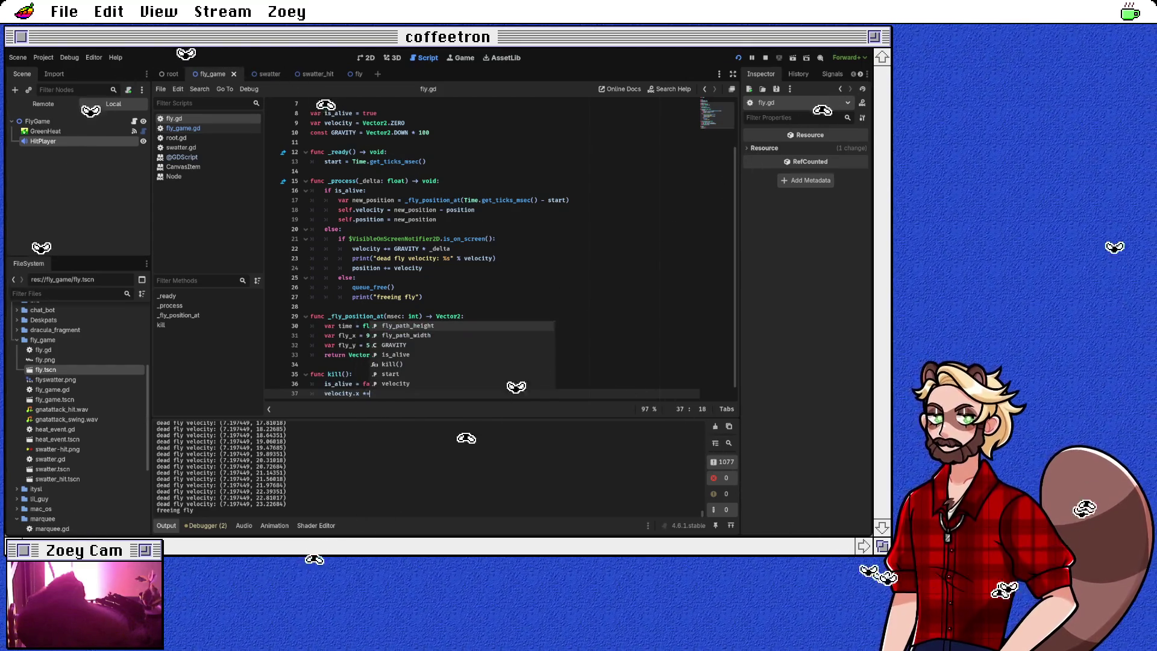
key("BackSpace")
key("BackSpace")
type("/= 2")
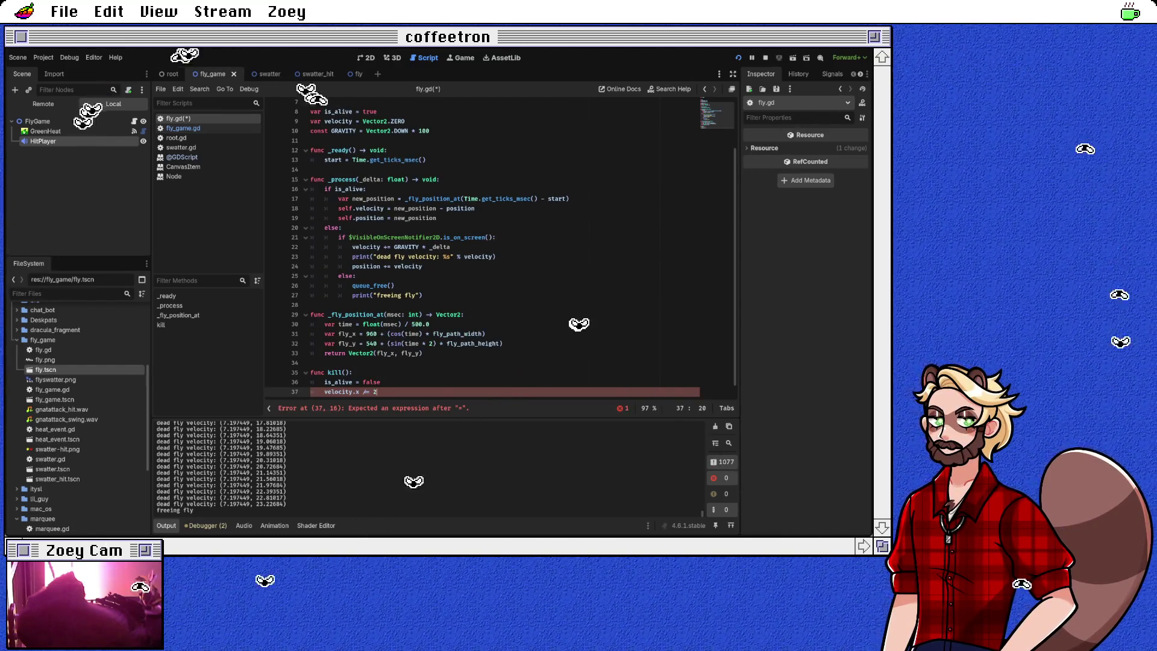
key("Up")
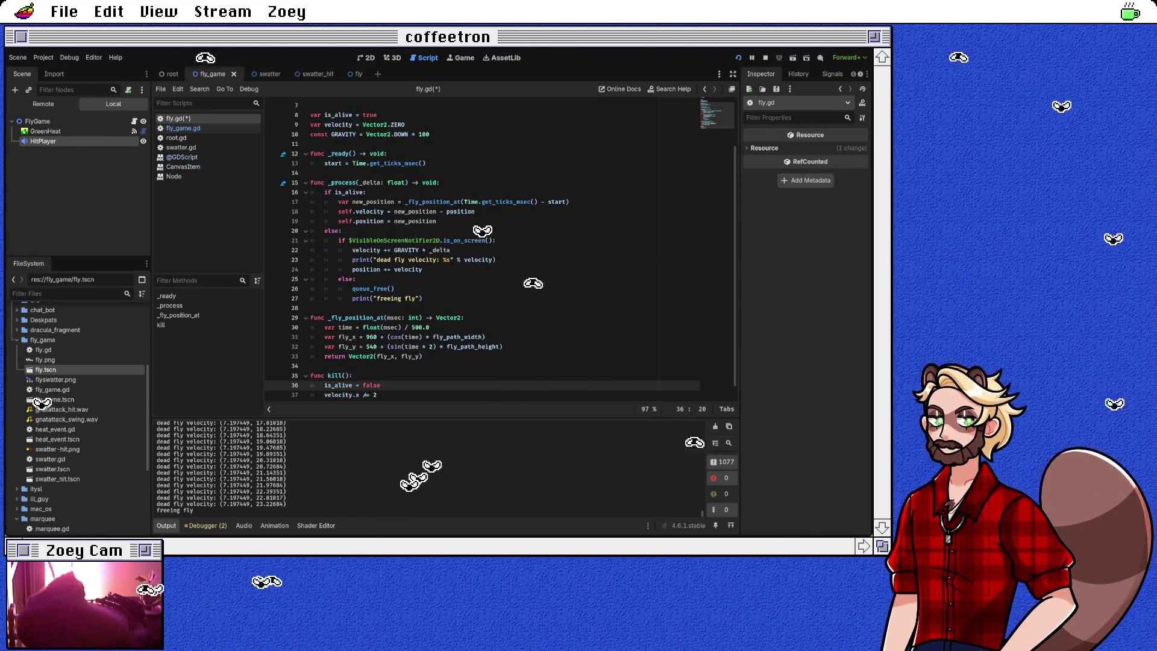
scroll(500, 250, "down", 1)
Step: Save fly.gd and comment out the dead fly velocity print line
key("ctrl+s")
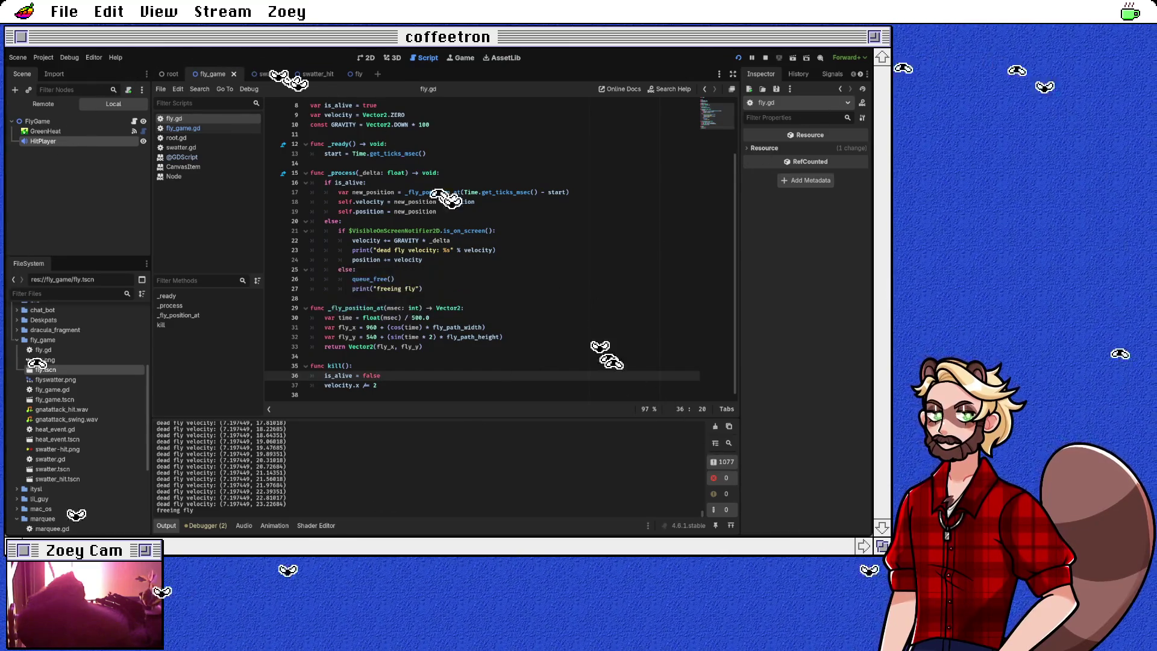
left_click(491, 250)
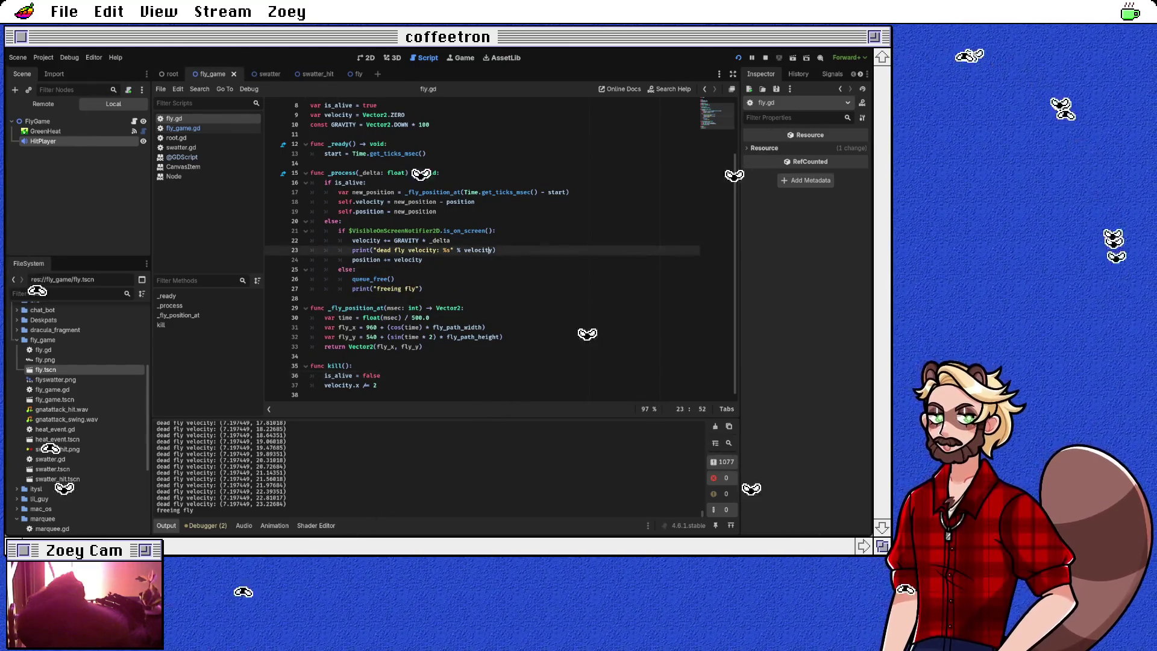
key("ctrl+k")
left_click(392, 279)
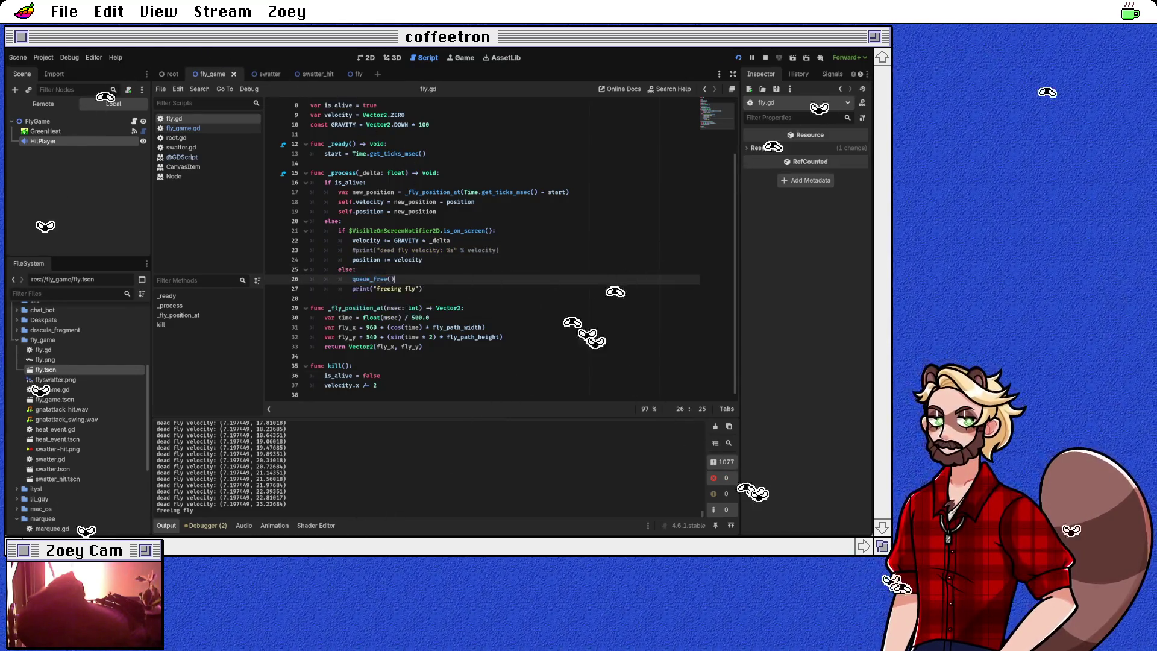
scroll(500, 247, "up", 3)
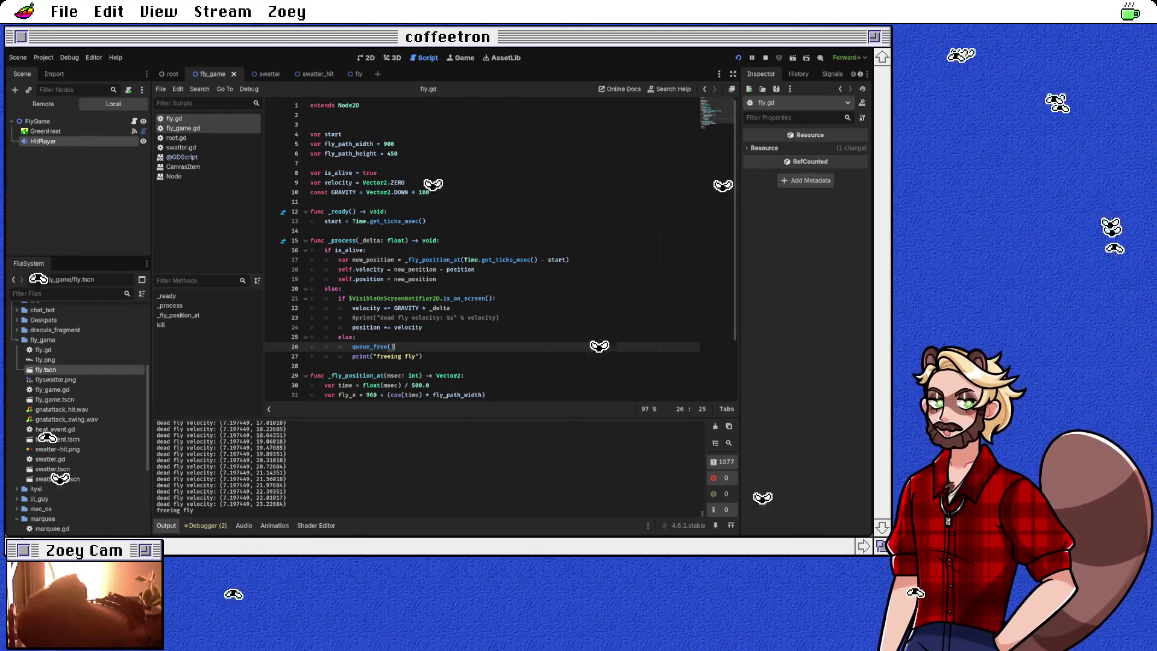
Step: Open swatter_hit.tscn from the FileSystem dock and select its SwatterHit root node
left_click(182, 127)
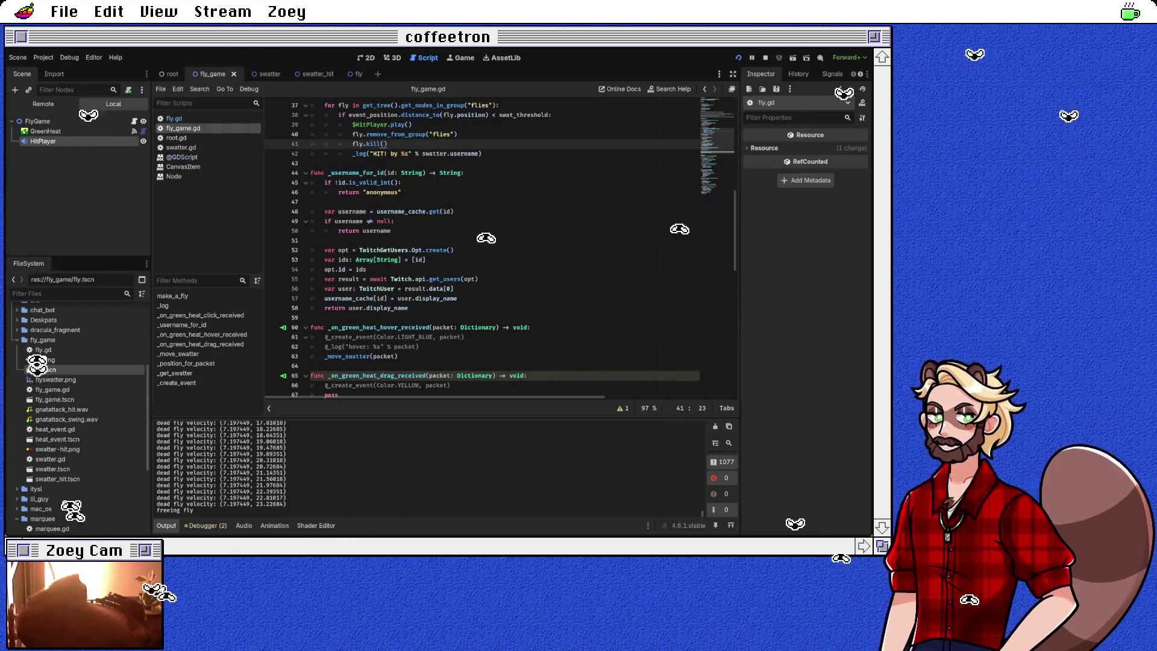
scroll(482, 247, "up", 4)
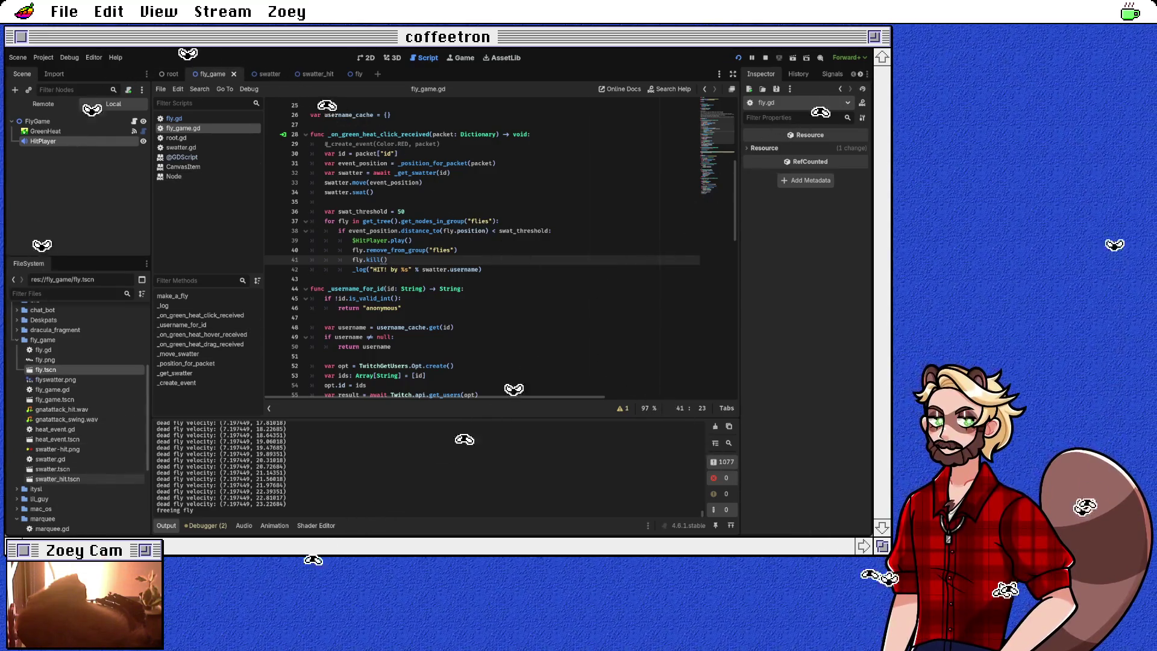
double_click(58, 479)
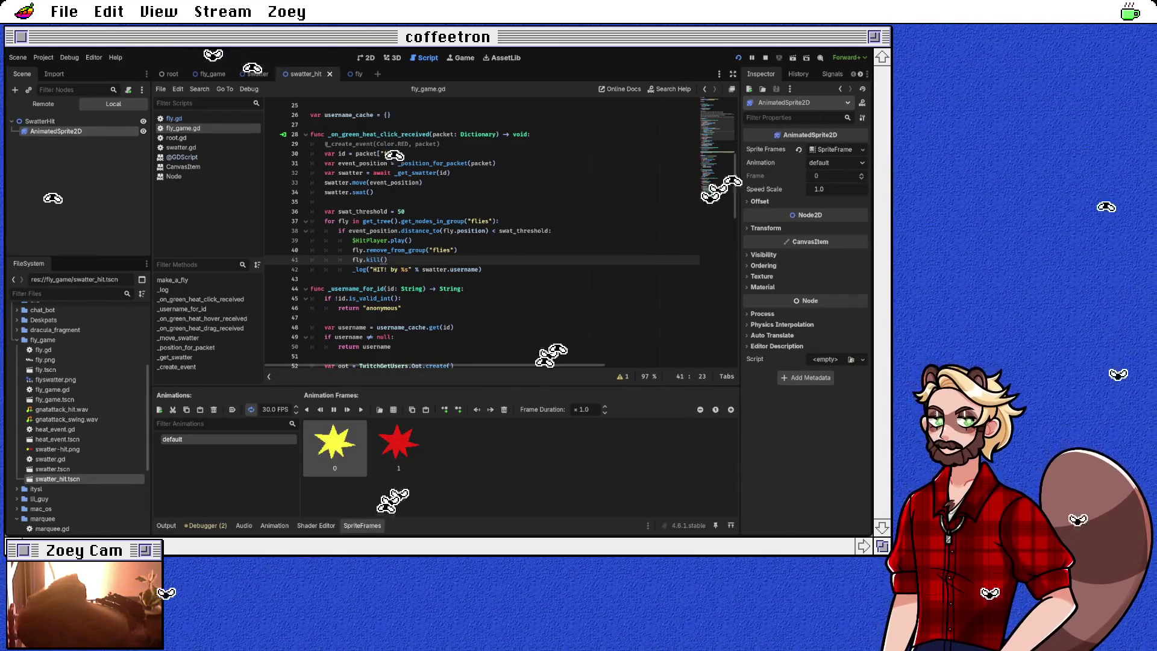
left_click(40, 121)
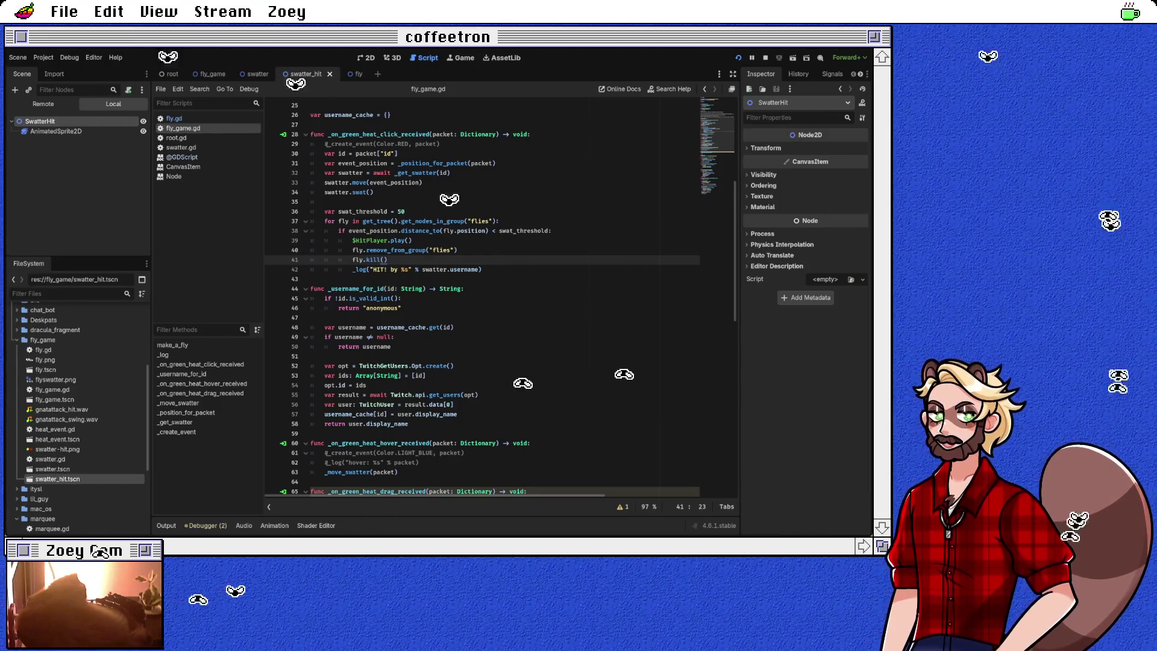
Step: Add a Timer child under SwatterHit and rename it Lifetime
key("ctrl+v")
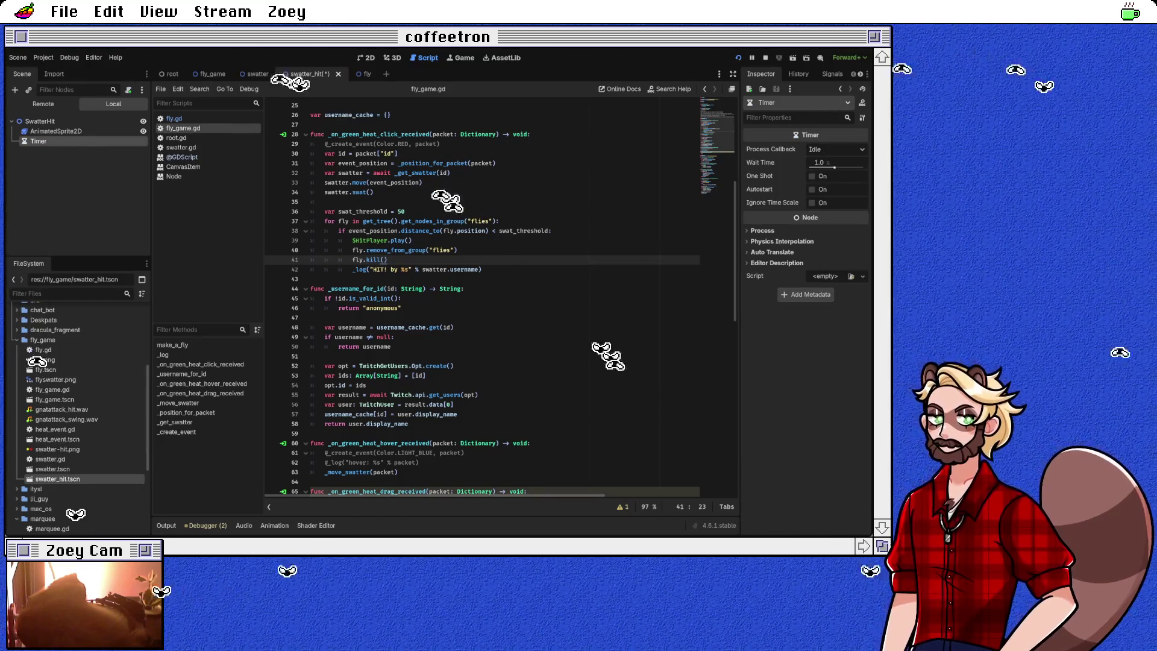
key("F2")
type("Lifetime")
key("Return")
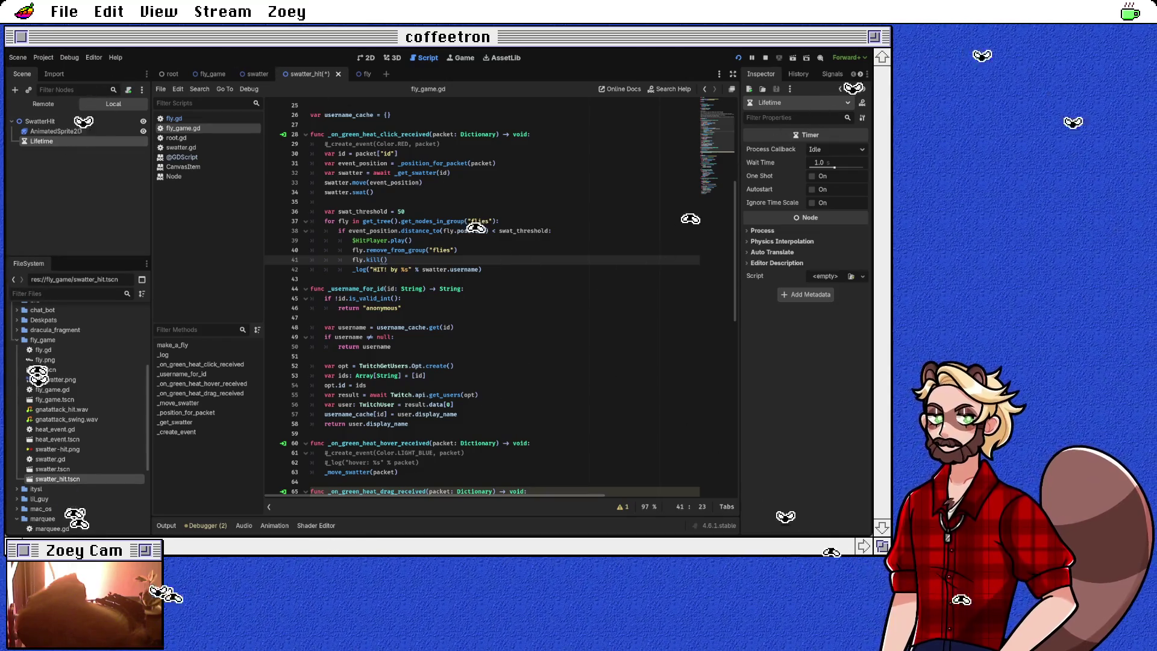
Step: Give Lifetime a 0.3 s wait time with One Shot and Autostart on, and select its timeout signal
left_click(826, 162)
type("0")
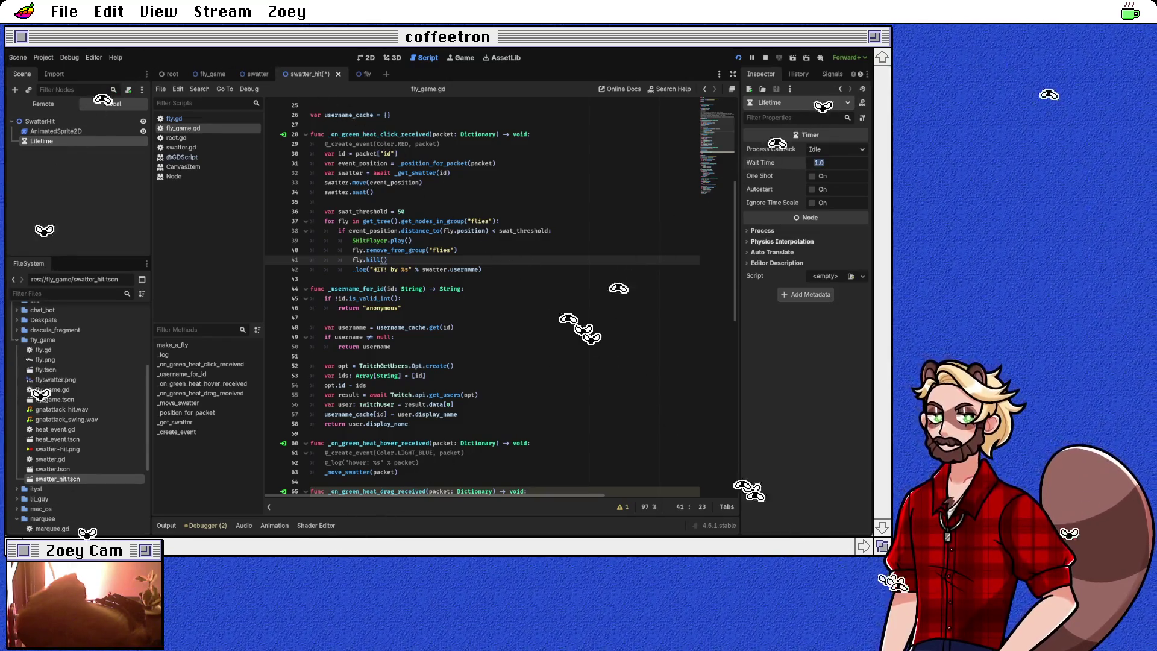
type(".3")
key("Return")
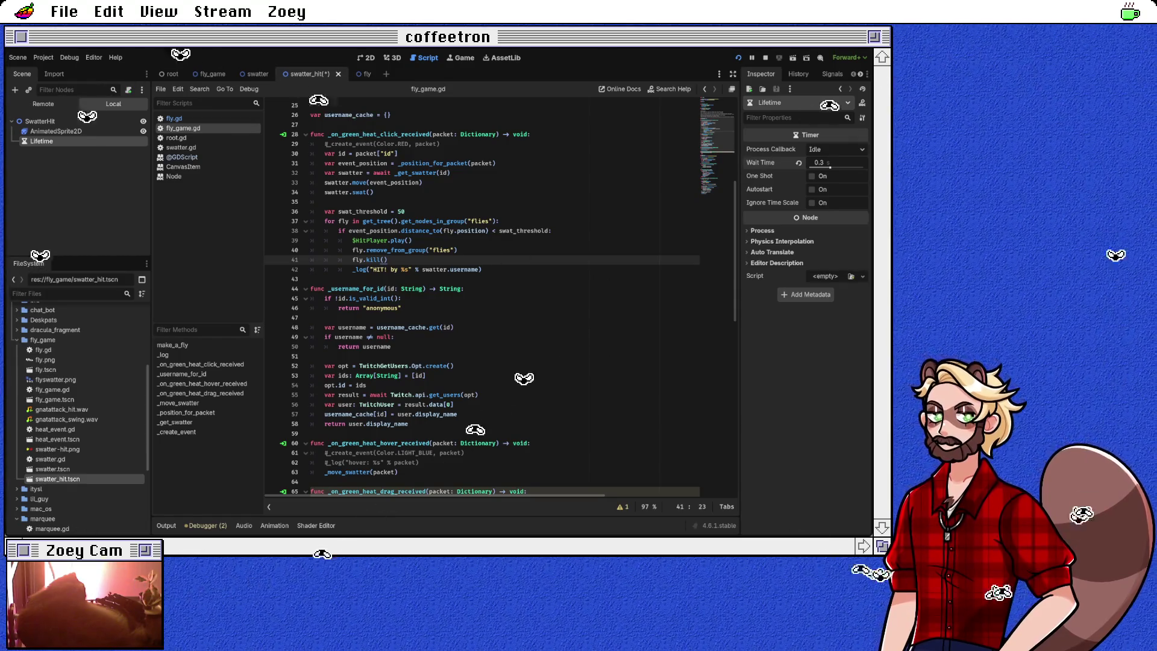
left_click(812, 176)
left_click(812, 190)
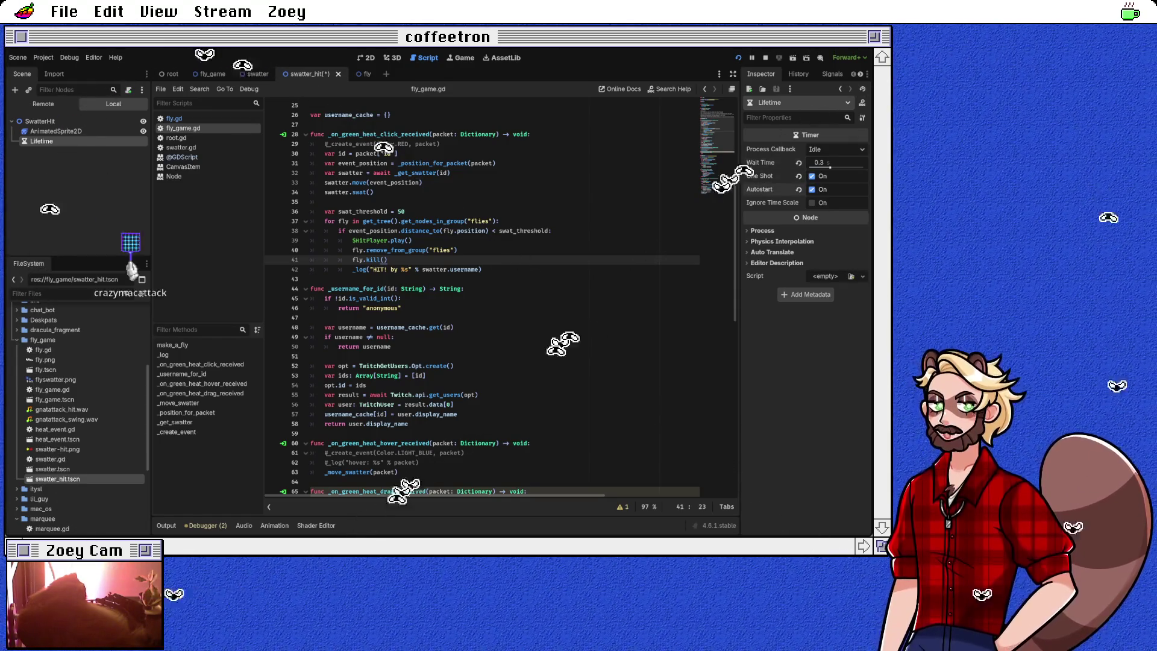
left_click(832, 74)
left_click(777, 117)
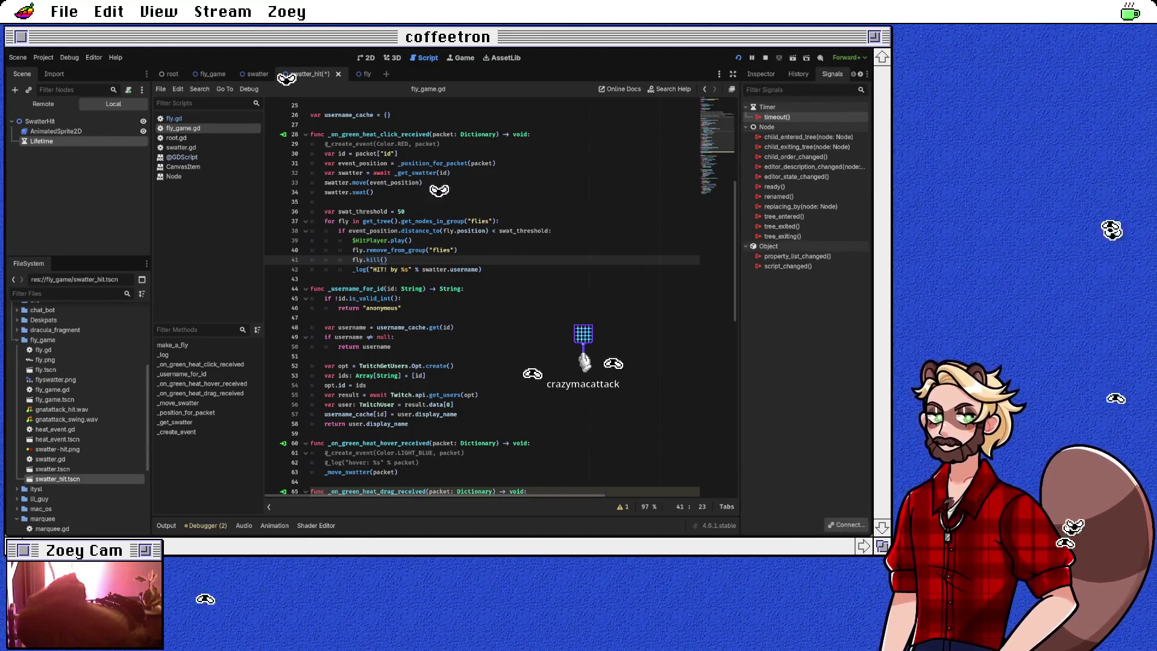
Step: Save the swatter_hit scene and attach a new script to the SwatterHit root
left_click(78, 193)
left_click(42, 141)
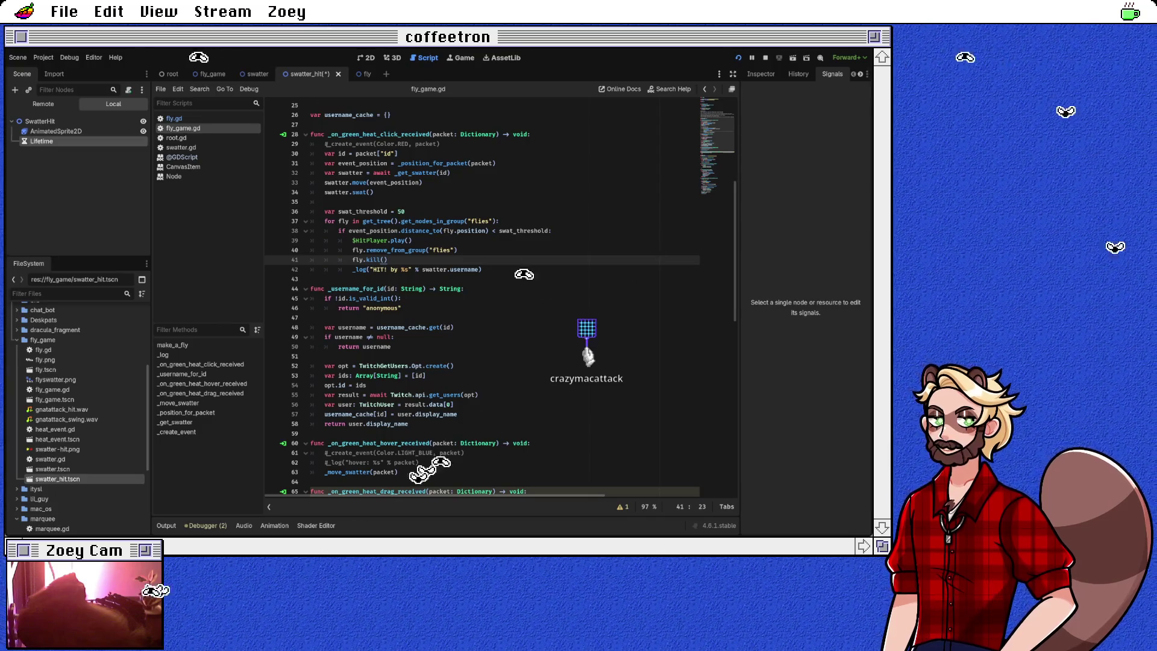
key("ctrl+s")
left_click(40, 122)
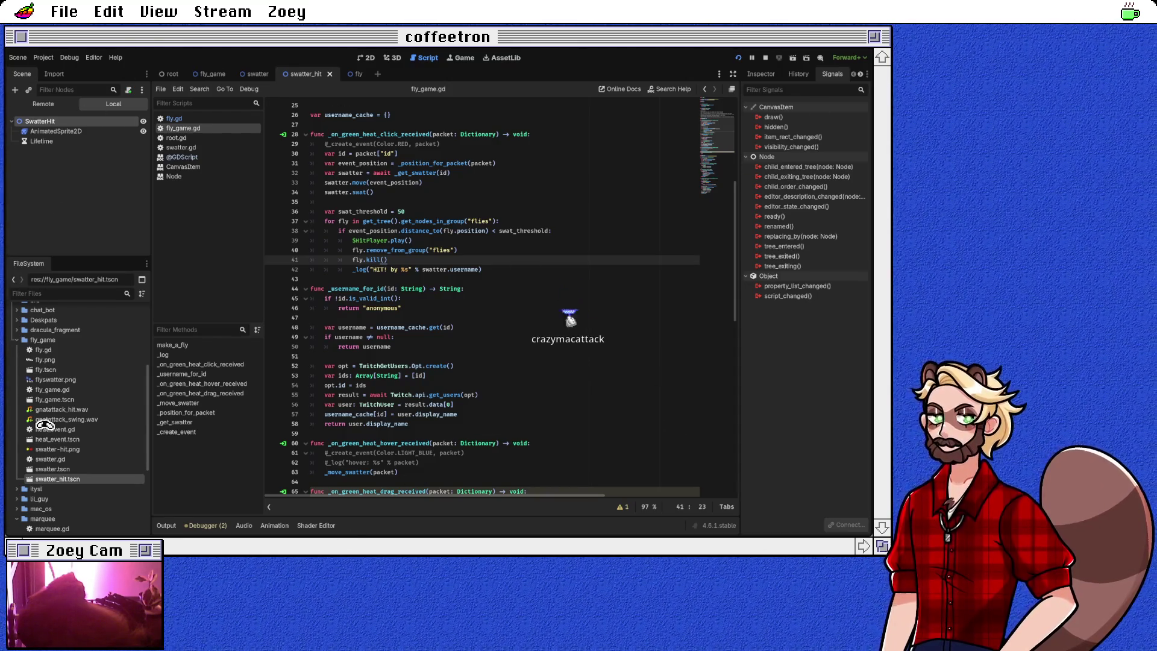
key("Return")
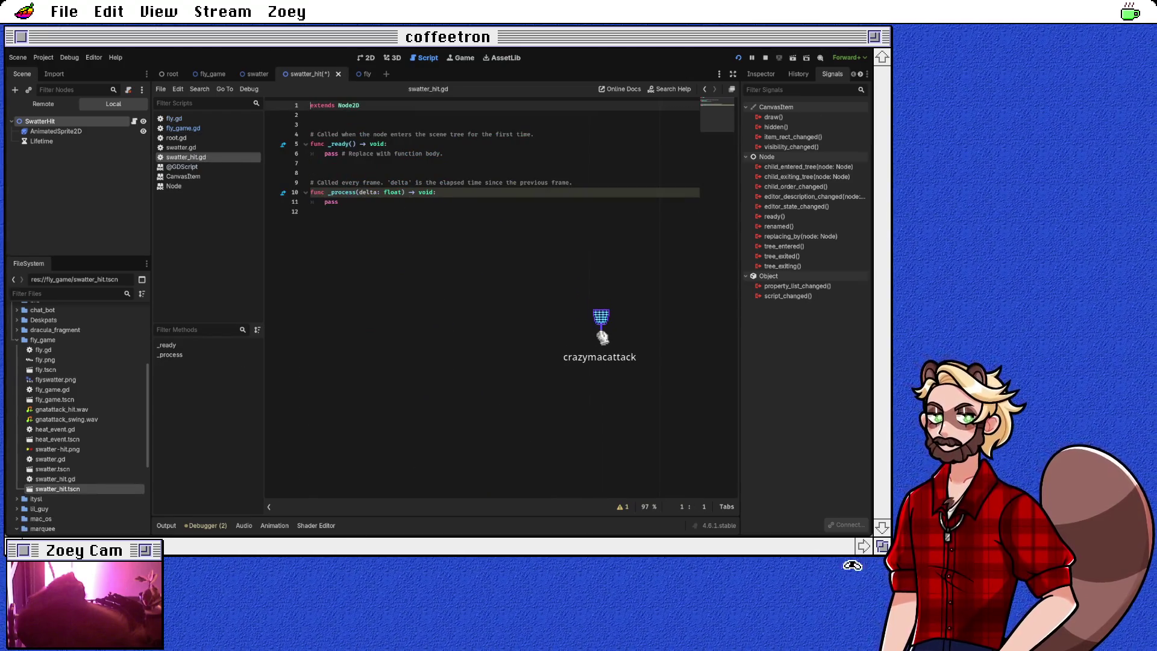
Step: Connect Lifetime's timeout signal to a new handler that calls queue_free()
left_click(42, 141)
left_click(777, 117)
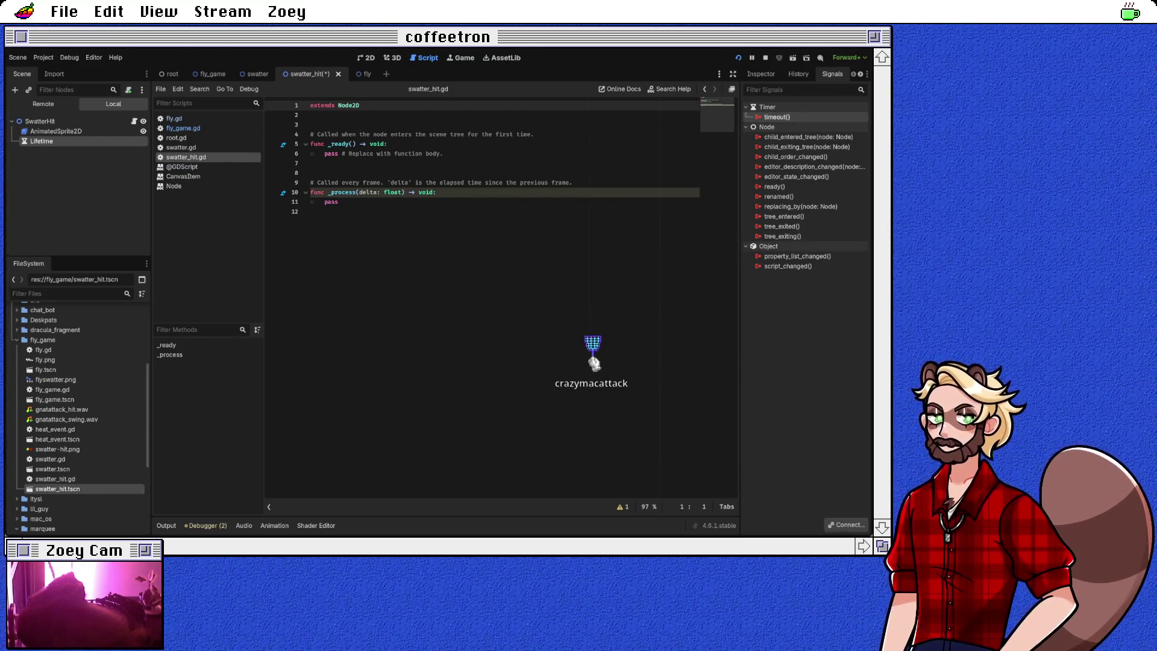
key("Return")
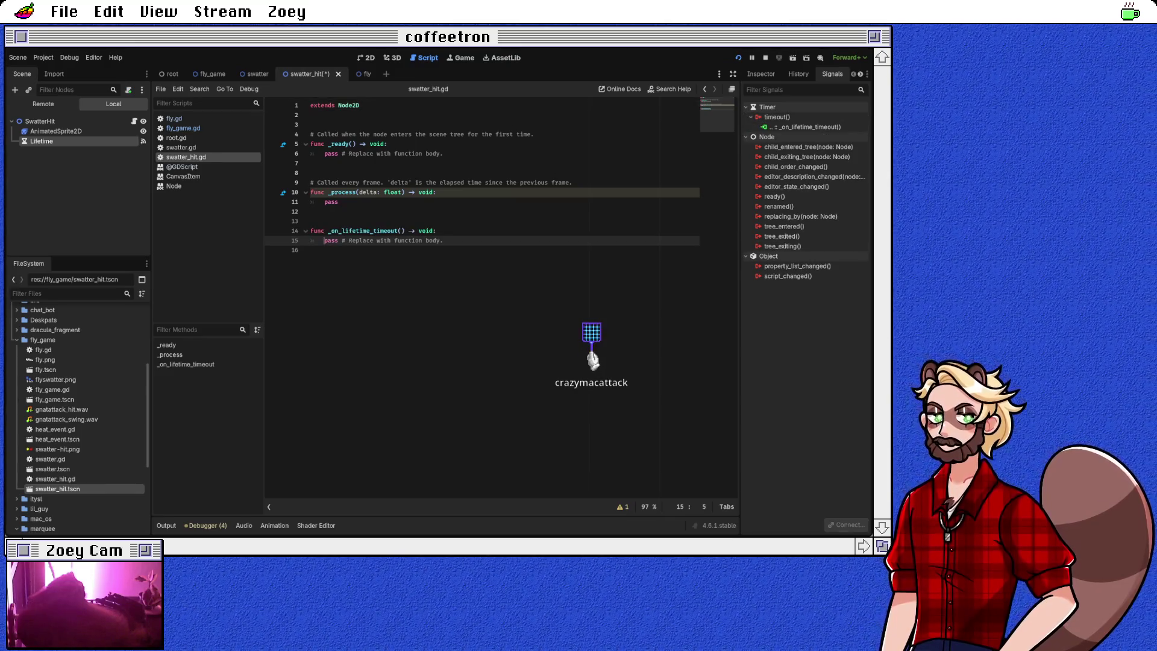
key("shift+End")
type("queue")
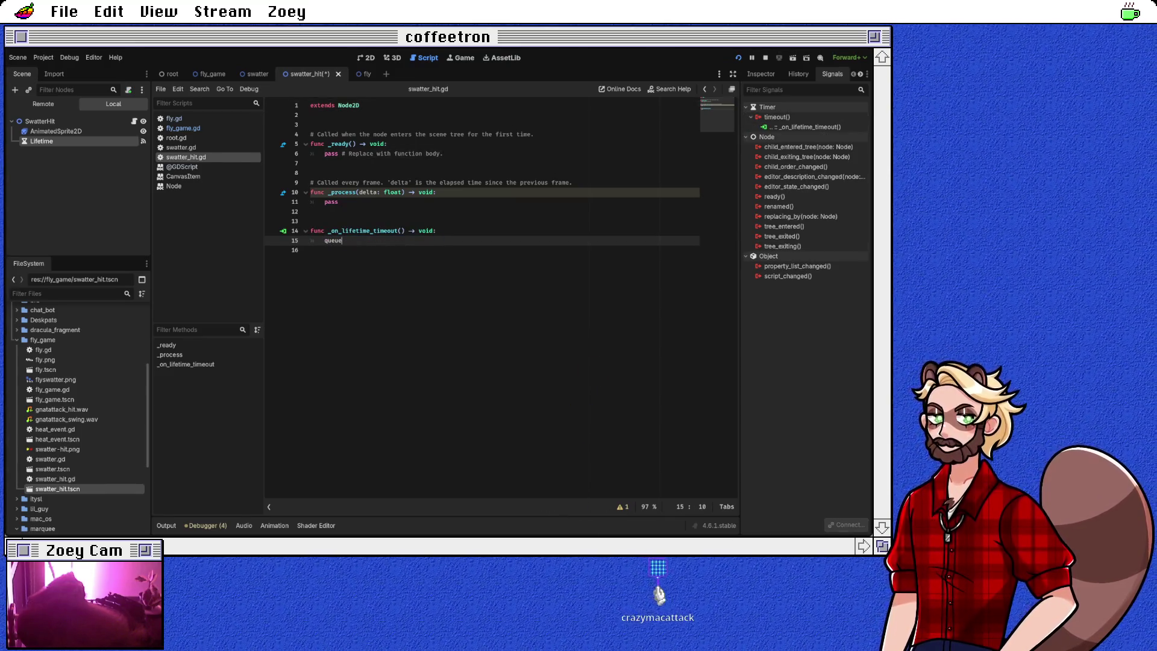
type("_f")
key("Return")
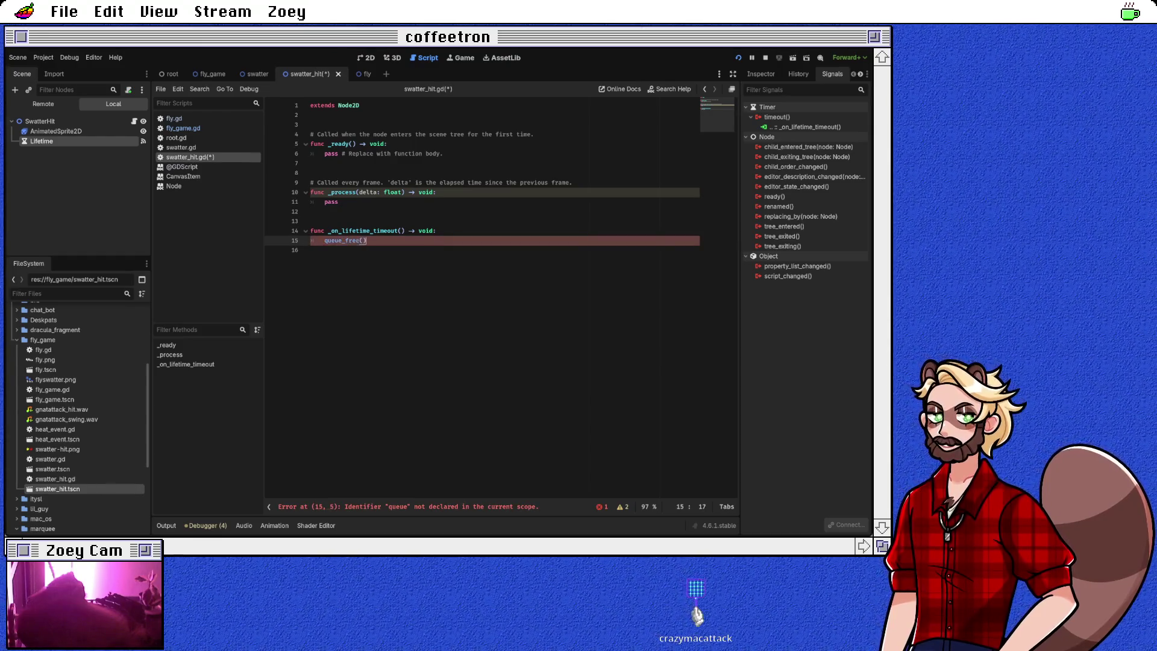
Step: Delete the unused _ready and _process stubs and save swatter_hit.gd
key("Up")
key("Up")
key("Up")
key("shift+Up")
key("shift+Up")
key("shift+Up")
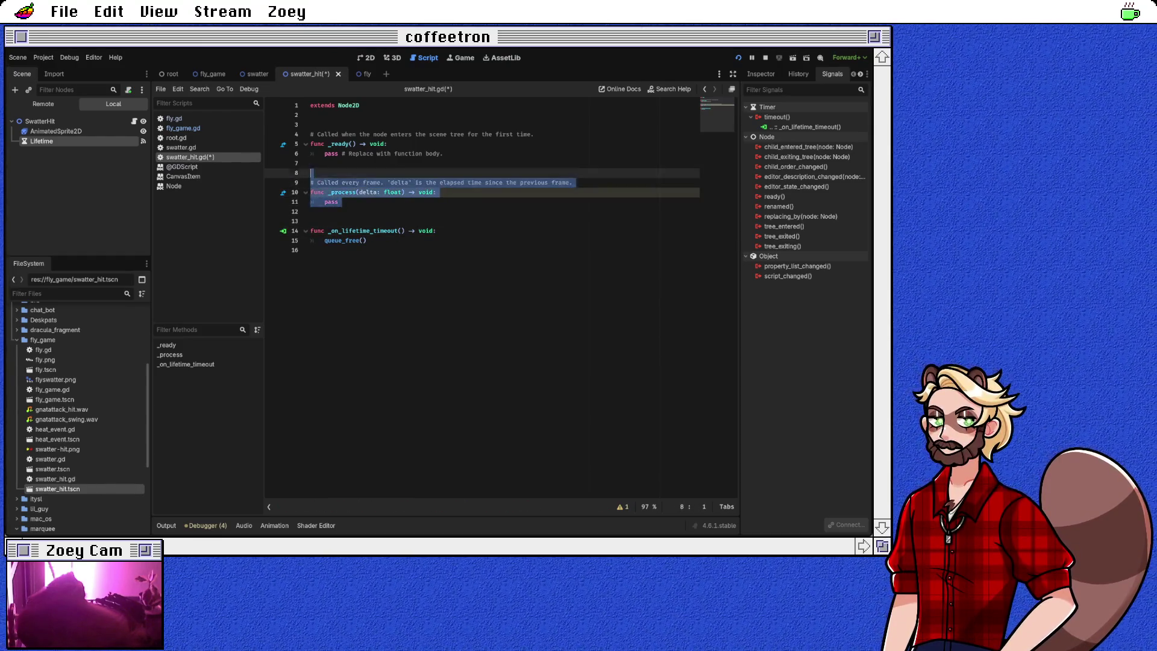
key("BackSpace")
key("BackSpace")
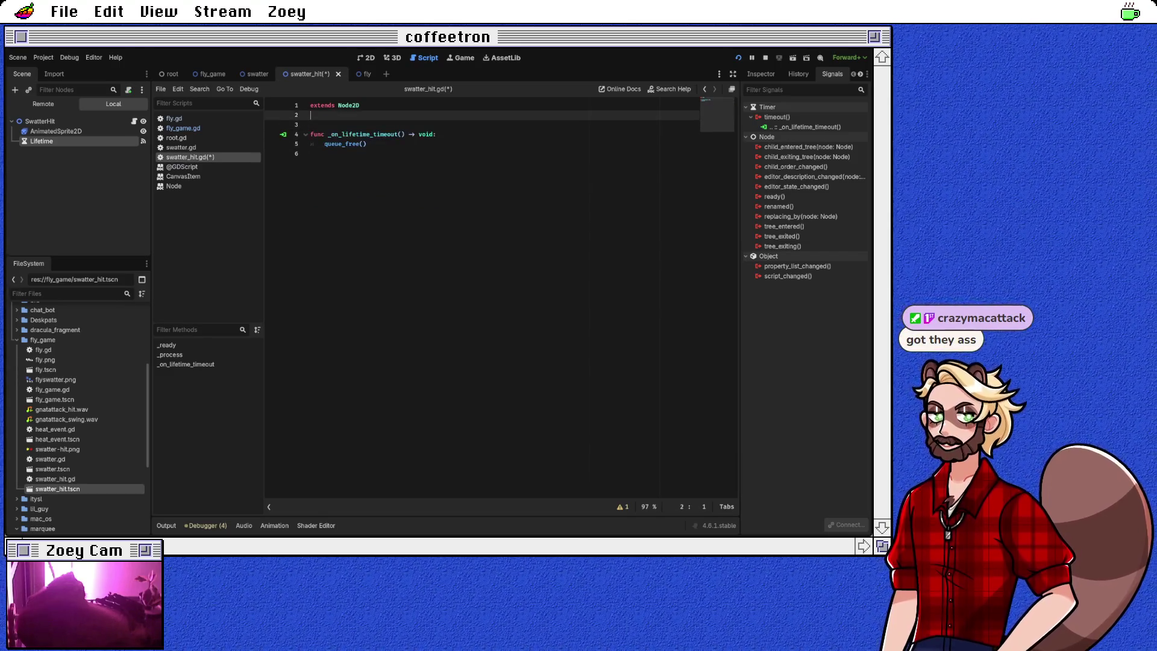
key("BackSpace")
key("ctrl+s")
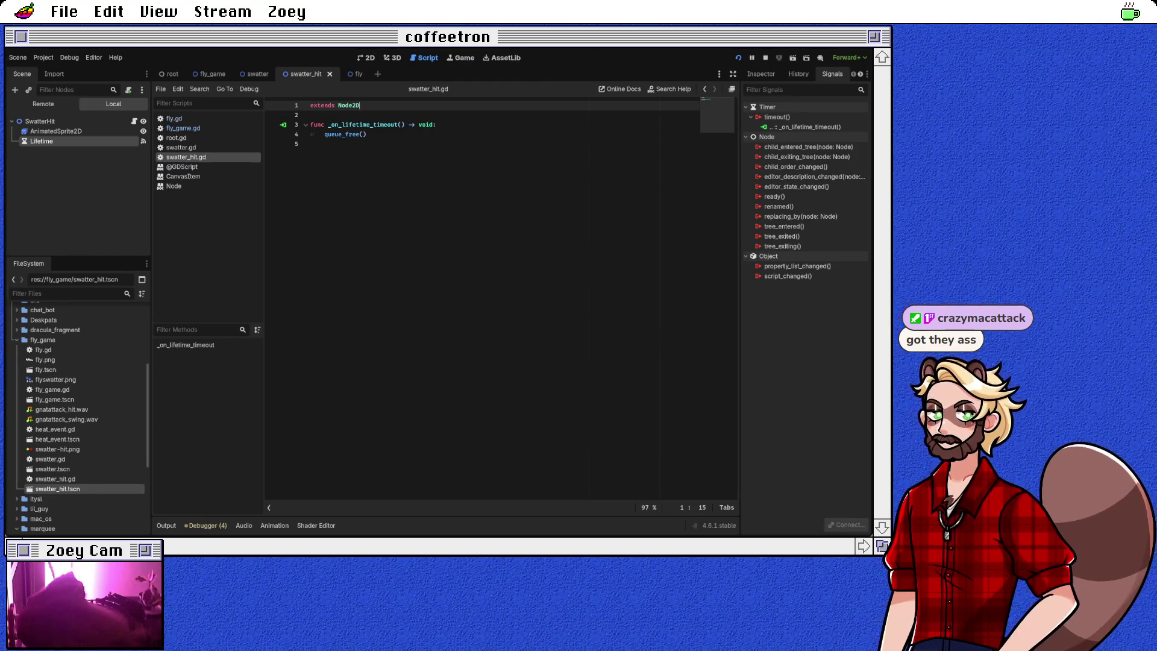
left_click(55, 131)
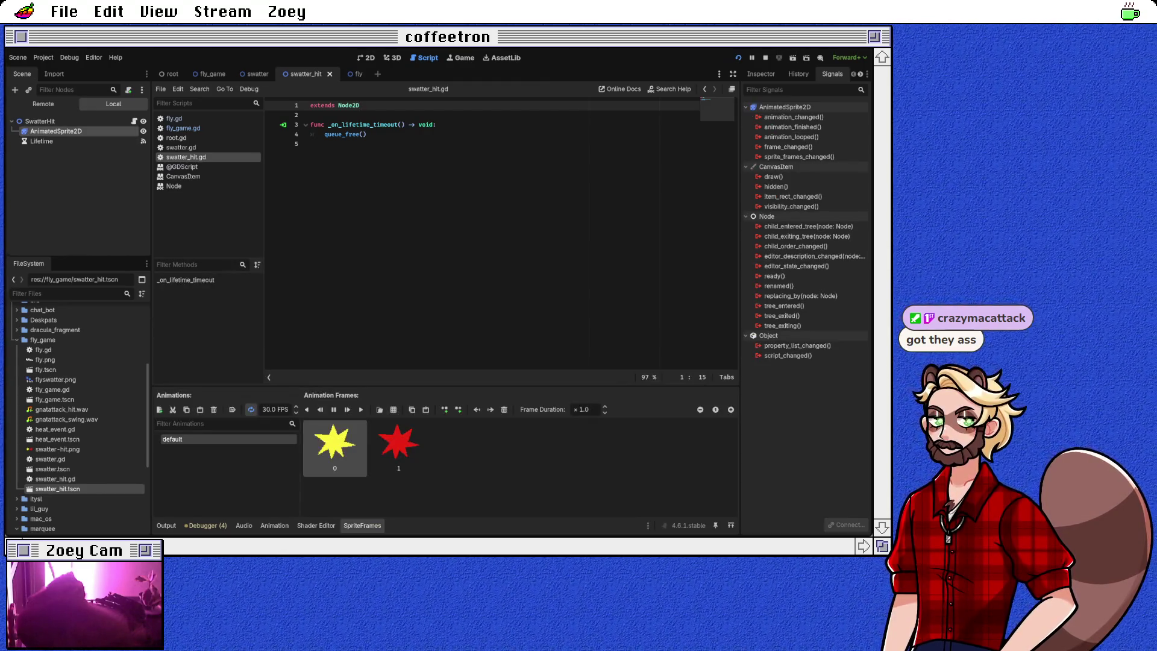
Step: Return to fly_game.gd and add a blank line after the fly.kill() call
left_click(40, 121)
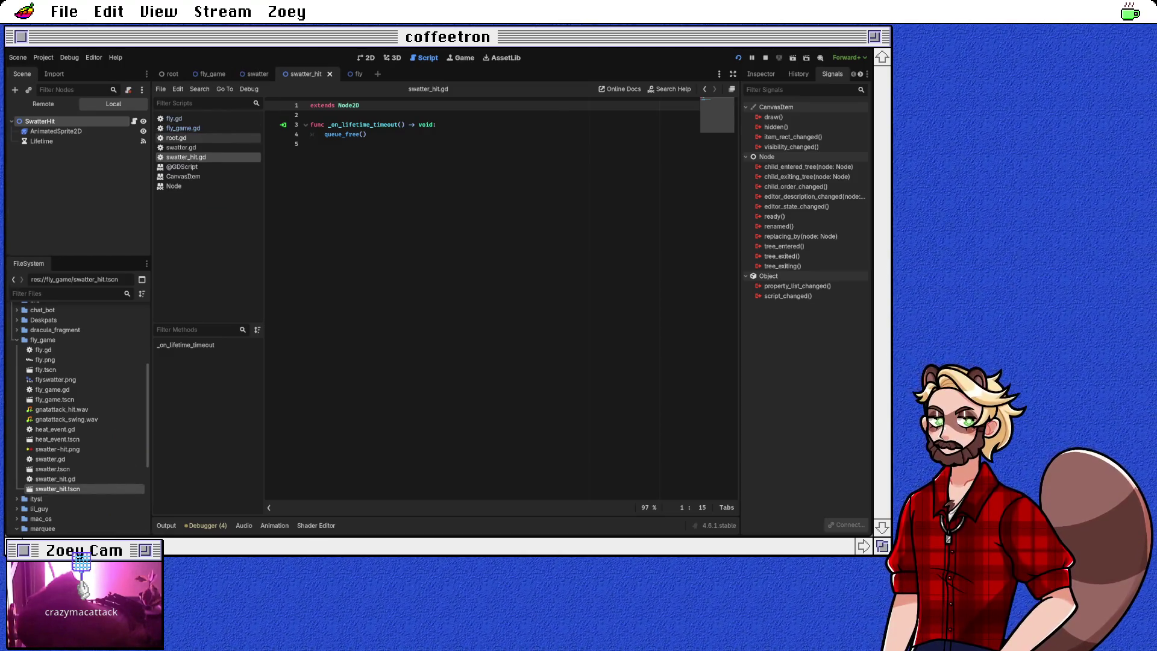
left_click(184, 128)
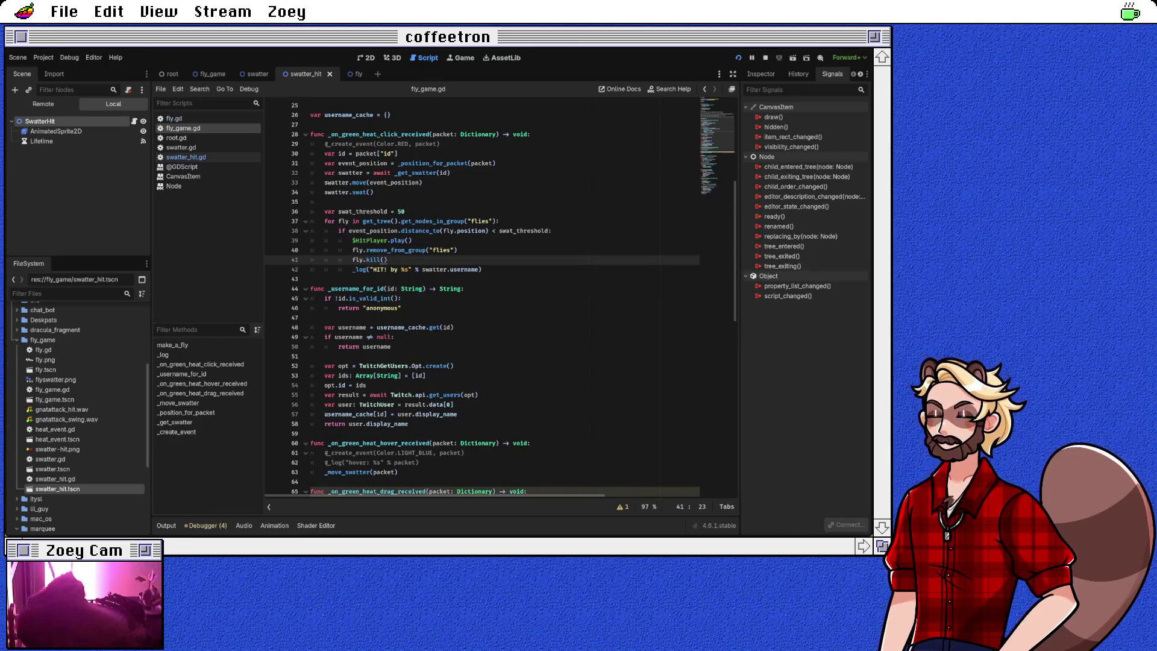
key("Return")
Step: Add var swatter_hit_scene = preload("res://fly_game/swatter_hit.tscn") below the fly_scene preload
scroll(500, 296, "up", 8)
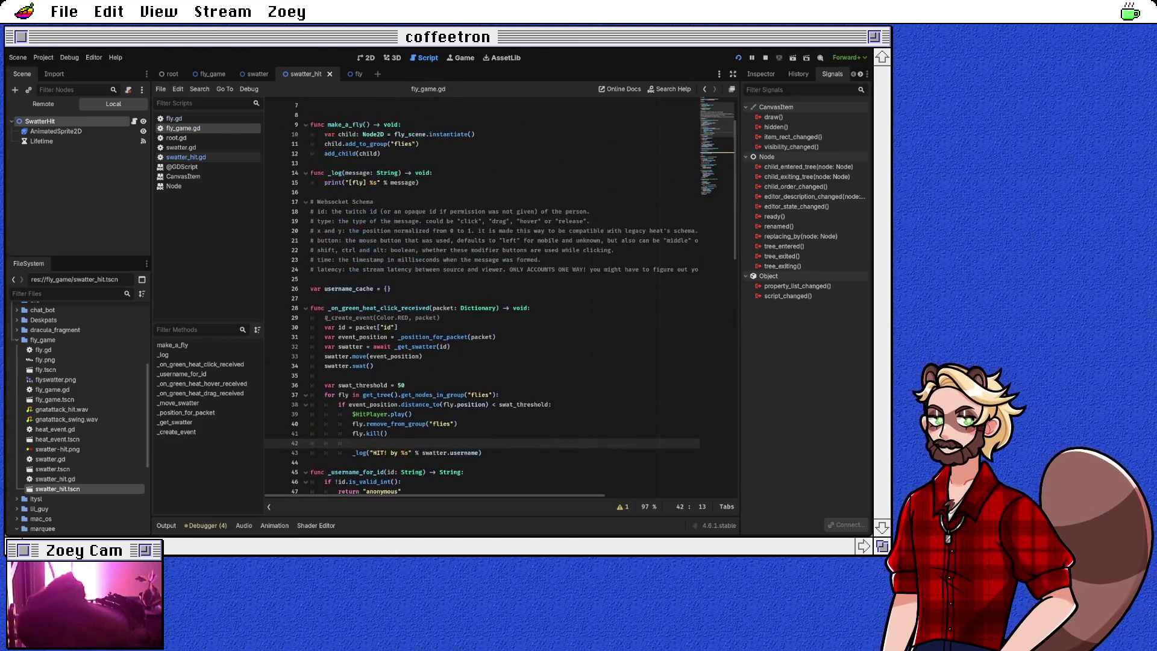
left_click(486, 134)
key("Return")
type("var swatter_hit_")
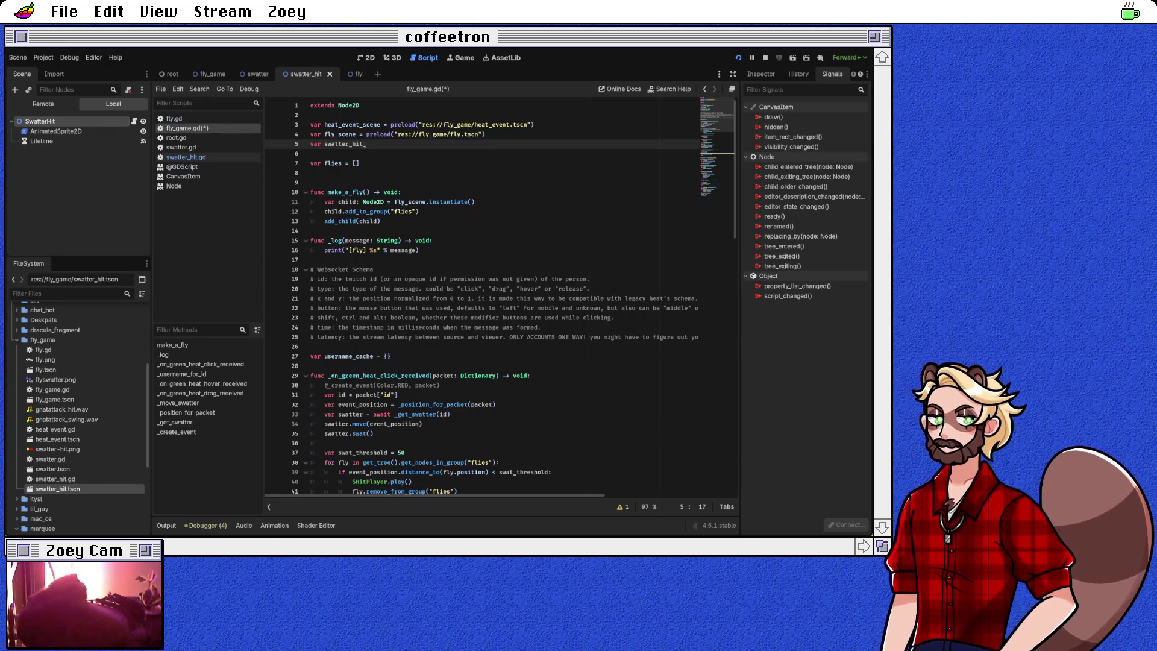
type("e")
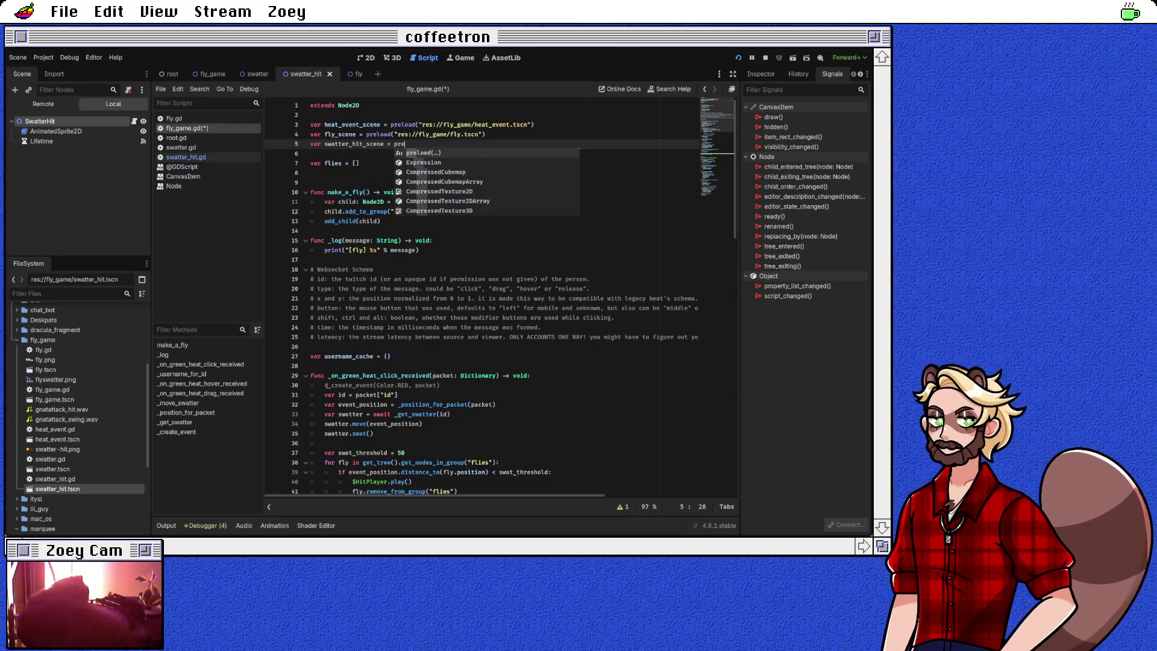
type("load(\"")
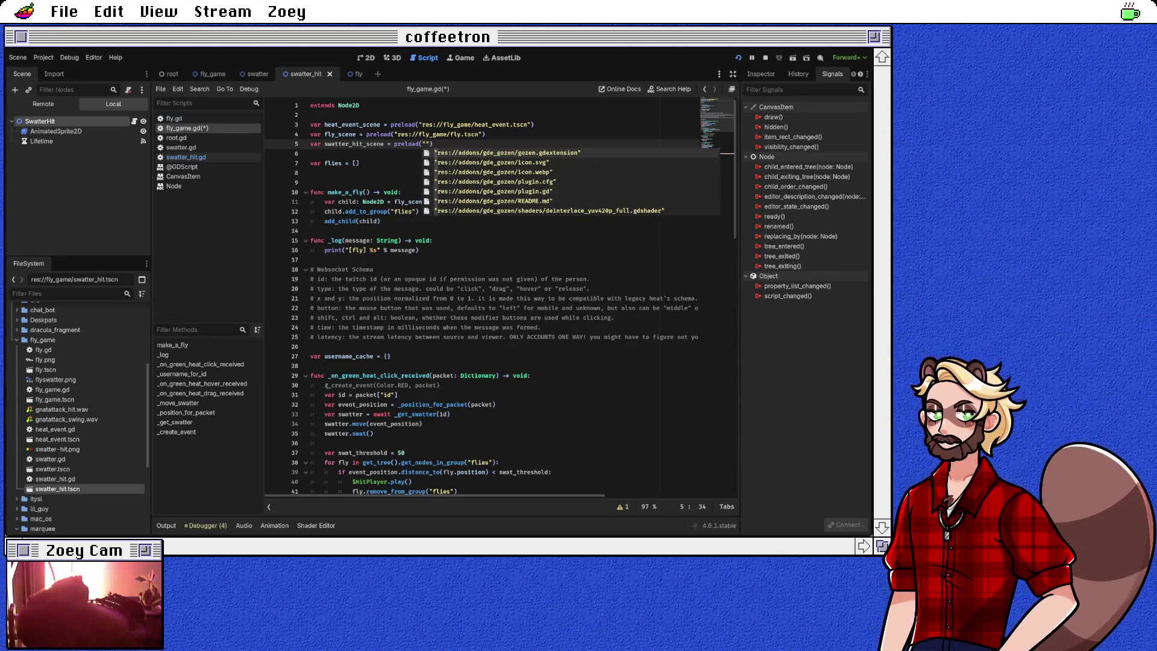
type("swatt")
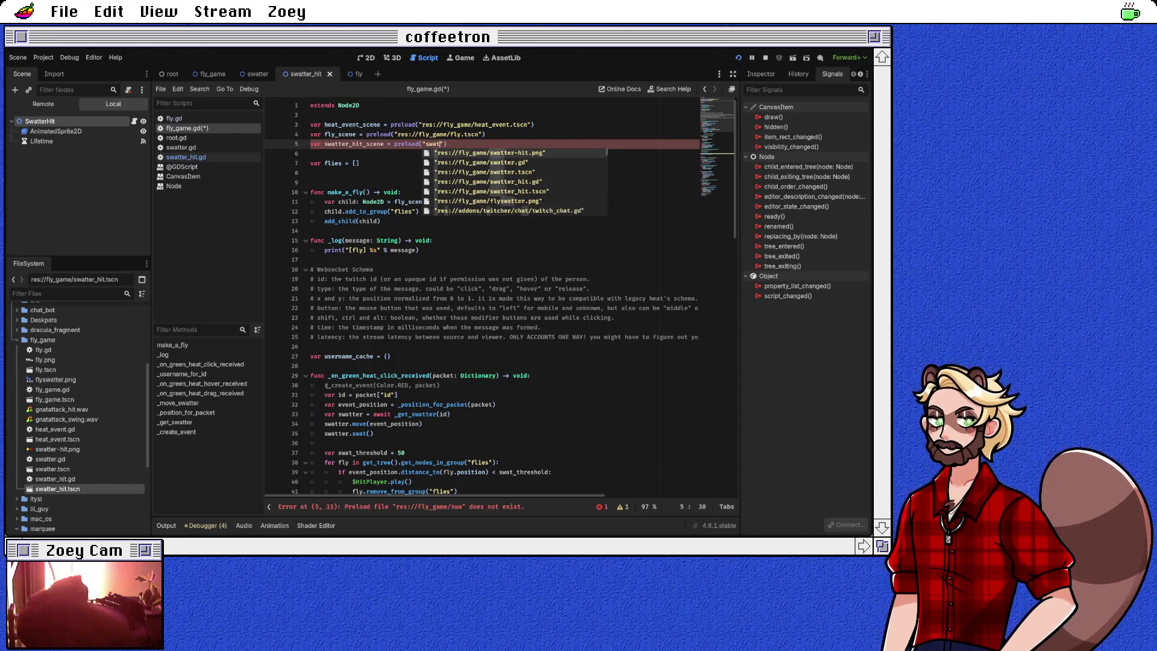
key("Down")
key("Down")
key("Down")
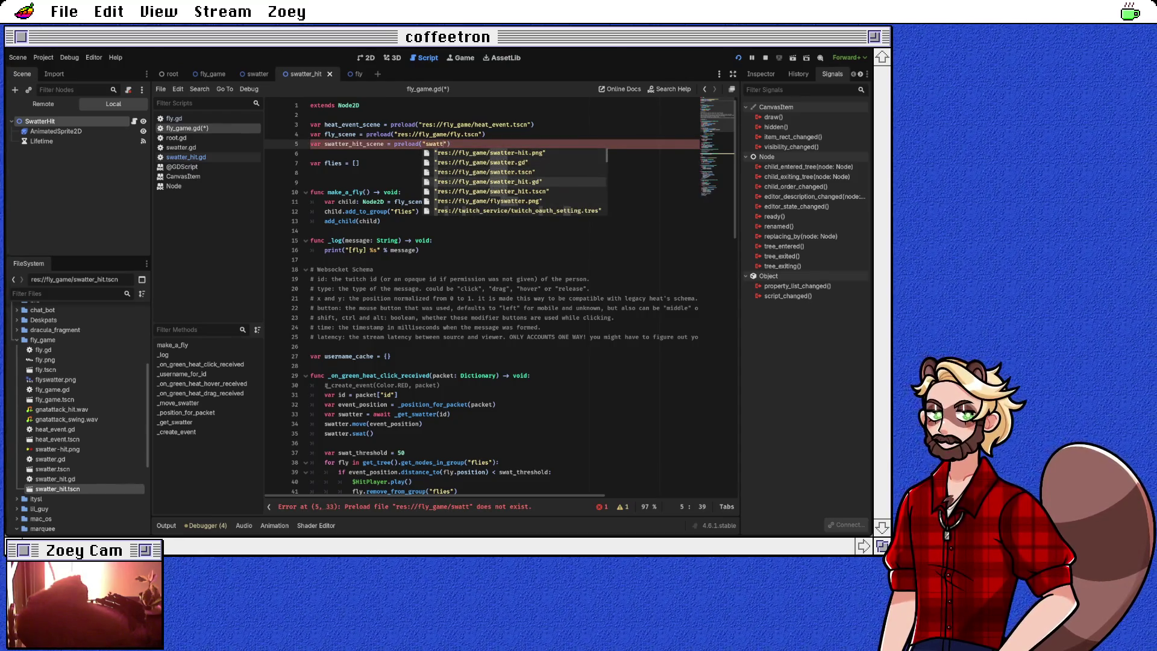
key("Return")
key("Down")
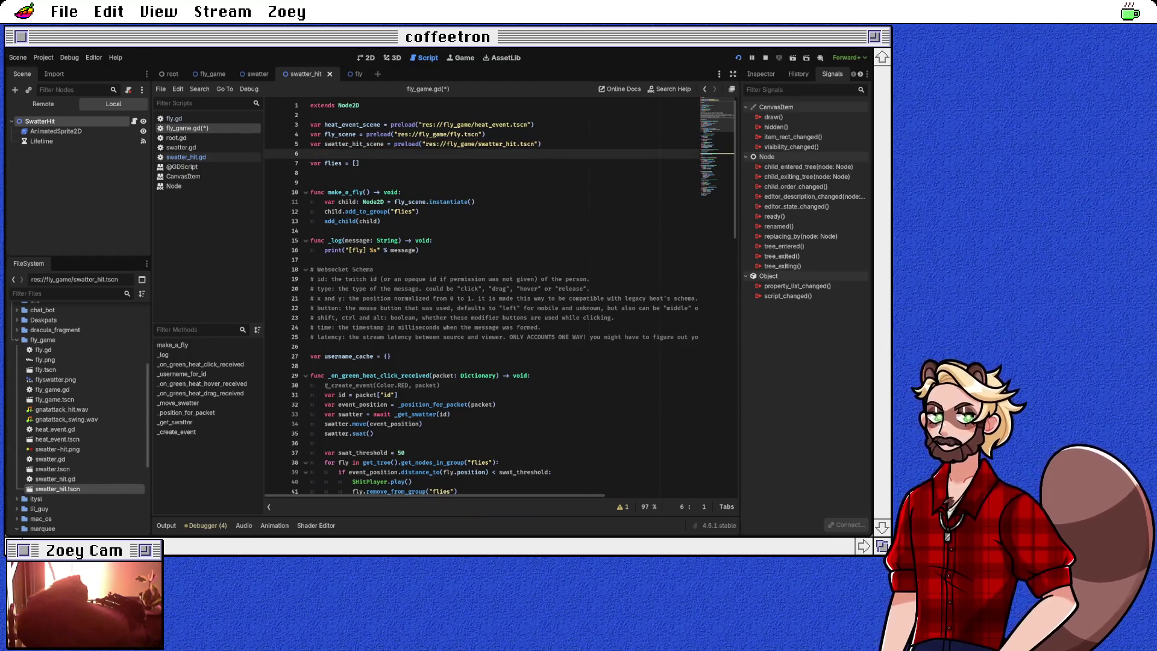
scroll(501, 295, "down", 6)
Step: Declare swatter_hit = swatter_hit_scene.instantiate() on line 43 inside the fly hit block
left_click(352, 337)
type("var swatter =")
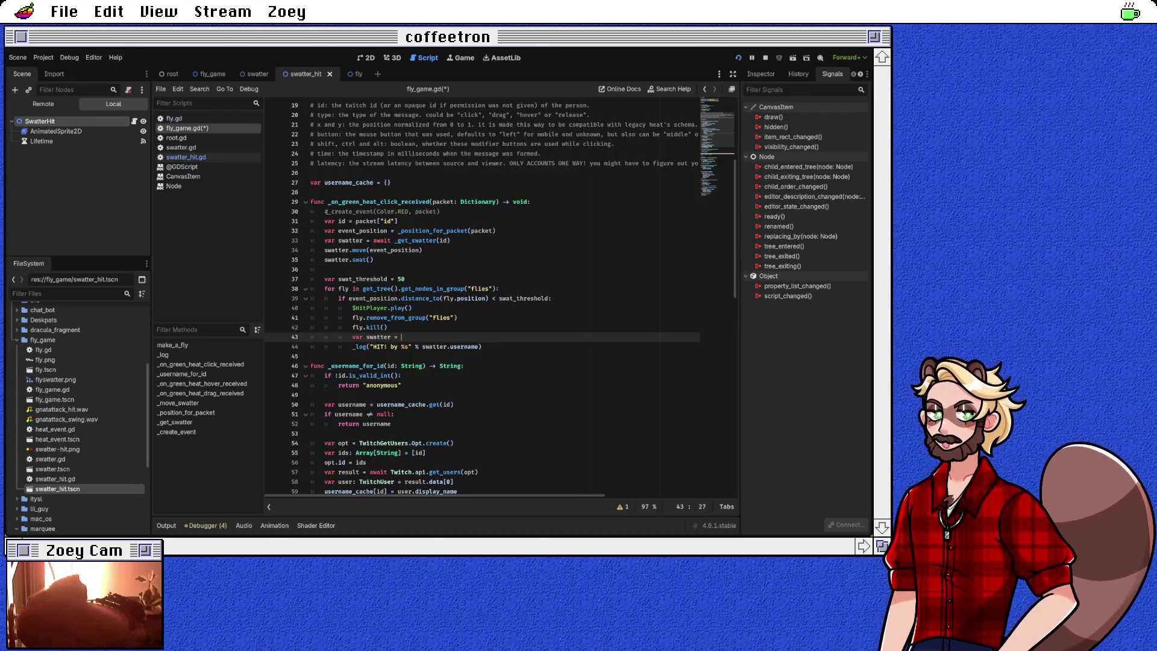
key("BackSpace")
key("BackSpace")
key("BackSpace")
type("_hit = ")
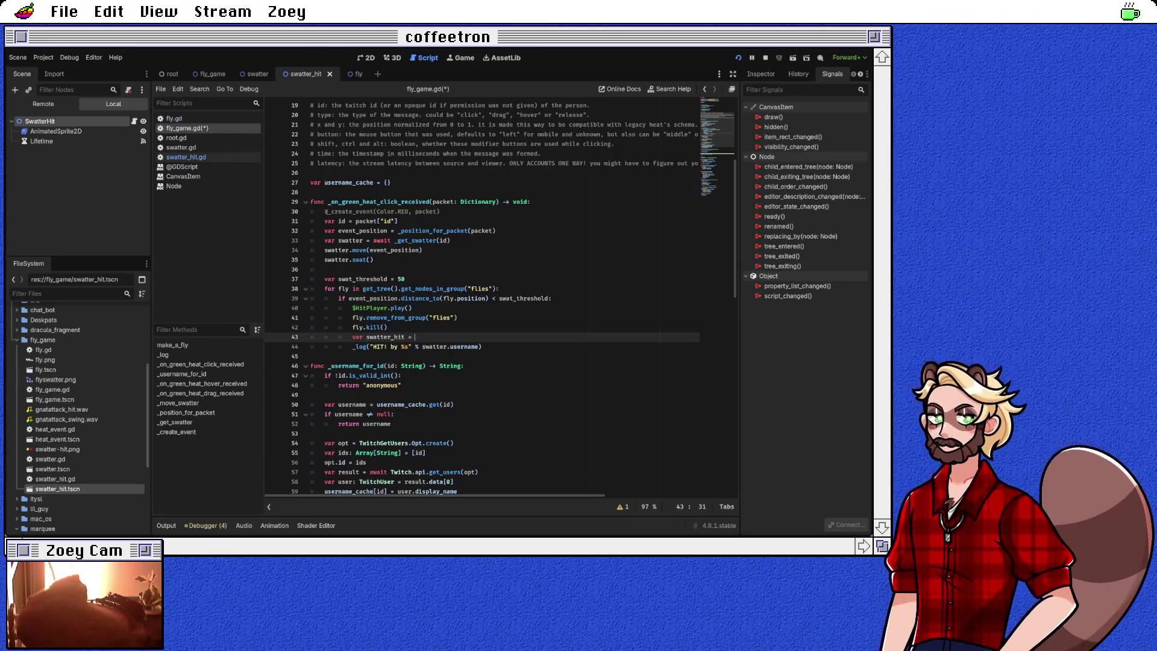
type("swatter")
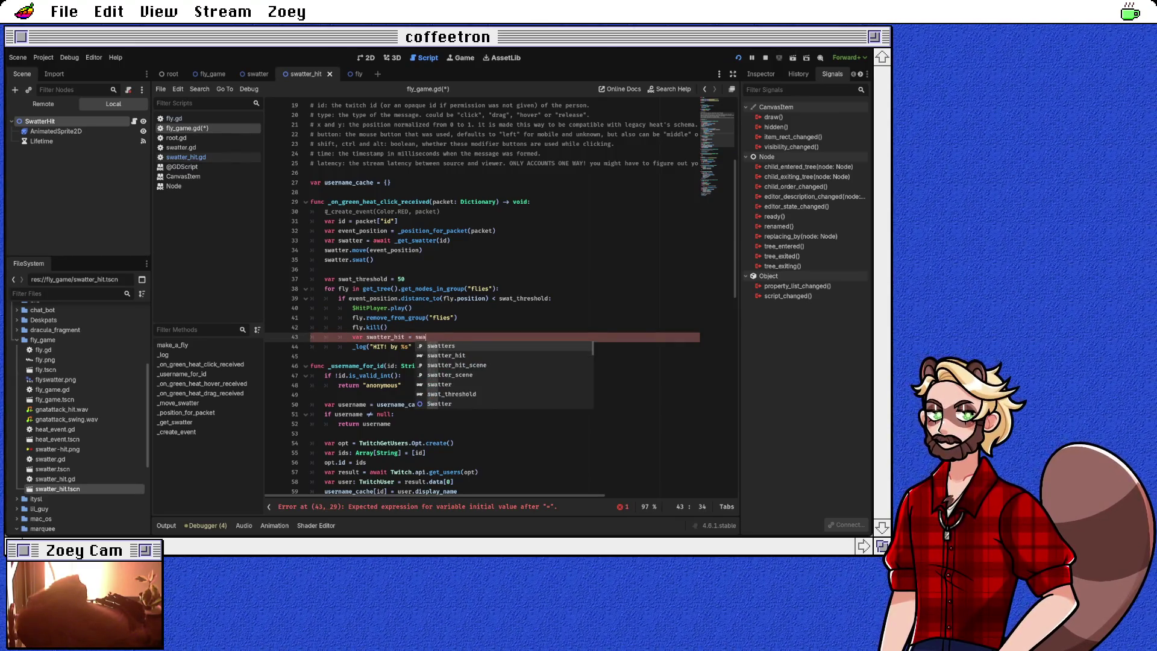
key("Down")
key("Return")
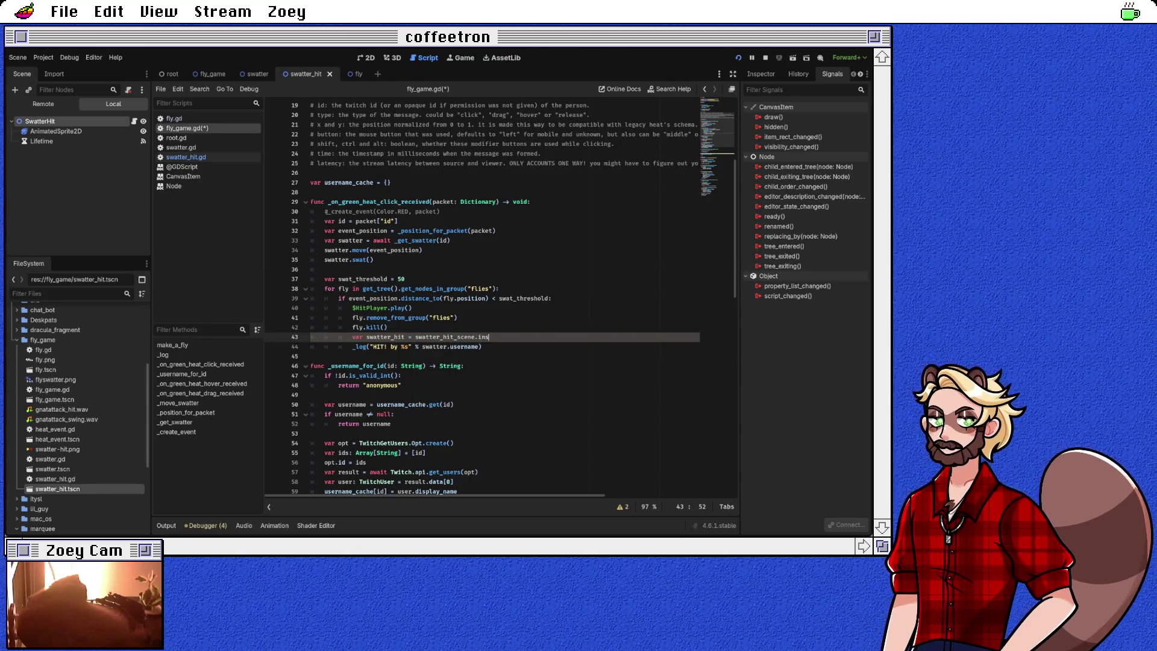
key("Return")
key("Return")
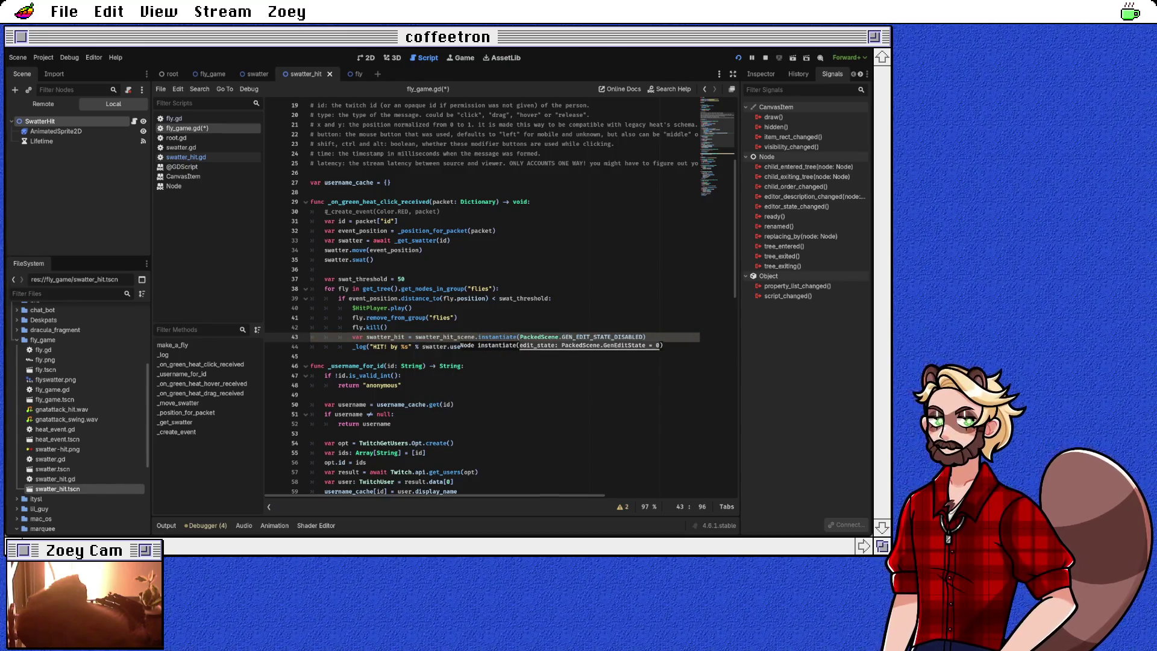
key("ctrl+BackSpace")
key("ctrl+BackSpace")
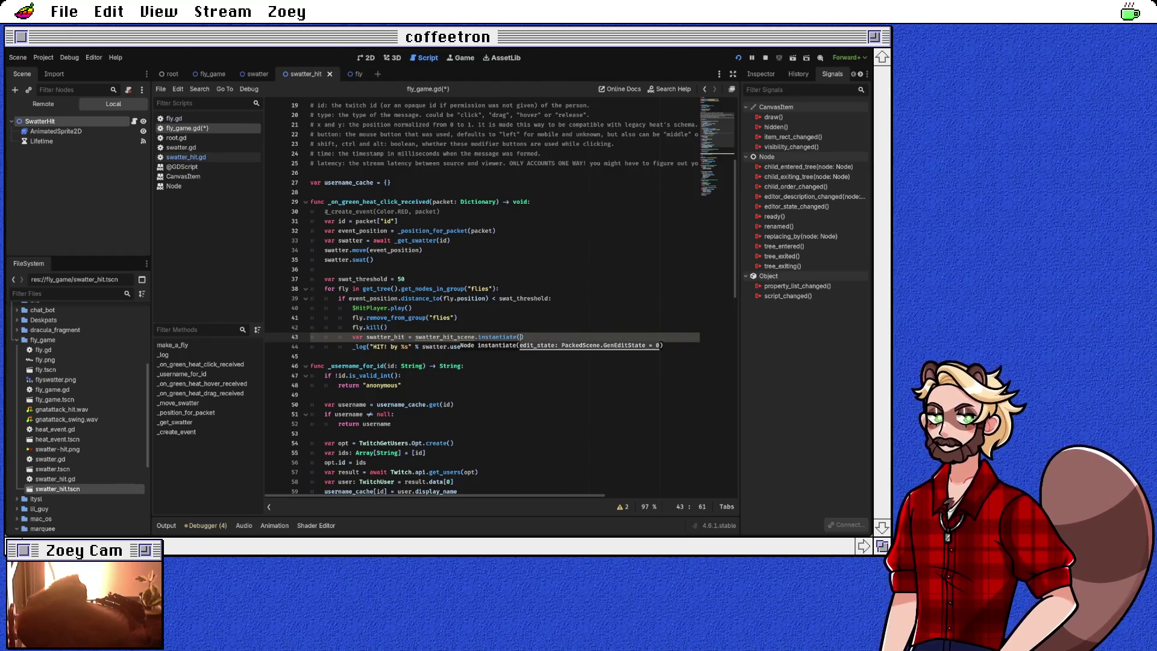
key("Return")
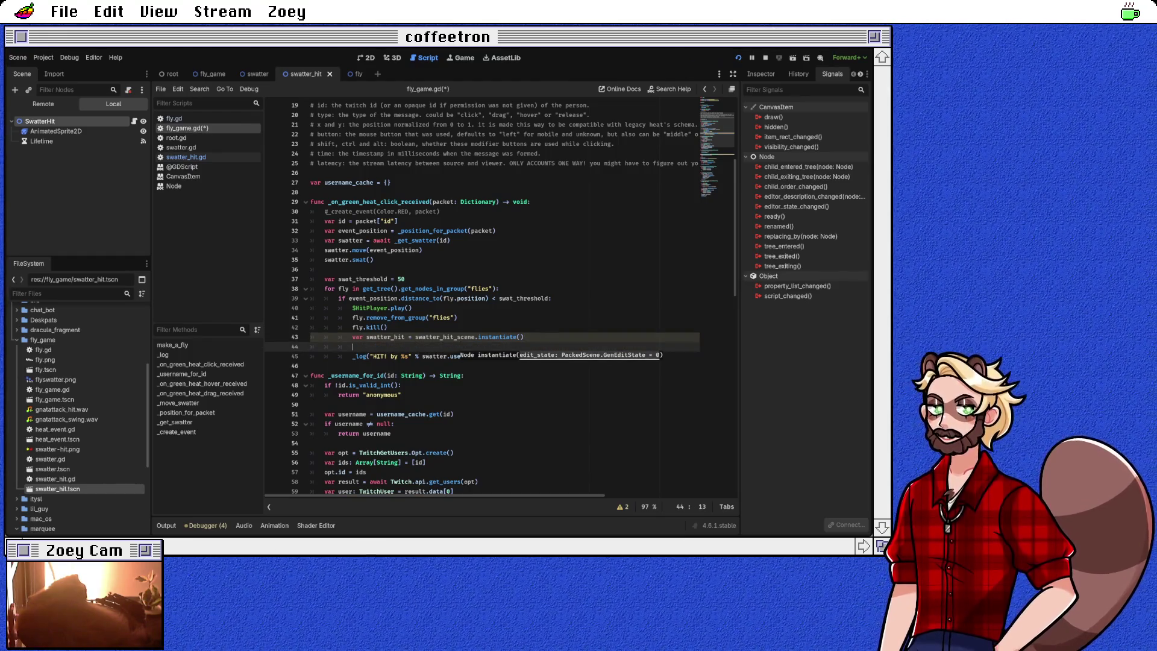
type("add_c")
Step: Add add_child(swatter_hit) below the instantiation
key("BackSpace")
type("ch")
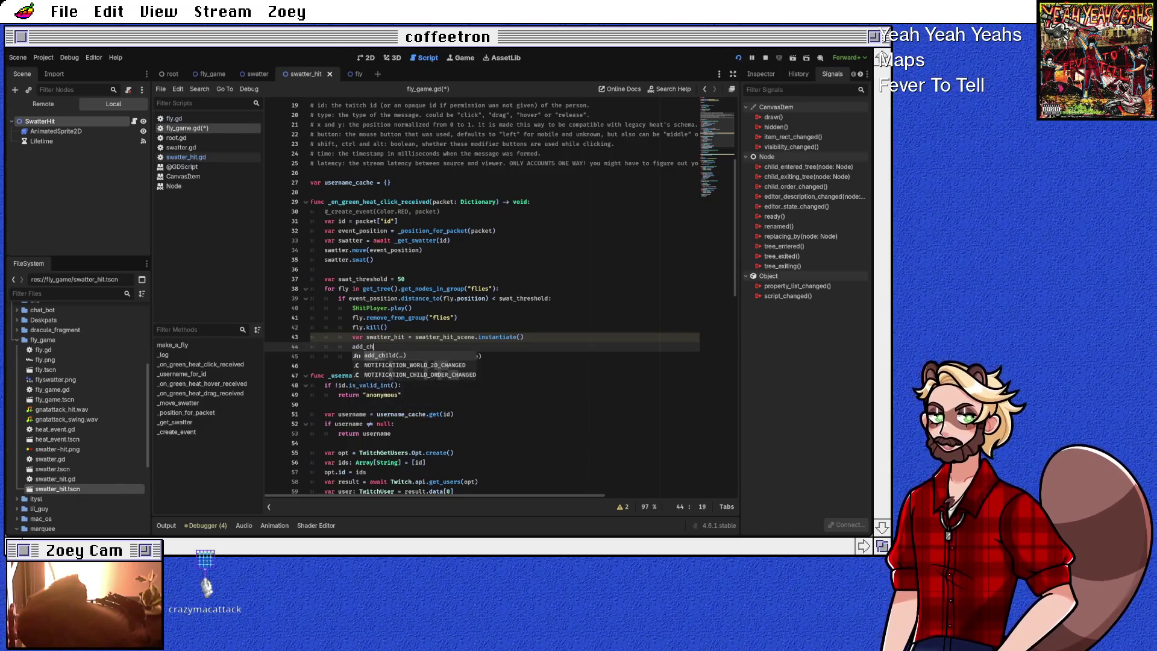
key("Return")
type("swa")
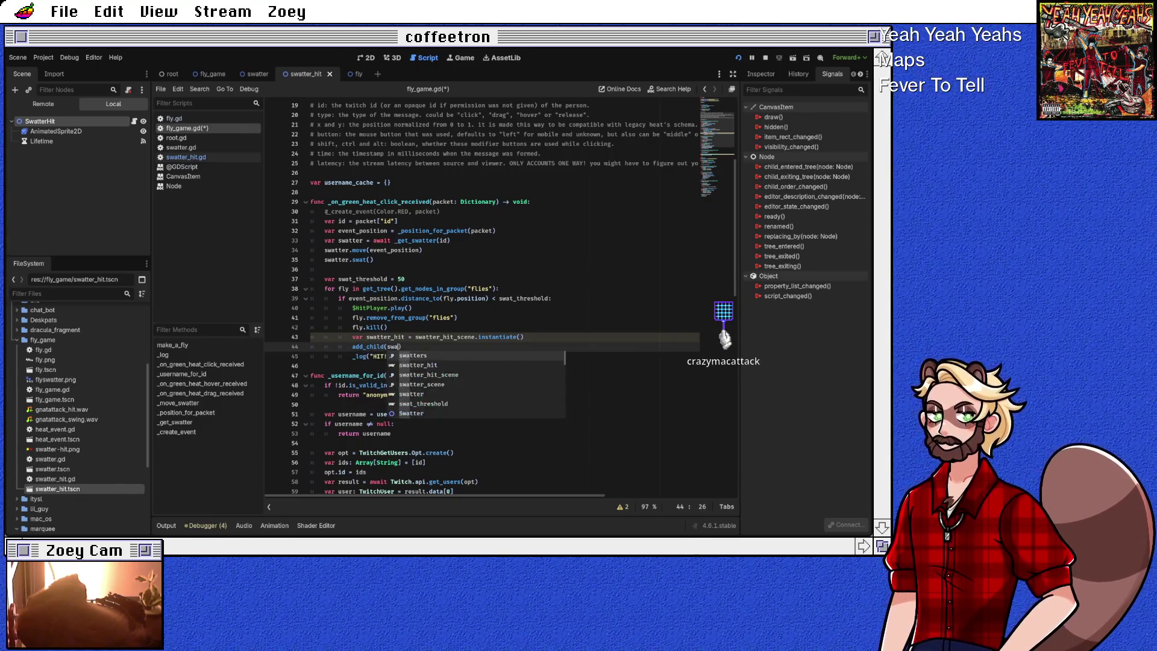
key("Down")
key("Return")
Step: Set swatter_hit.position = event_position, type the variable as Node2D, and save the script
key("Up")
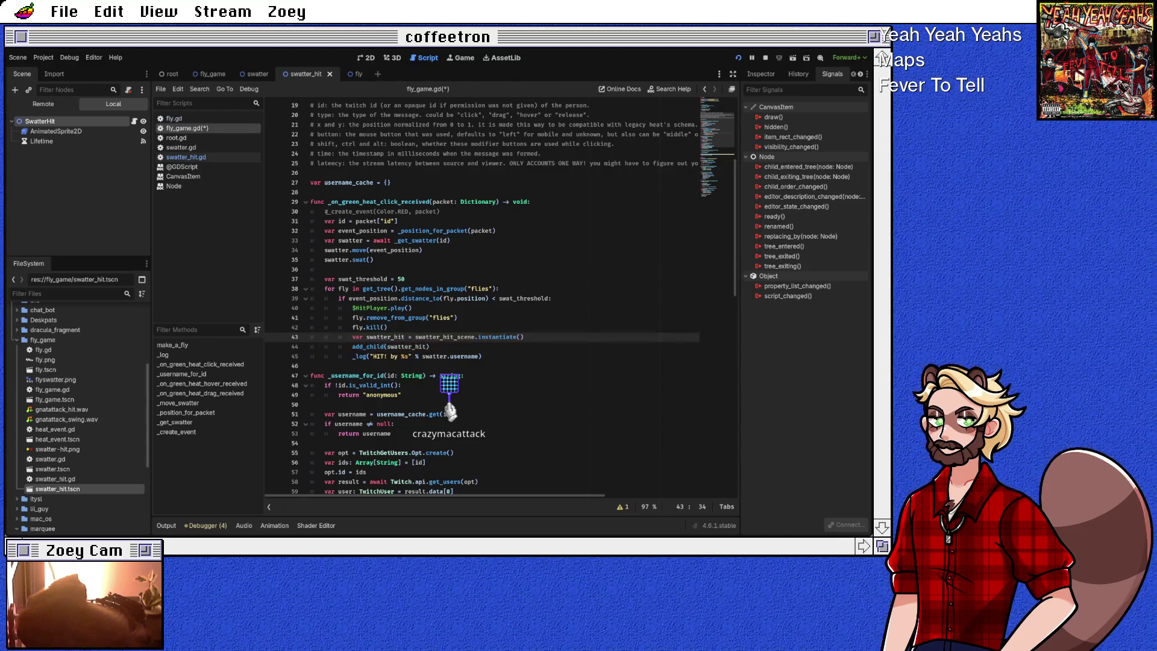
key("Return")
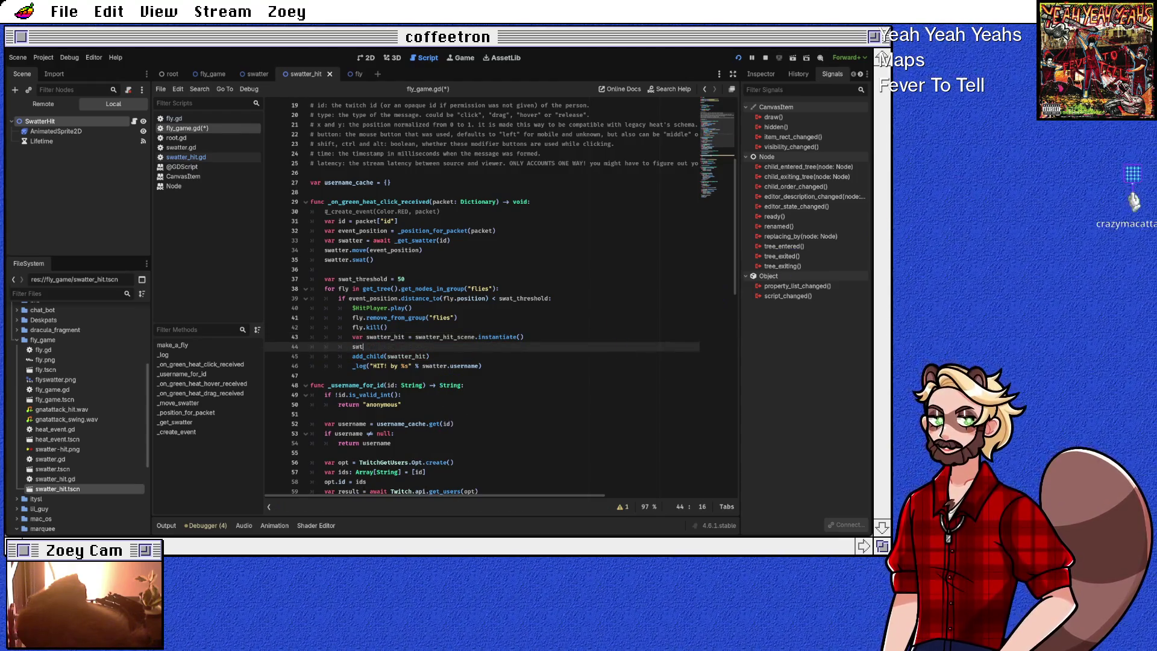
type("swatter_hit.pos")
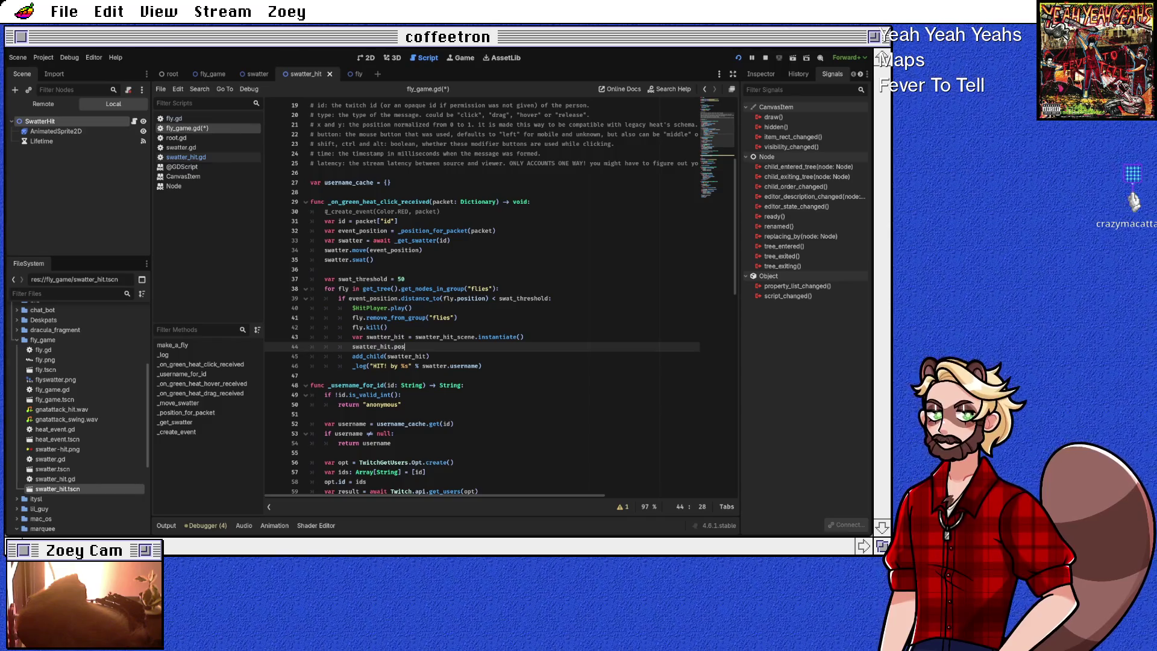
type("it")
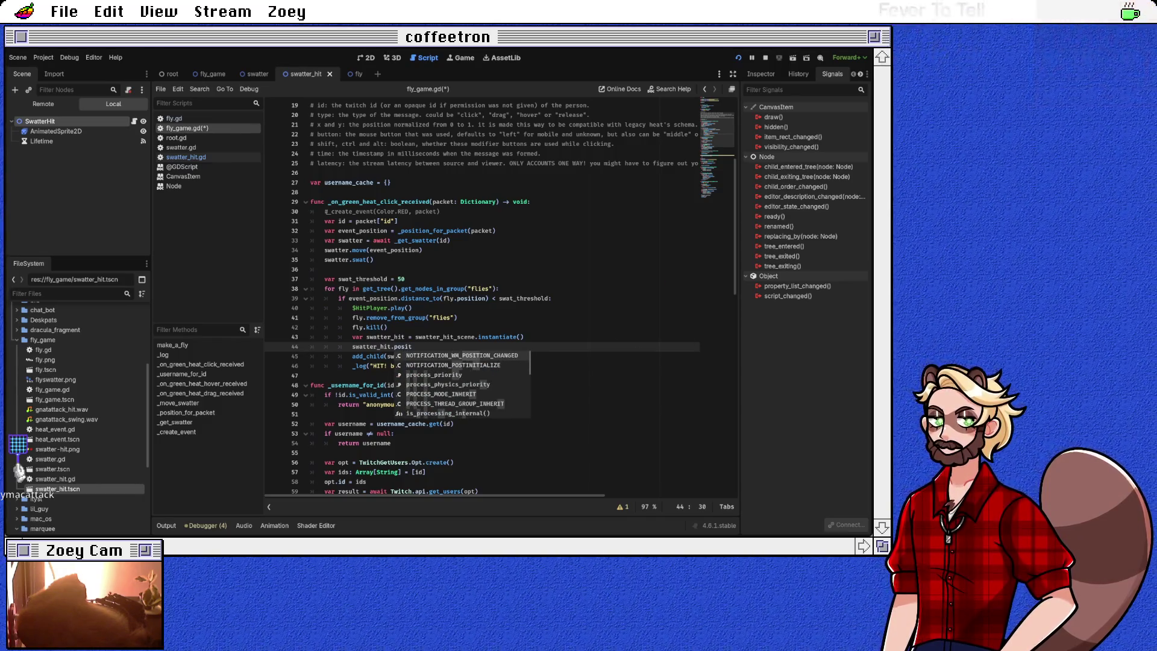
key("Escape")
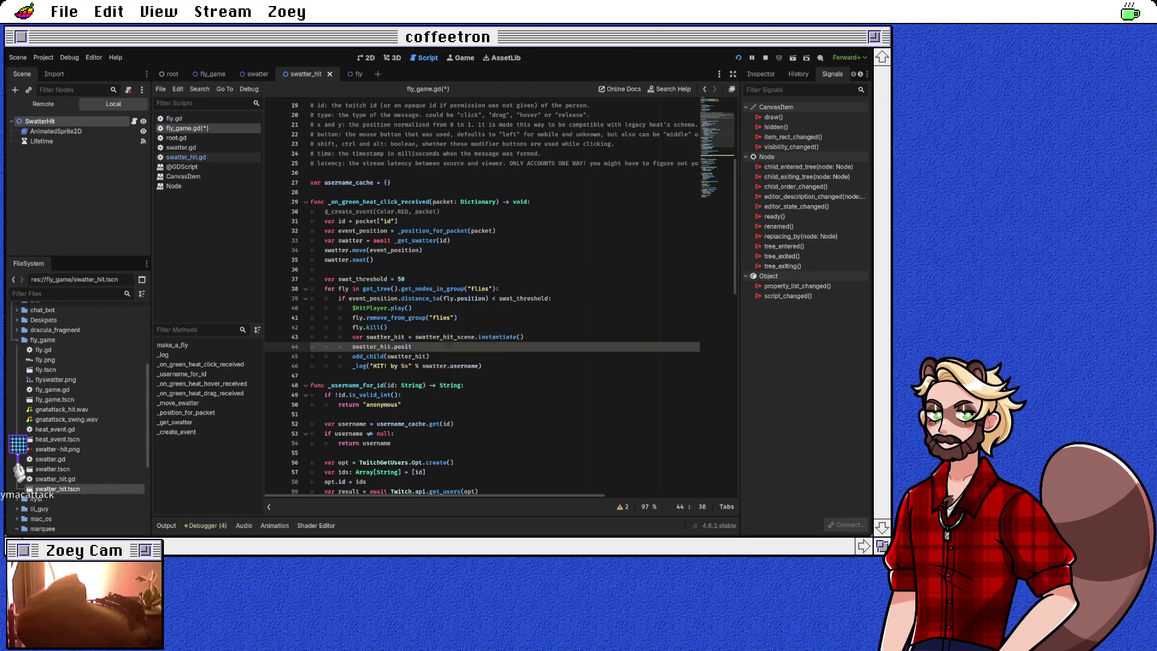
left_click(405, 337)
type("e")
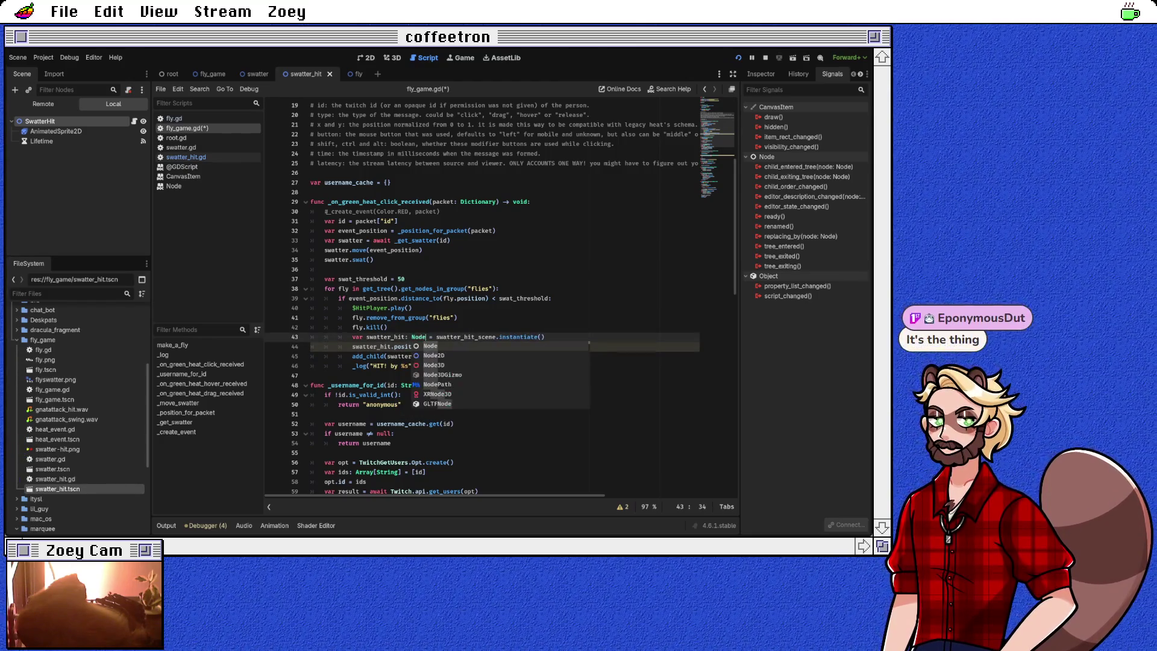
key("Down")
key("Return")
left_click(412, 347)
type("on = ")
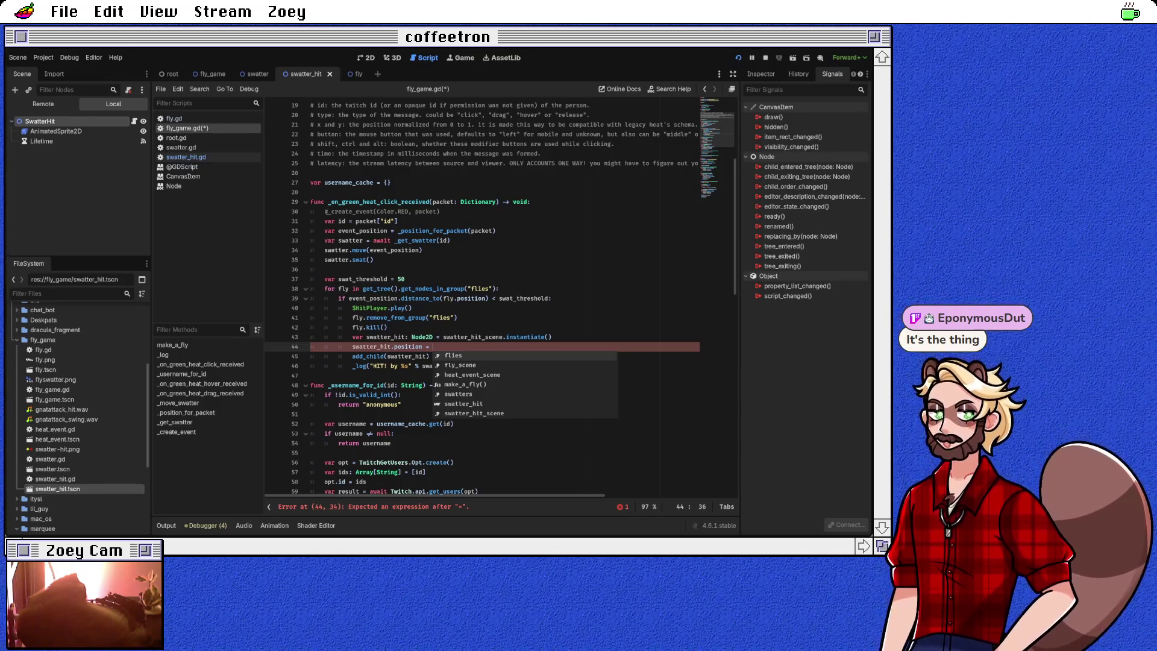
type("event_position")
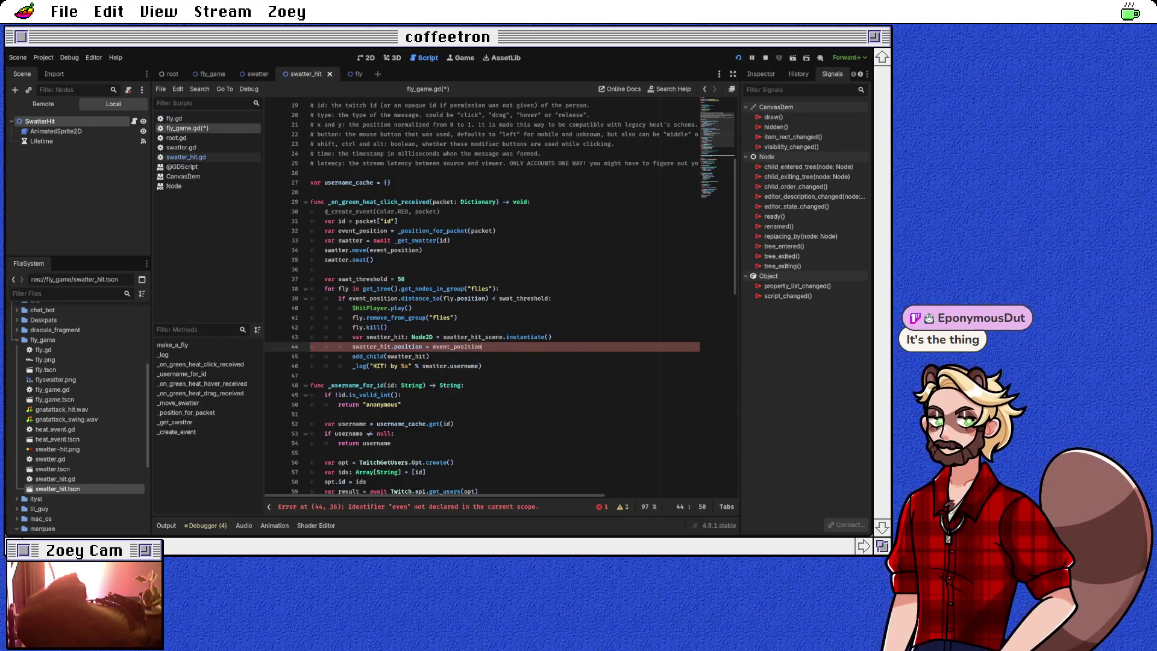
left_click(429, 356)
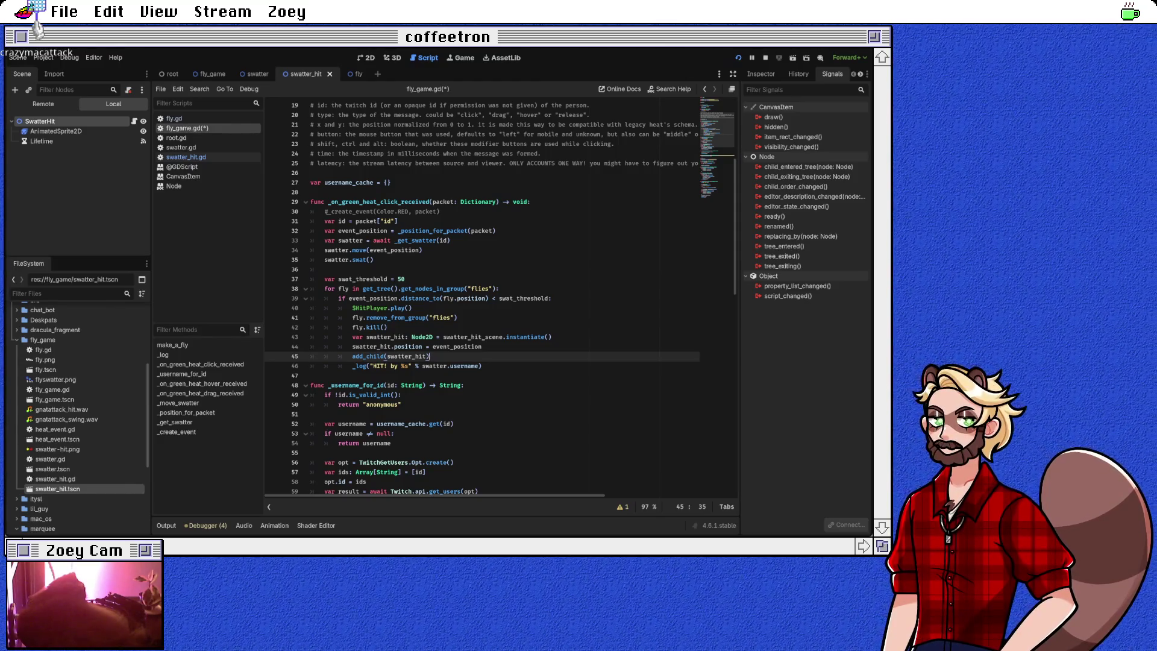
key("ctrl+s")
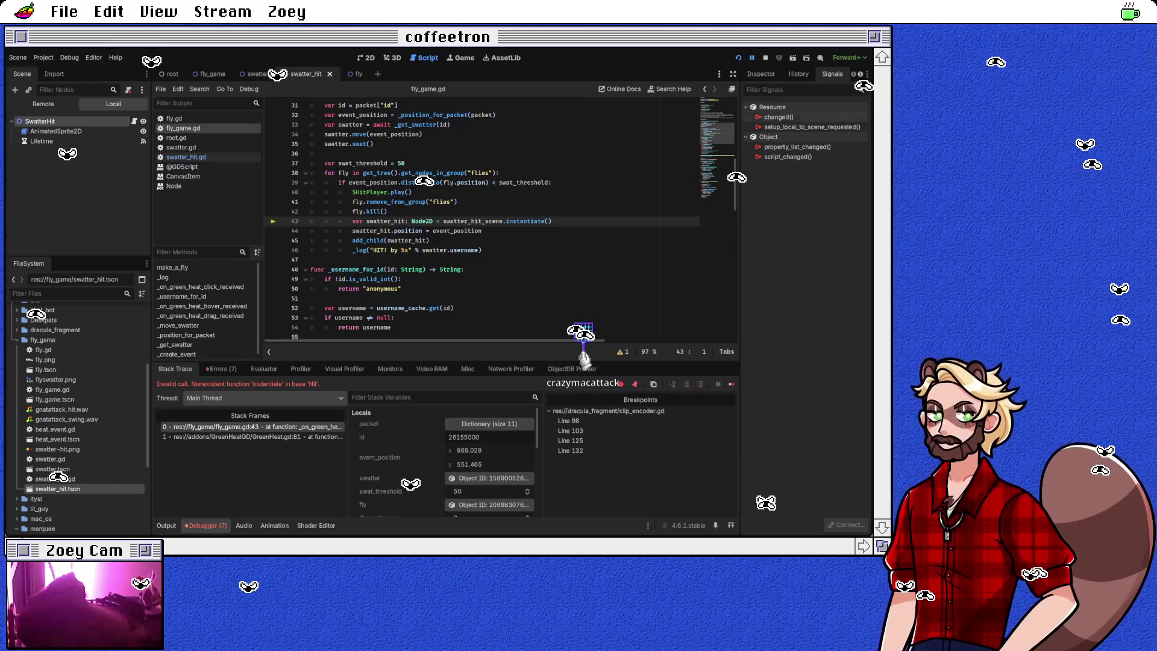
Step: Stop the game after the Nil instantiate error and run it again
key("F8")
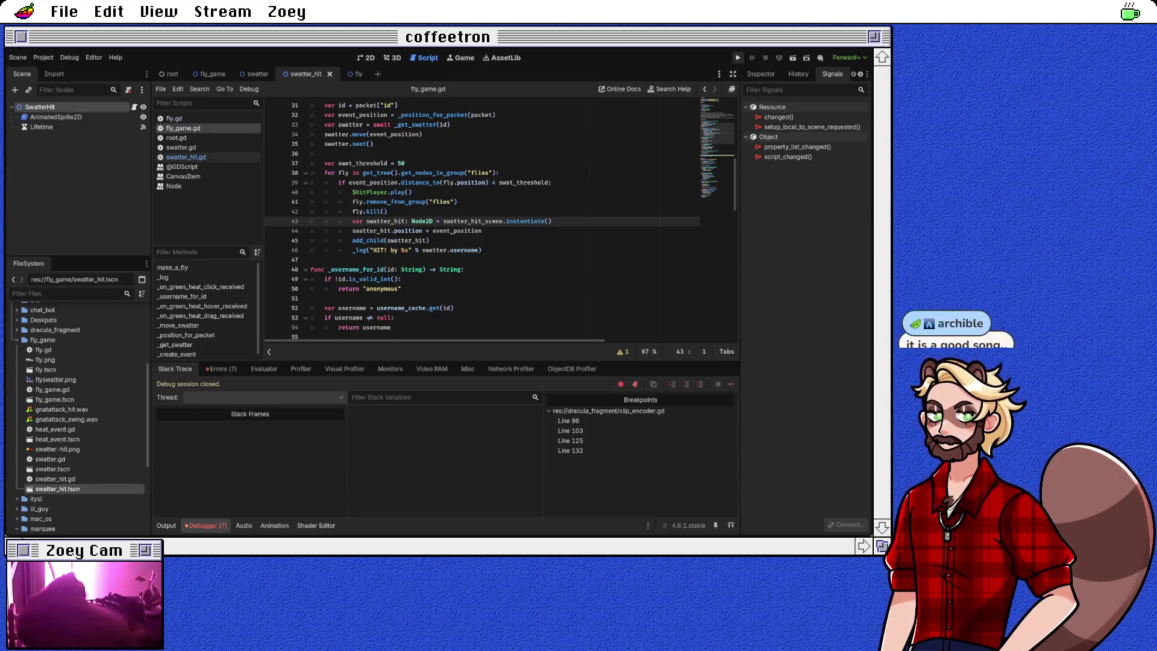
key("F5")
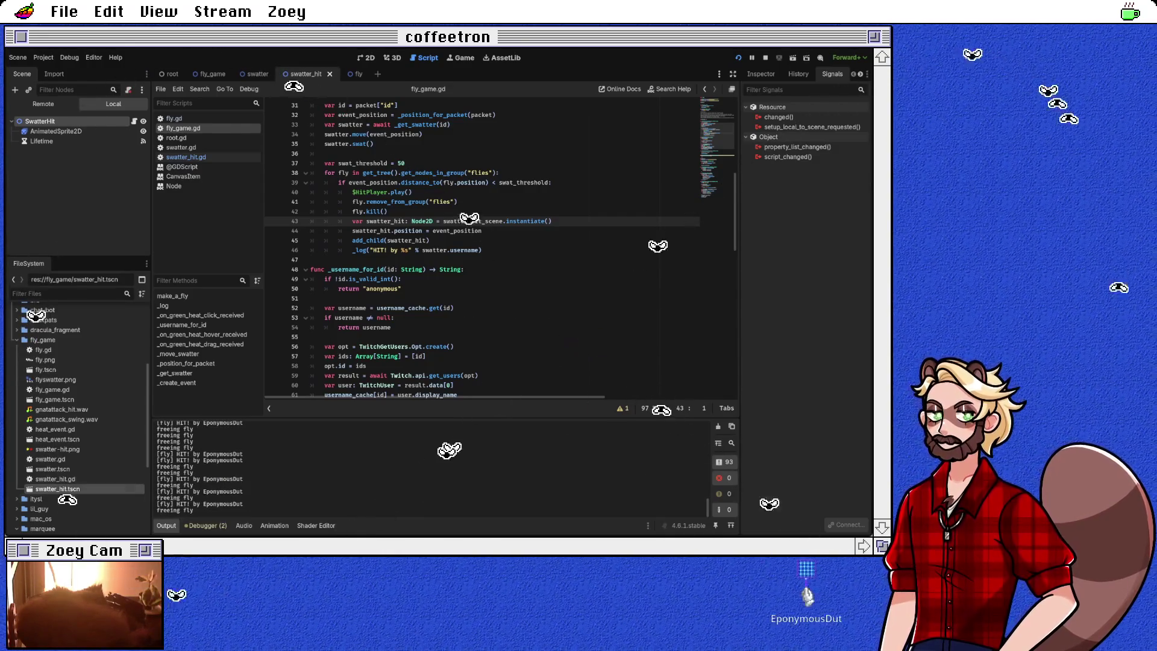
Step: Select SwatterHit and then its AnimatedSprite2D star sprite in the Scene dock
left_click(40, 121)
left_click(55, 131)
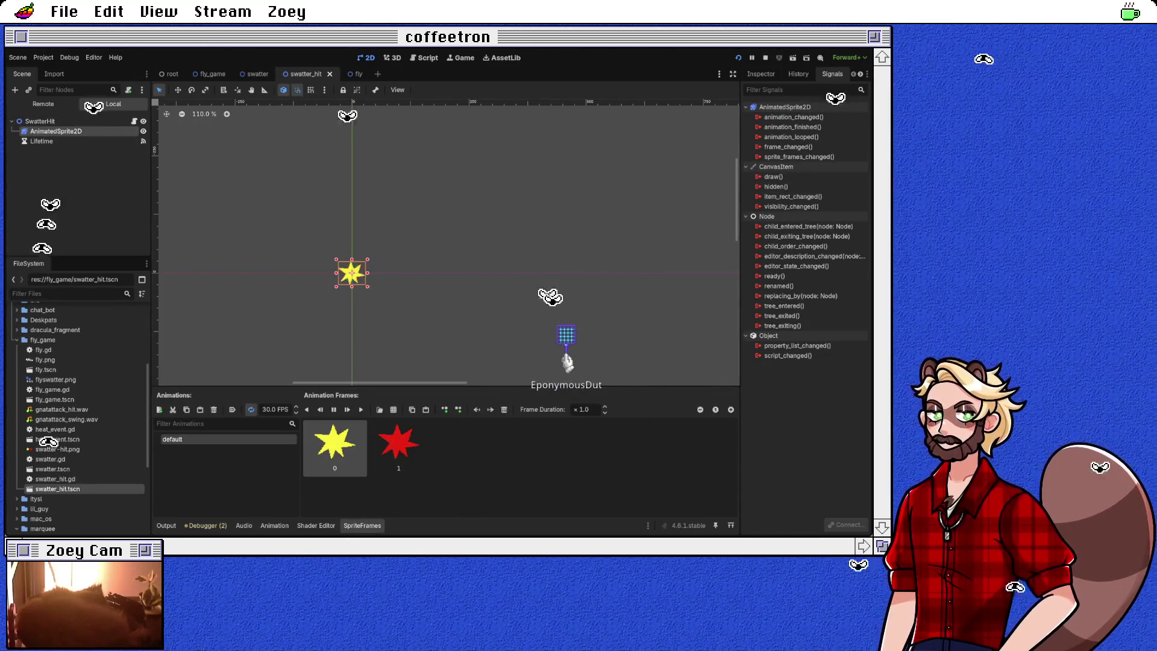
Step: Make the star sprite's default animation autoplay on load, save swatter_hit, and restart the game
left_click(761, 74)
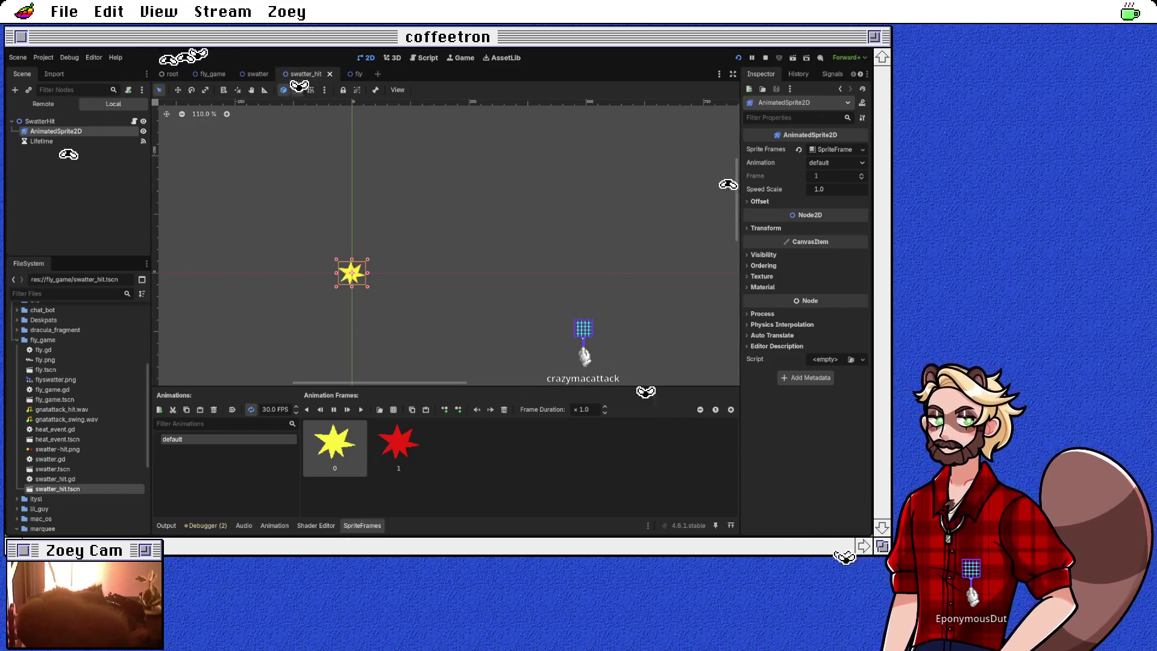
left_click(40, 121)
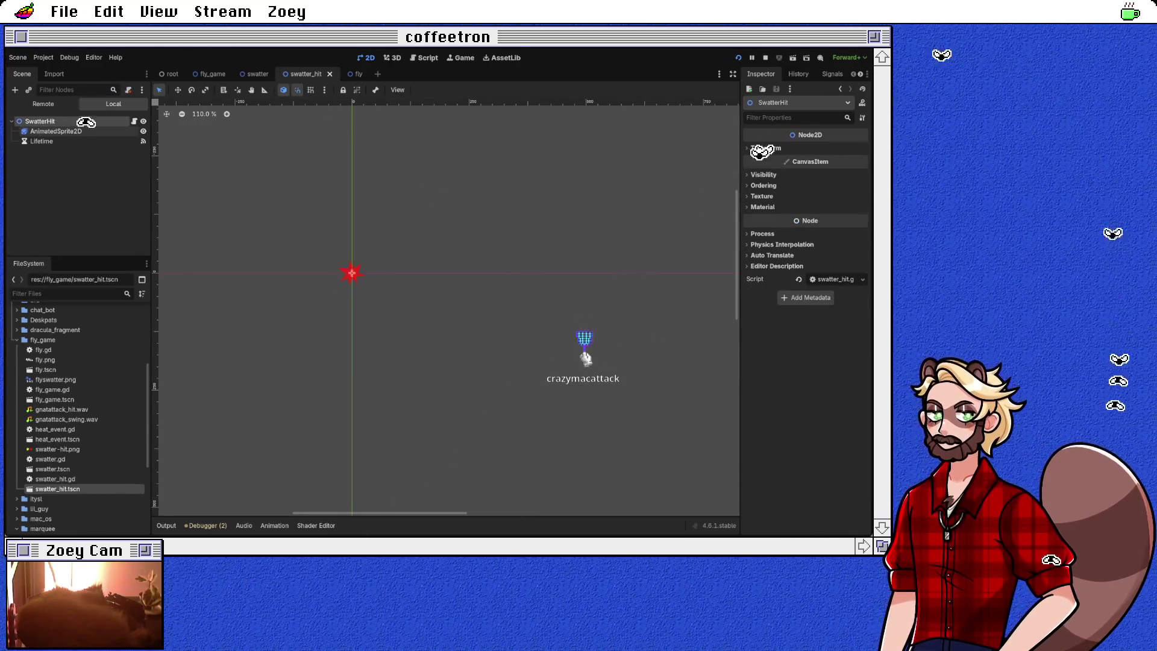
left_click(56, 131)
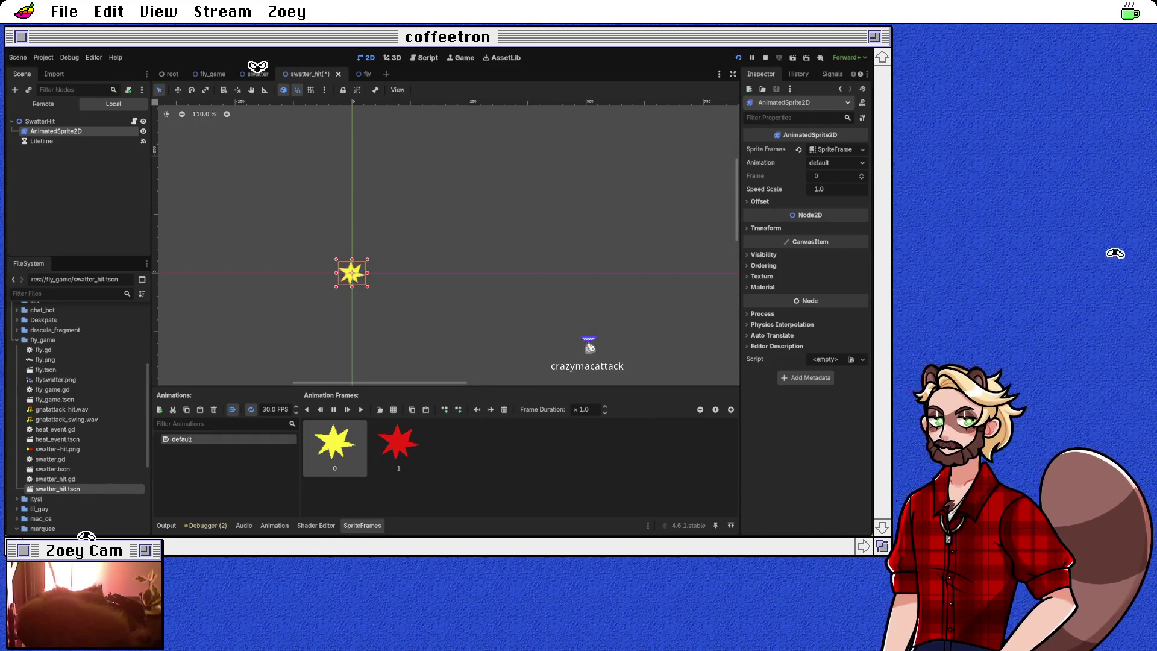
key("ctrl+s")
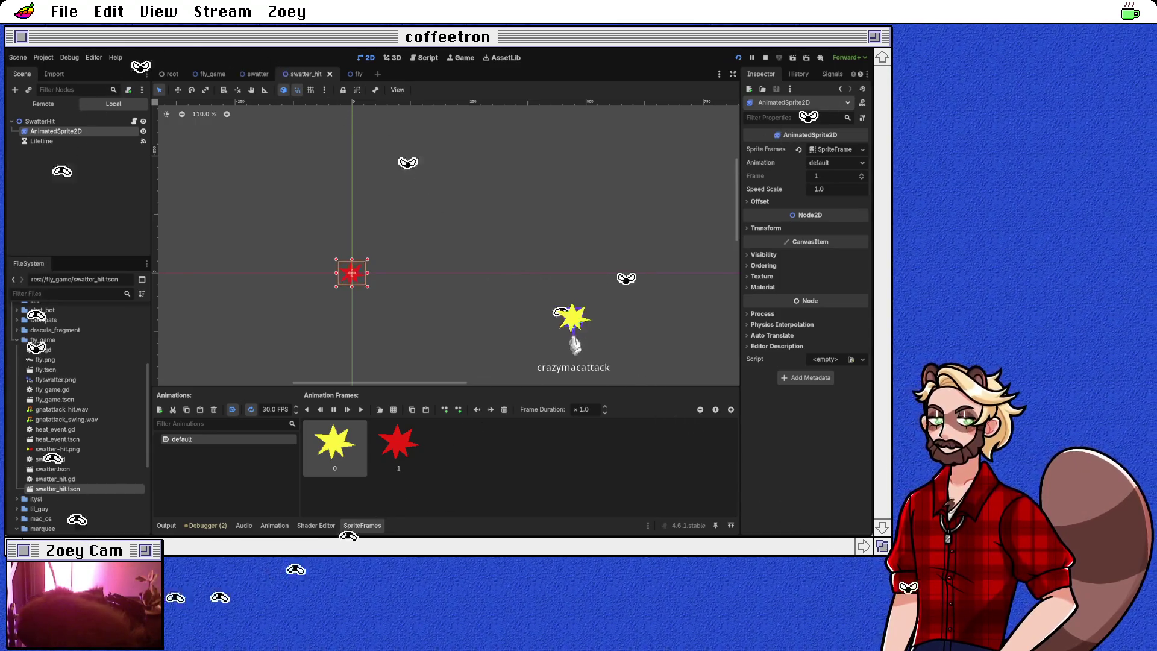
key("F5")
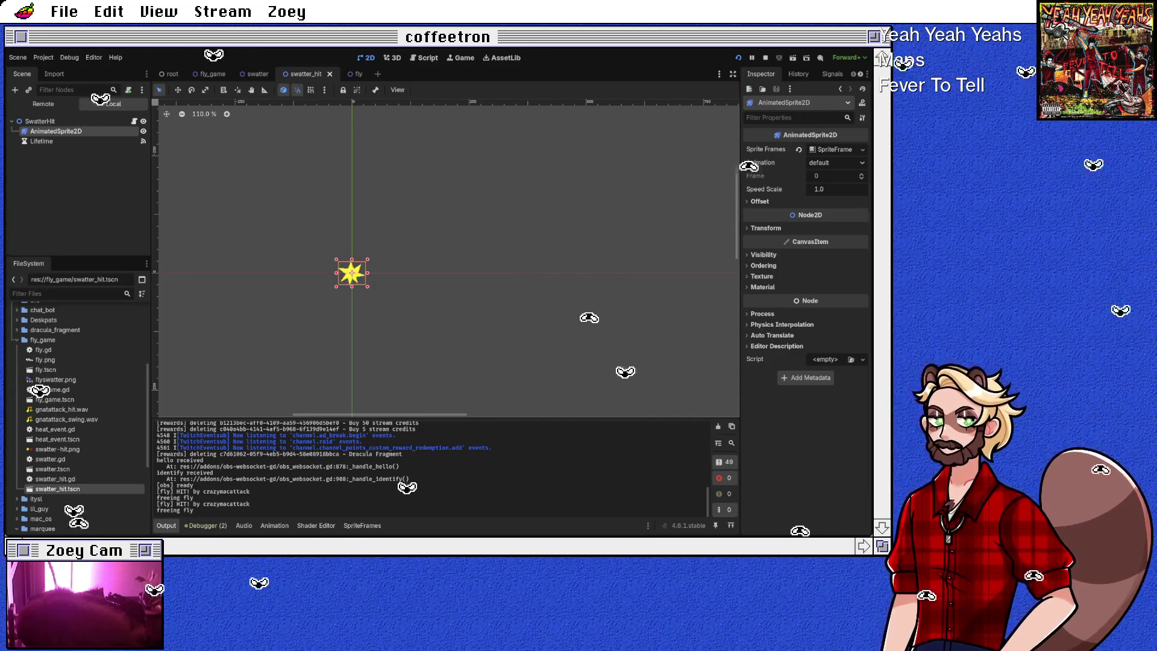
Step: Return to the fly_game.gd code, then bring up the fly scene
key("ctrl+F3")
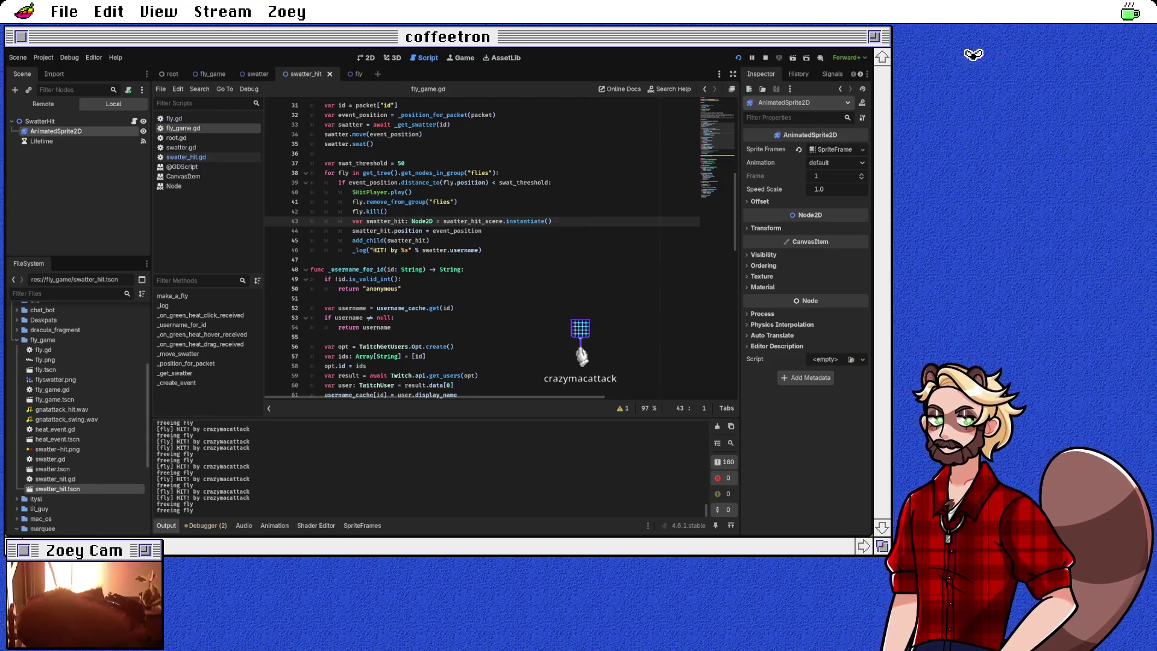
left_click(355, 73)
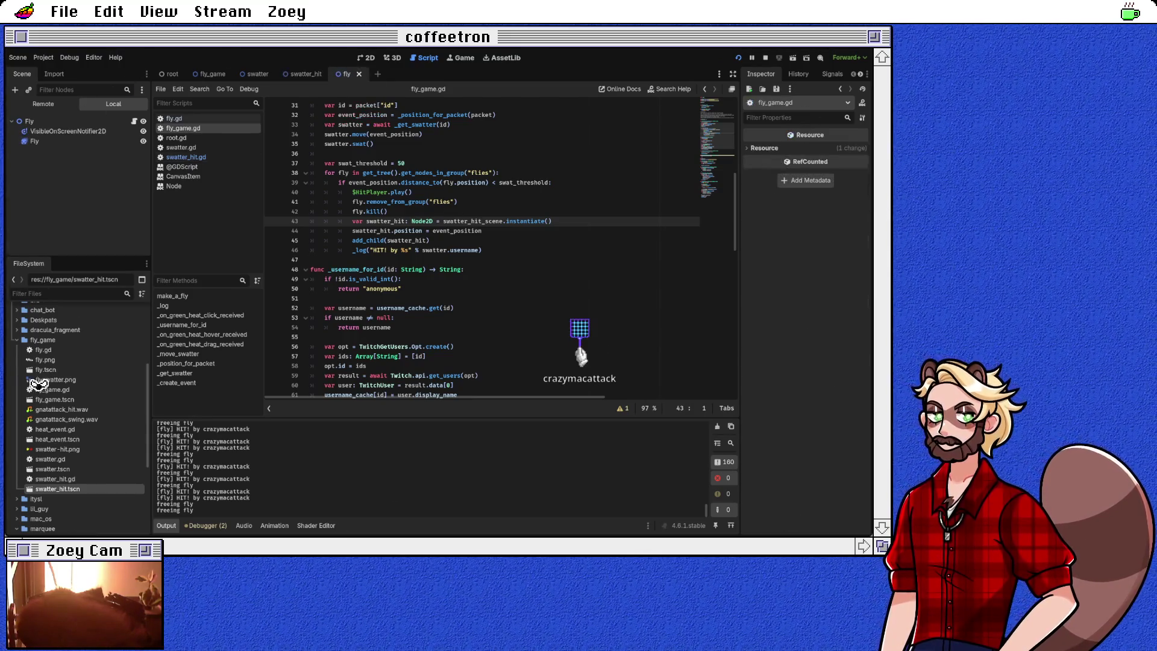
Step: Declare an empty 'func _position_on_cycle():' on the line after _process in fly.gd
scroll(482, 247, "up", 3)
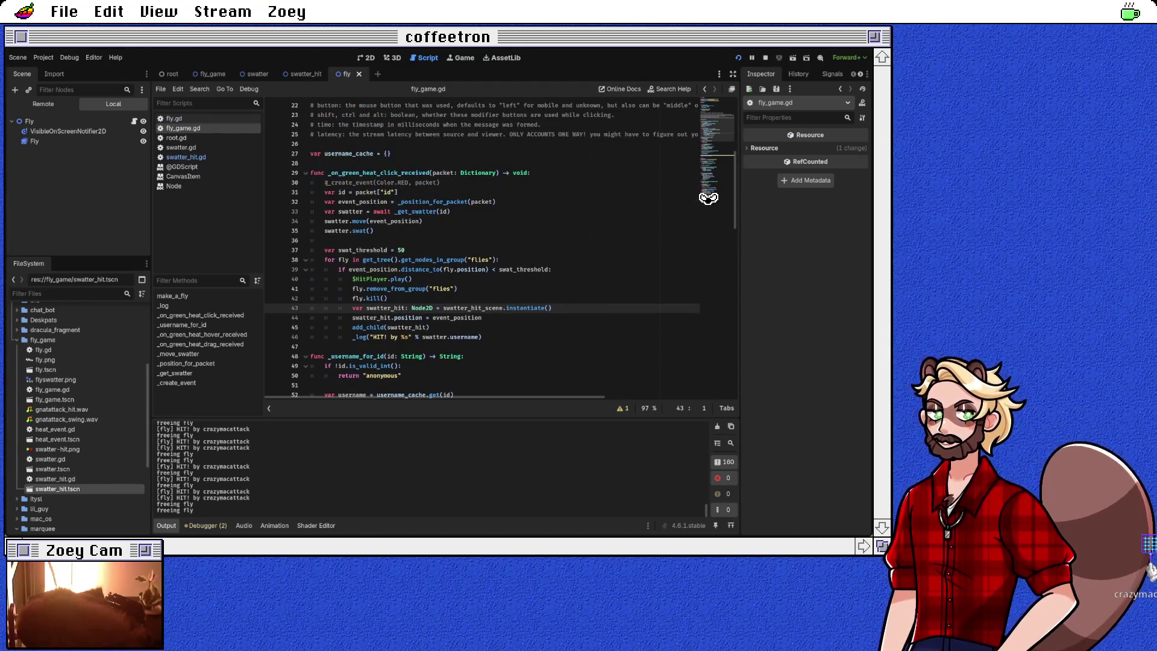
scroll(542, 288, "up", 6)
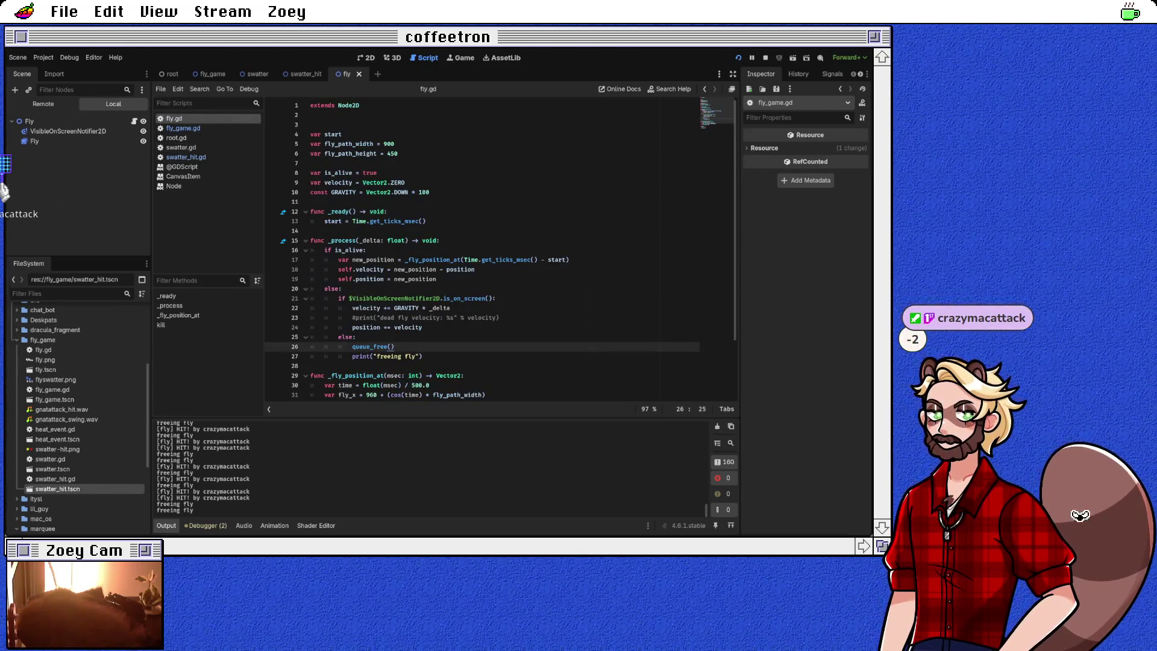
scroll(482, 253, "down", 1)
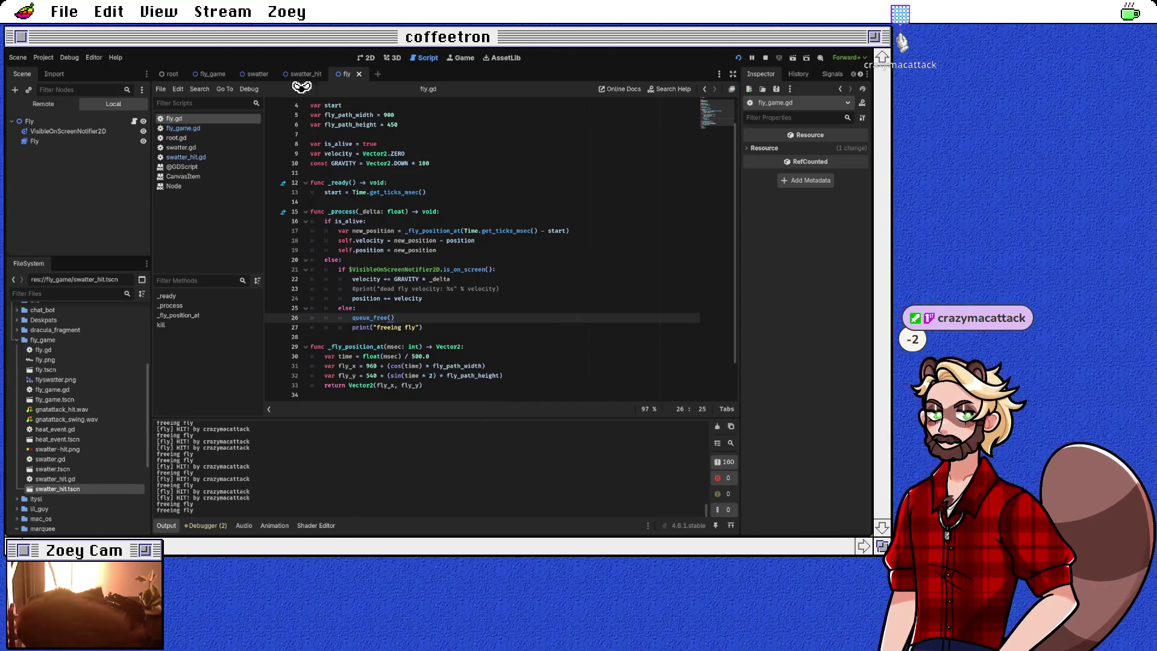
left_click(311, 337)
key("Return")
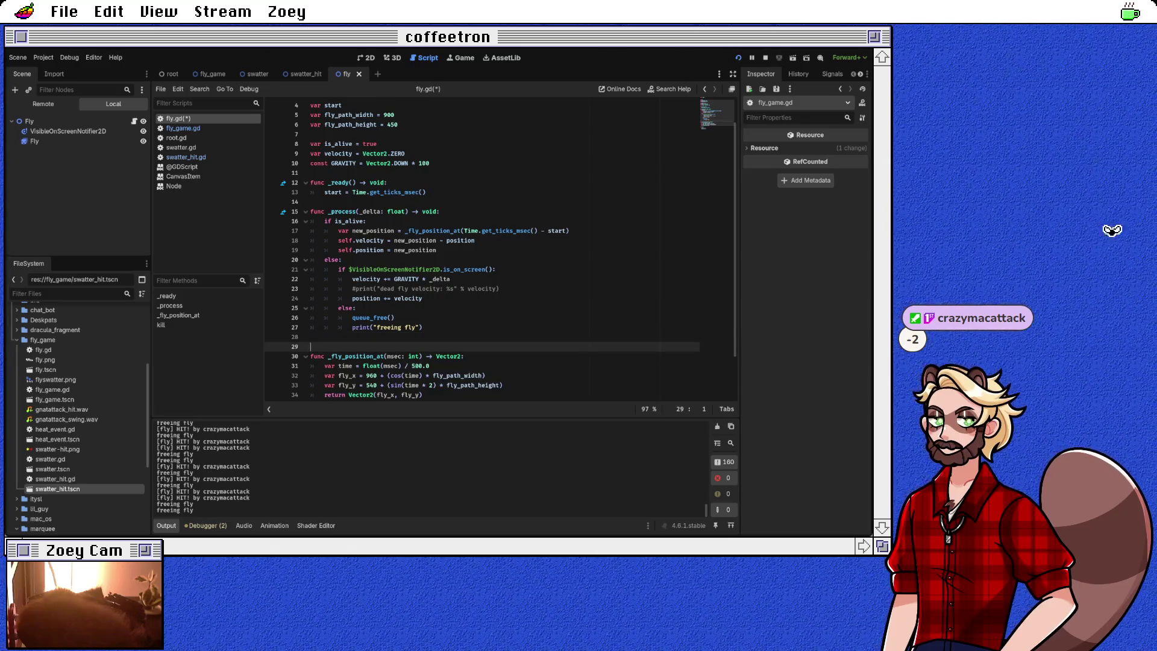
type("func_position_by")
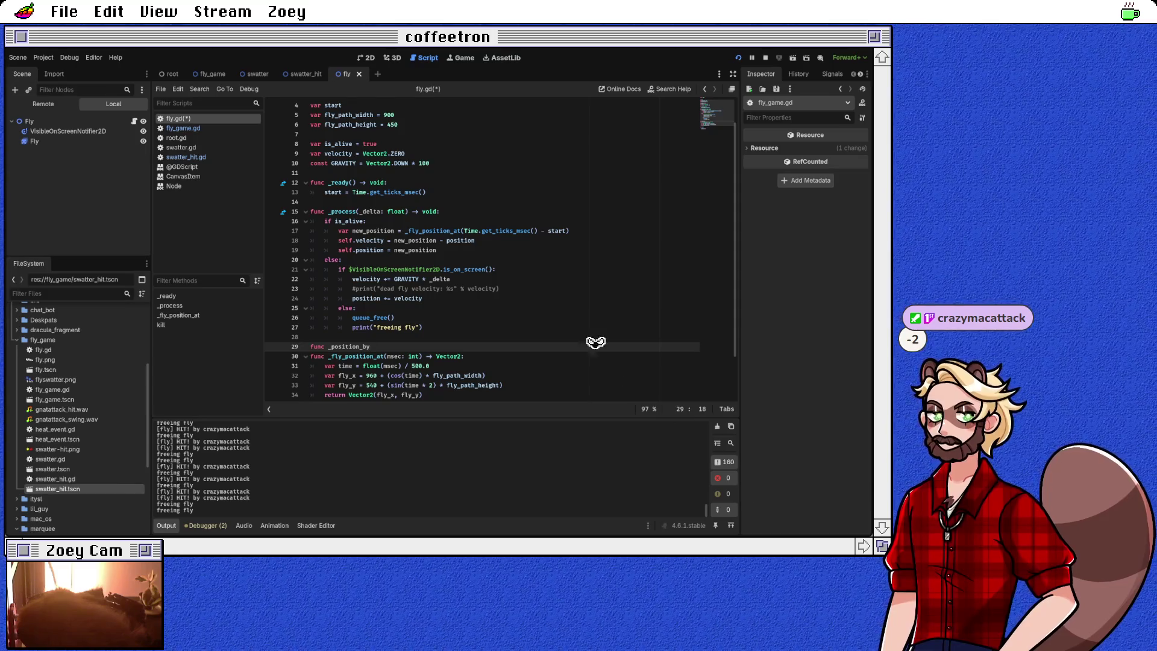
key("BackSpace")
key("BackSpace")
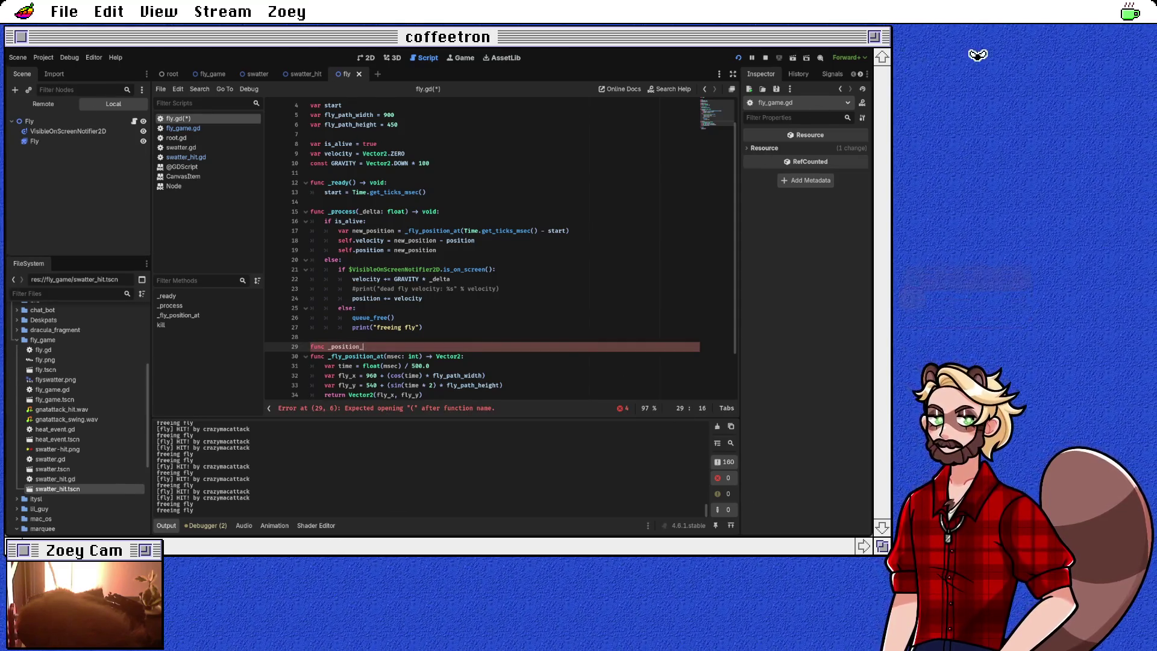
type("on_ar")
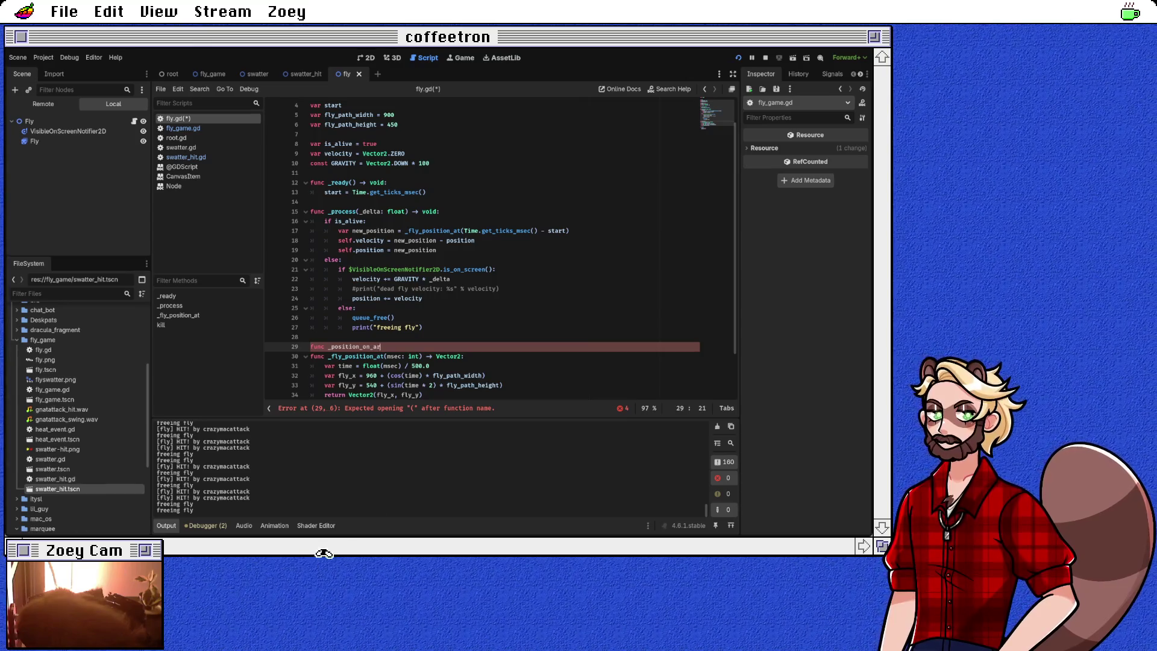
key("BackSpace")
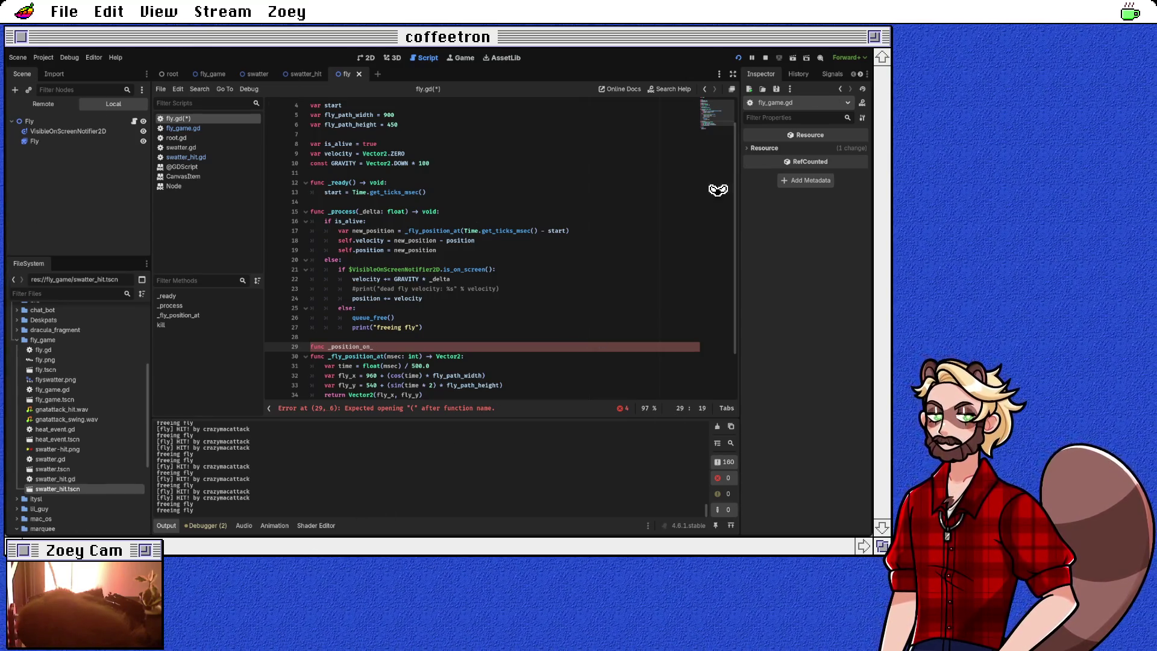
type("cycle")
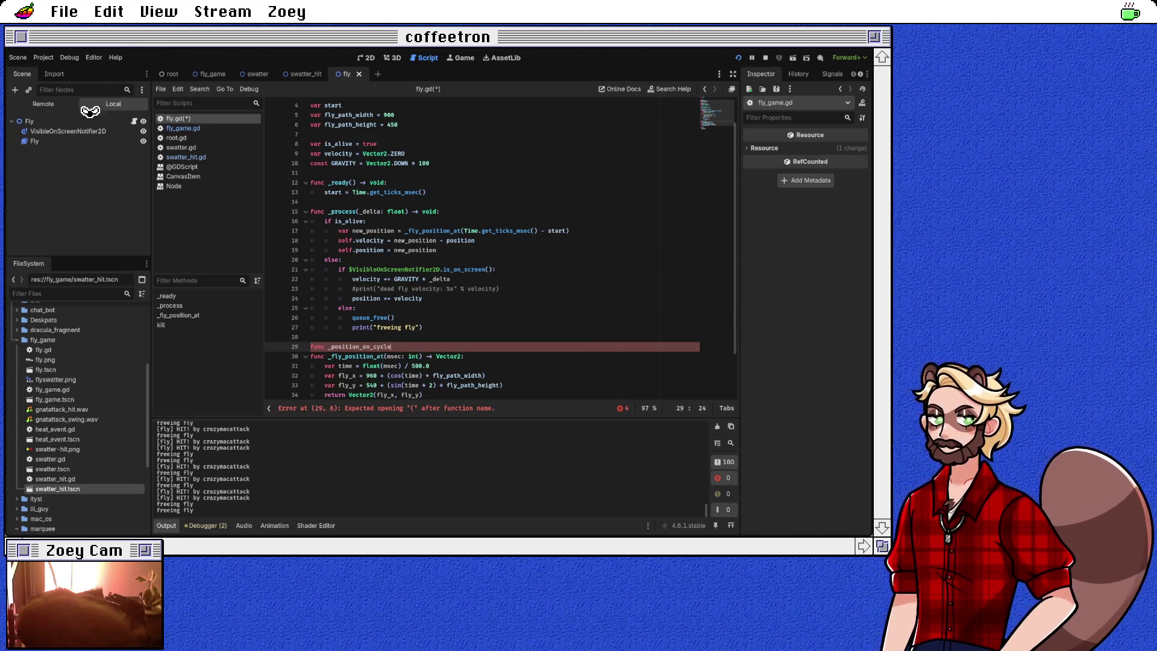
type("():")
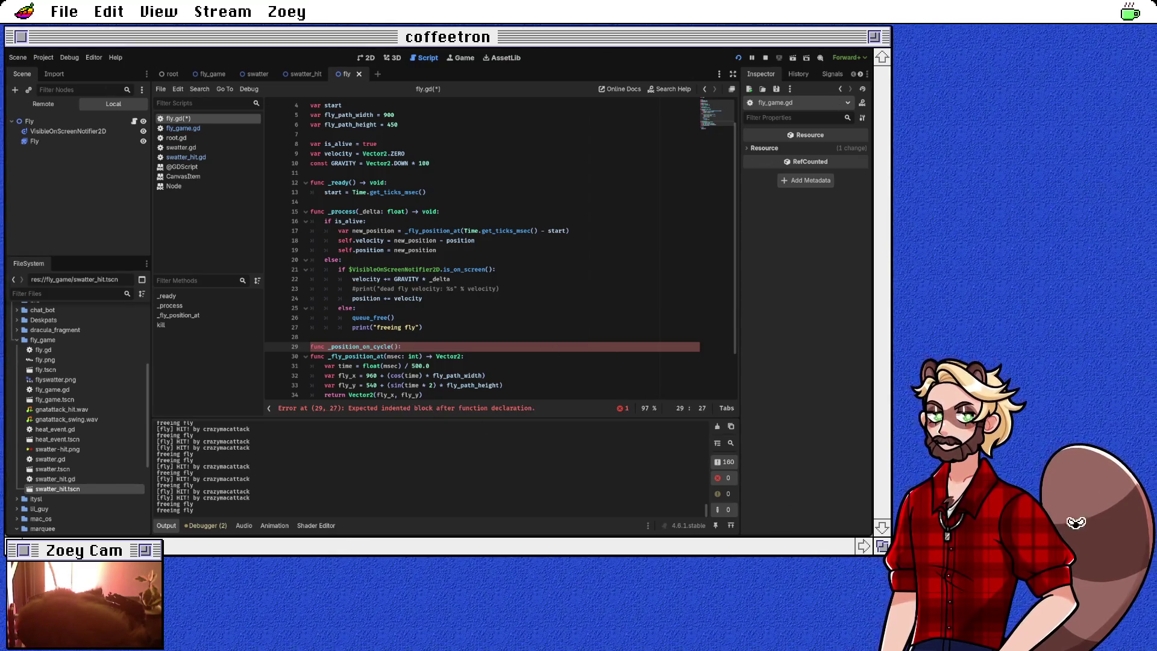
key("Return")
key("Up")
key("Up")
key("Up")
key("shift+Down")
key("shift+Down")
key("shift+Down")
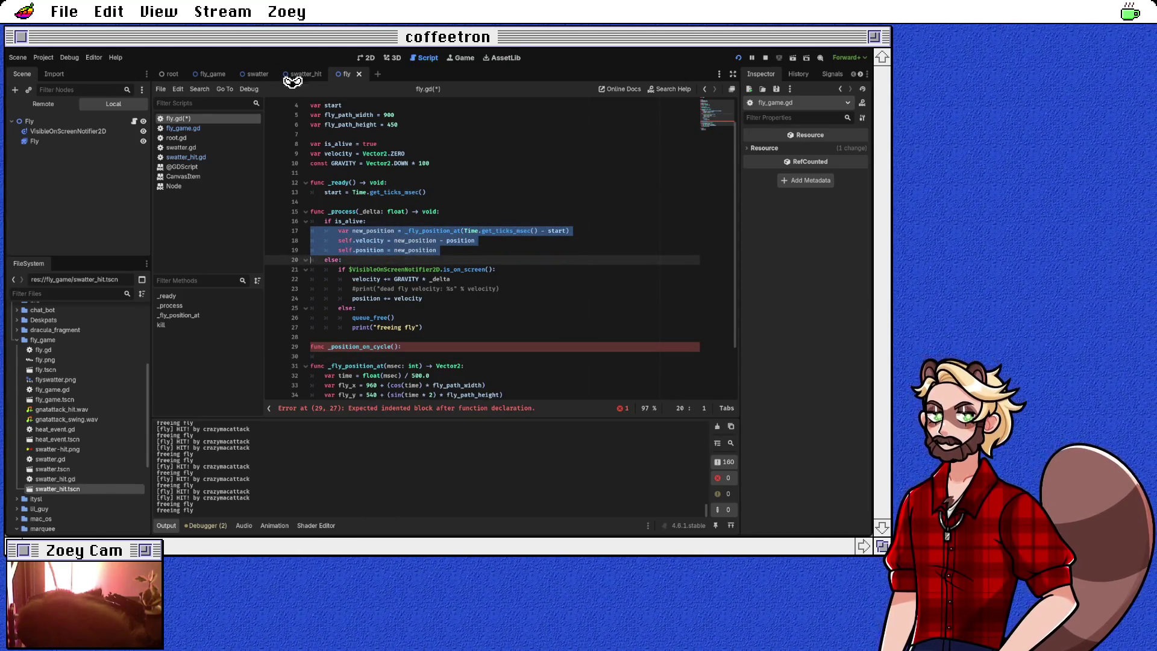
Step: Rename the _fly_position_at call on line 17 to _fly_cycle_position_at
key("Left")
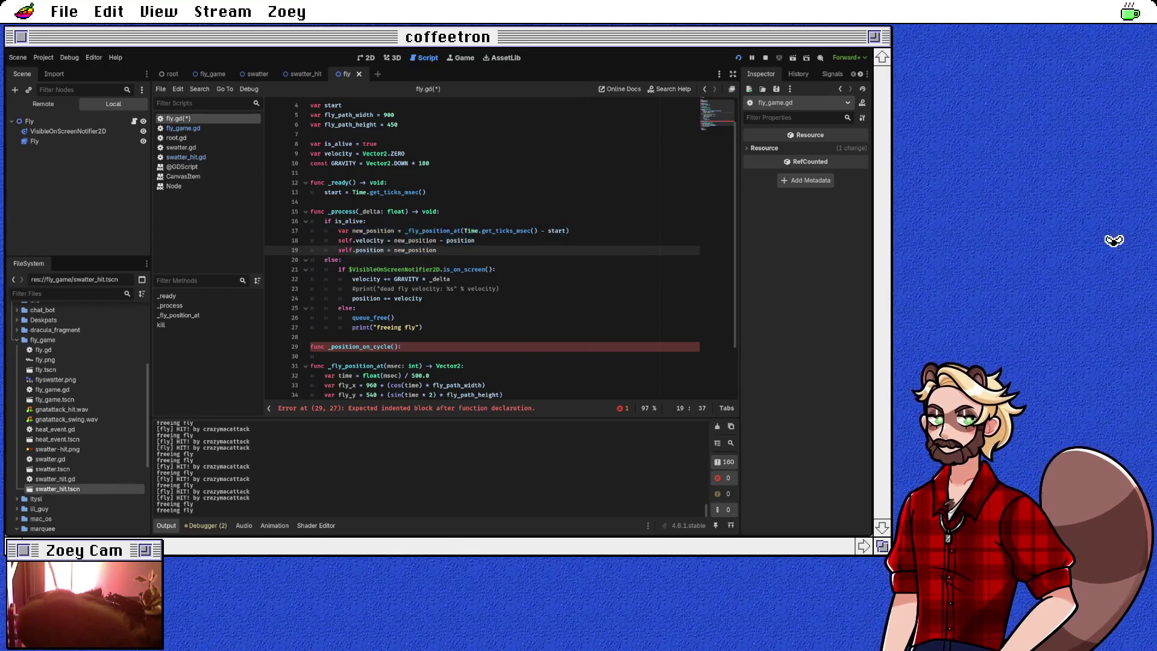
double_click(374, 231)
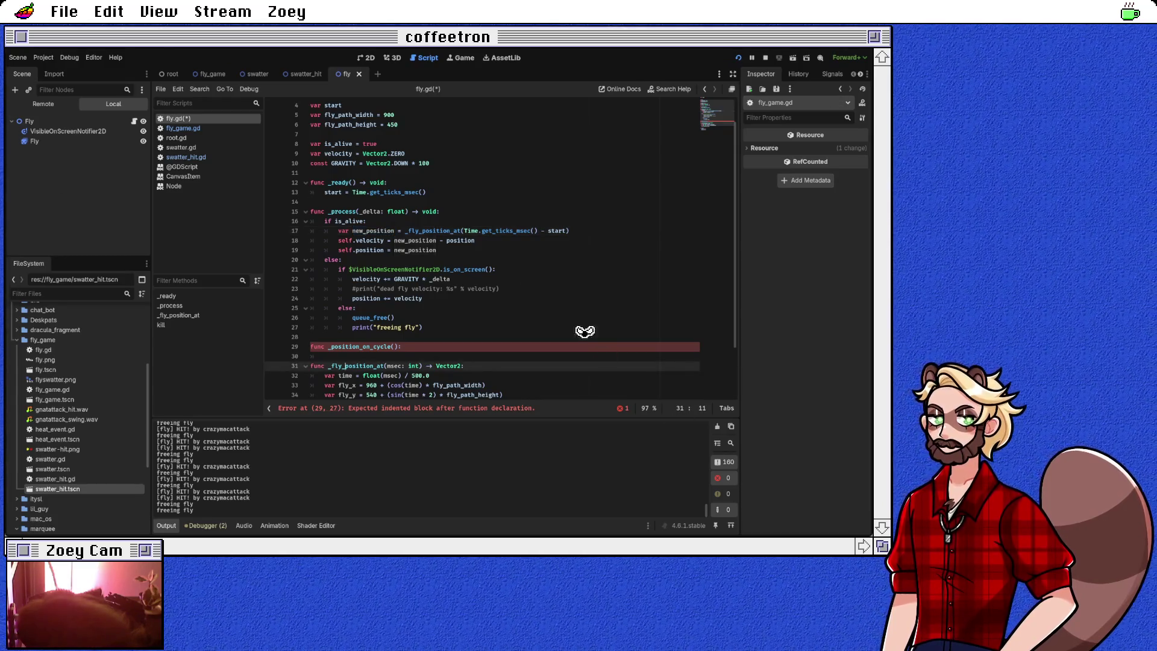
double_click(432, 231)
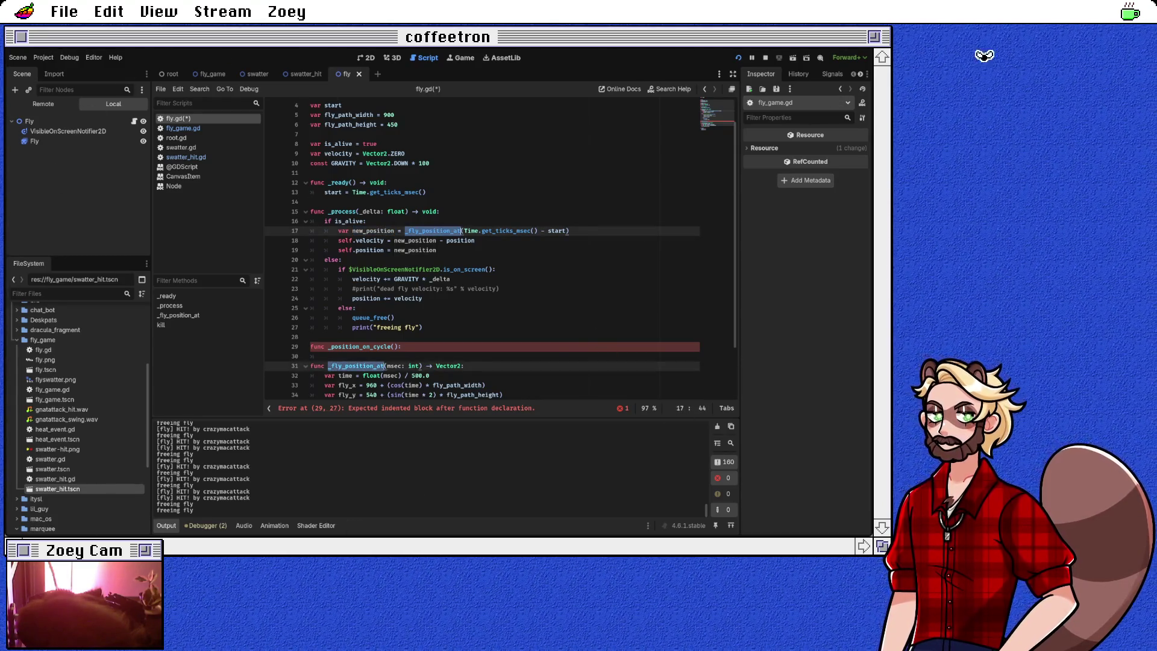
left_click(421, 231)
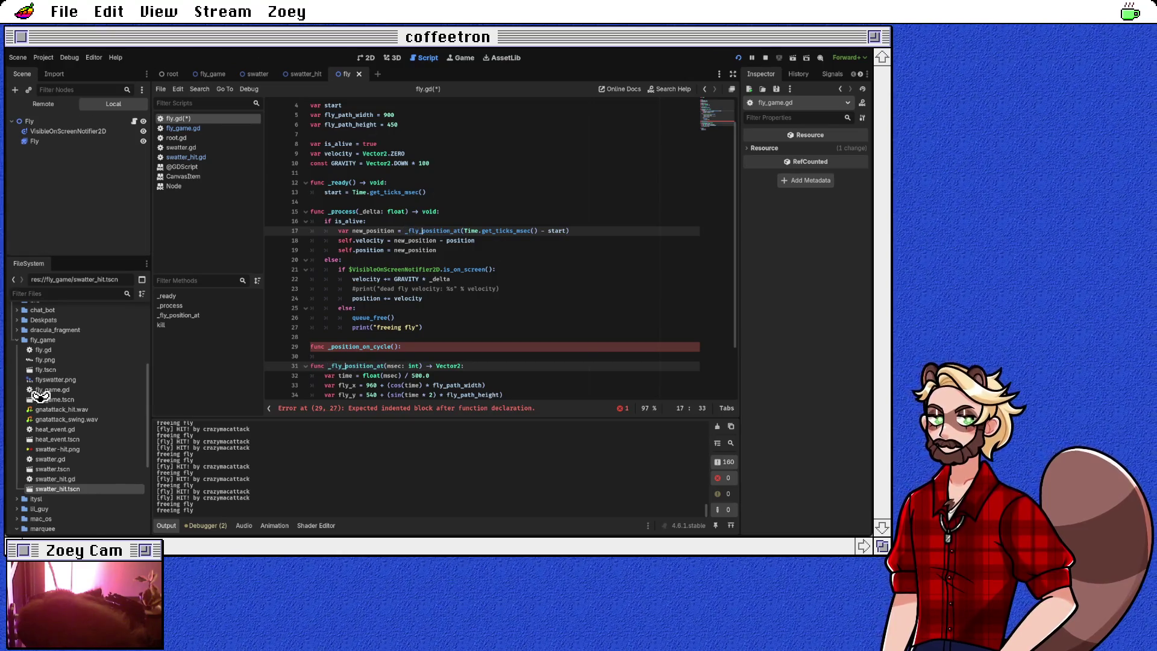
type("cycle_")
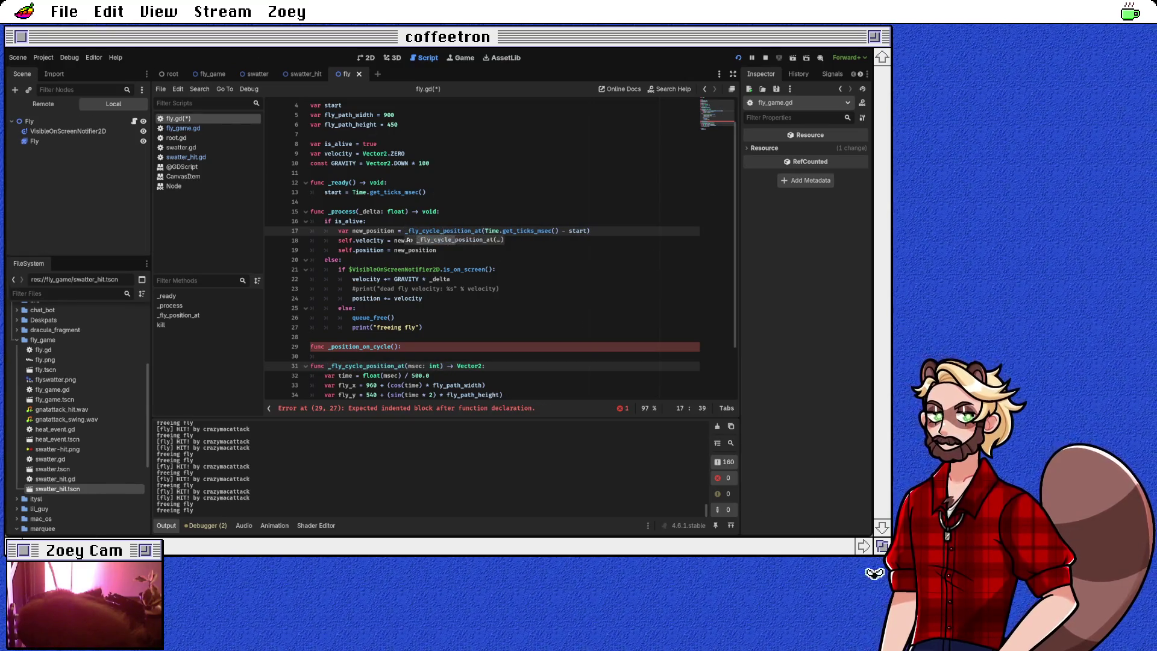
Step: Copy the three movement lines into _position_on_cycle's body with correct indentation
key("Down")
key("Down")
key("Down")
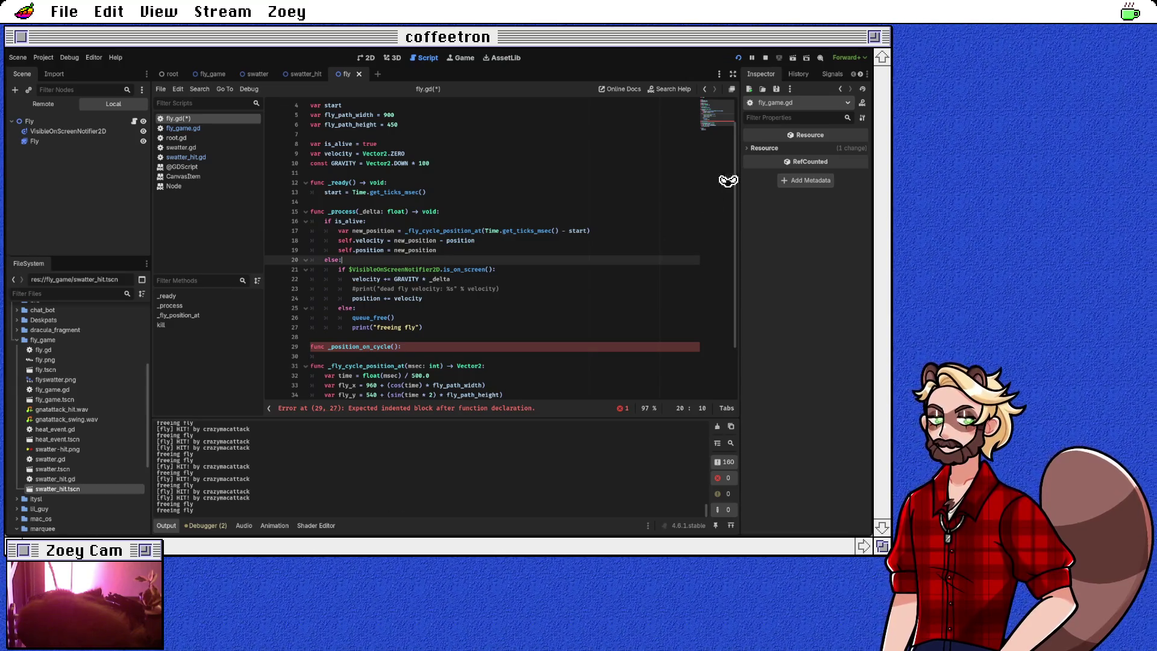
key("Up")
key("Up")
key("Up")
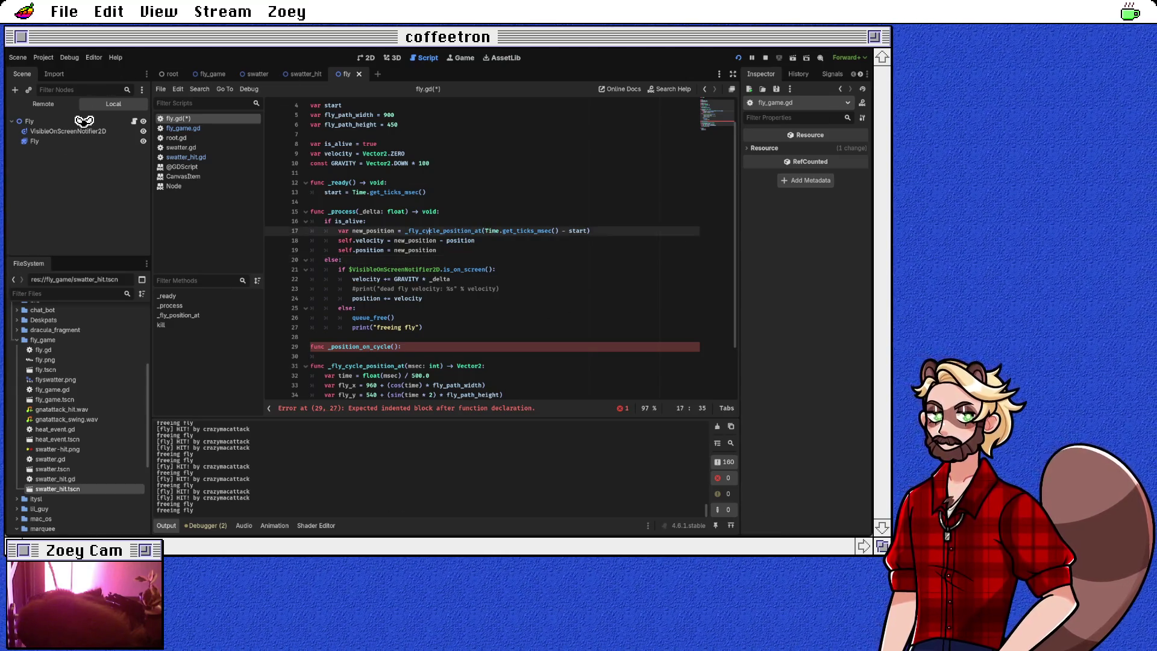
key("Home")
key("shift+Down")
key("shift+Down")
key("shift+Down")
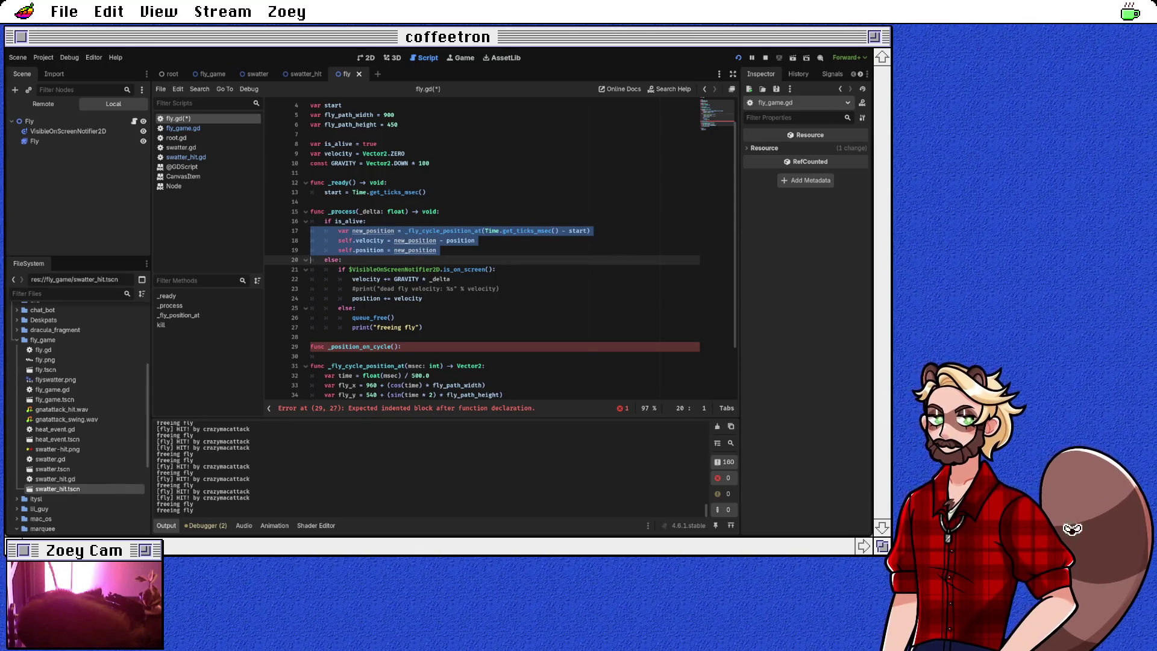
key("Down")
key("Down")
key("Down")
key("Tab")
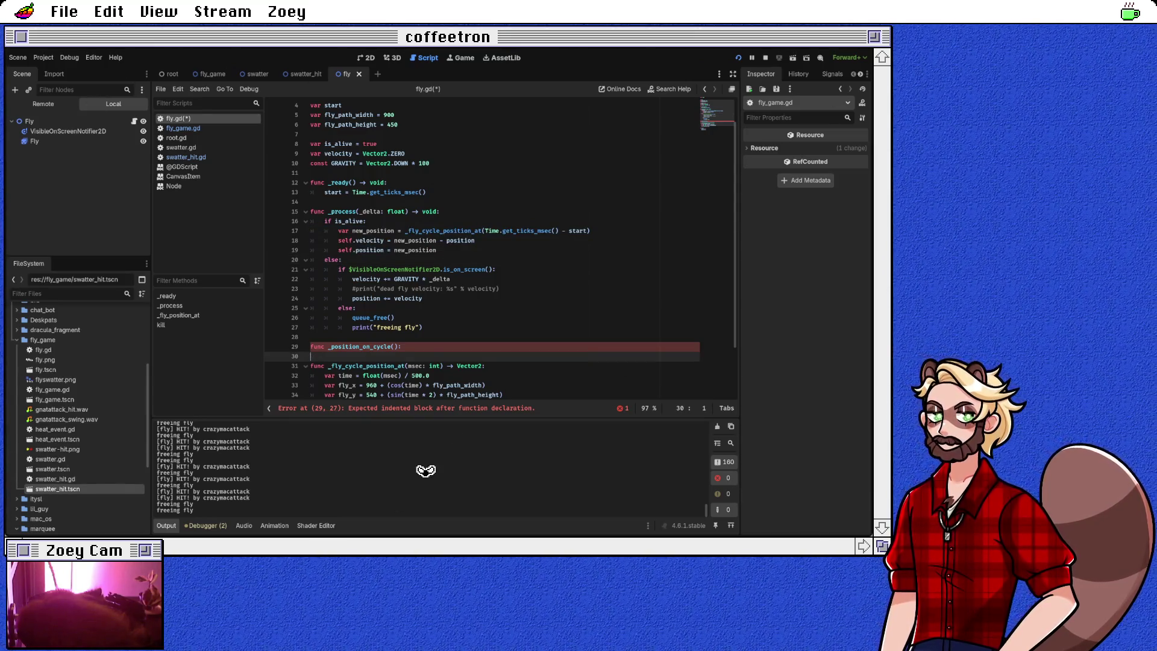
type("var new_position = _fly_cycle_position_at(Time.get_ticks_msec() - start) \t\tself.velocity = new_position - position \t\tself.position = new_position")
key("shift+Home")
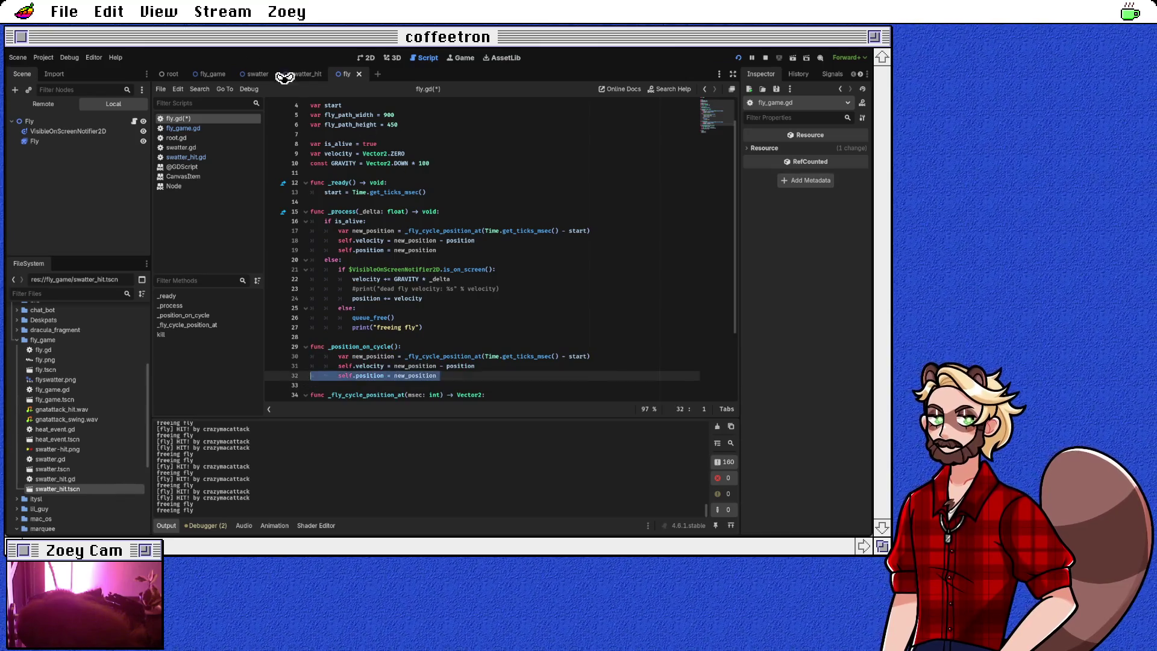
key("shift+Up")
key("shift+Up")
key("shift+Tab")
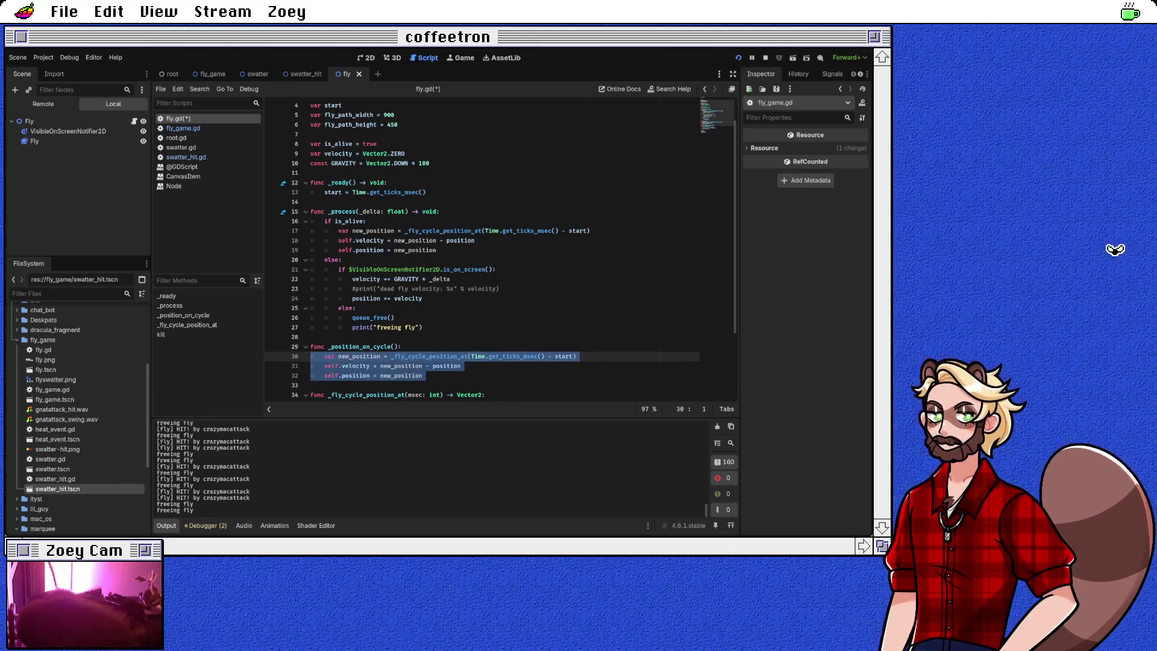
Step: Replace the original movement lines in _process with a call to _position_on_cycle()
mouse_move(338, 231)
left_mouse_down()
mouse_move(477, 242)
mouse_move(446, 250)
left_mouse_up()
key("BackSpace")
type("_pos")
key("Return")
Step: Add a new empty 'func _position_randomly():' declaration
key("Down")
key("Down")
key("Down")
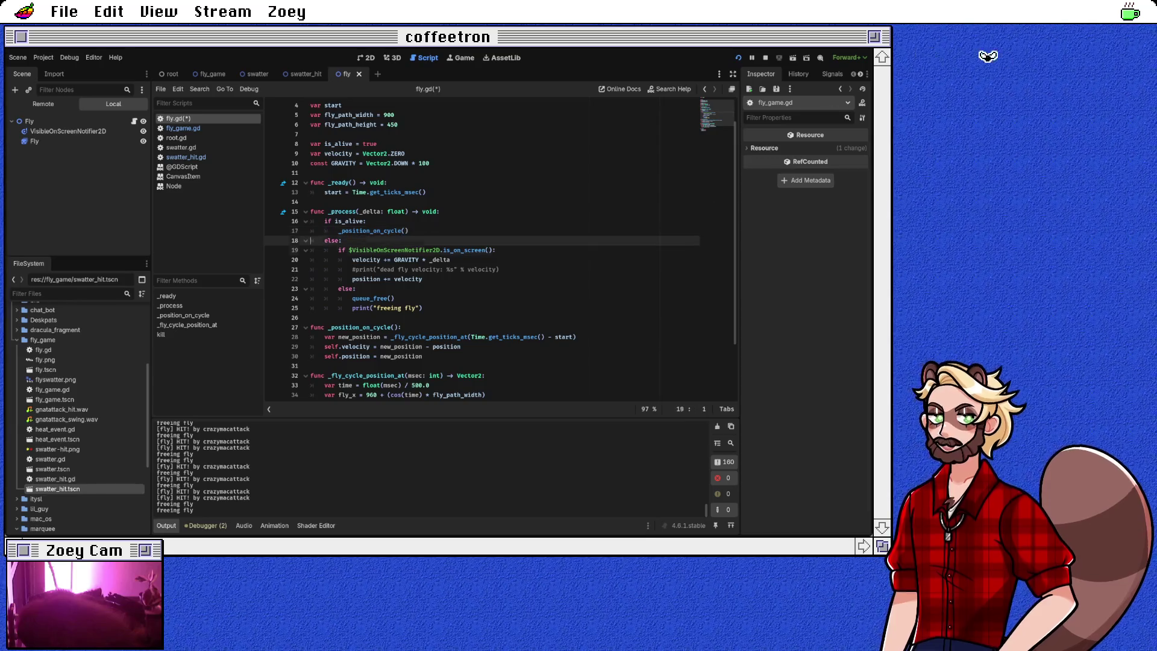
key("Return")
key("Return")
key("Up")
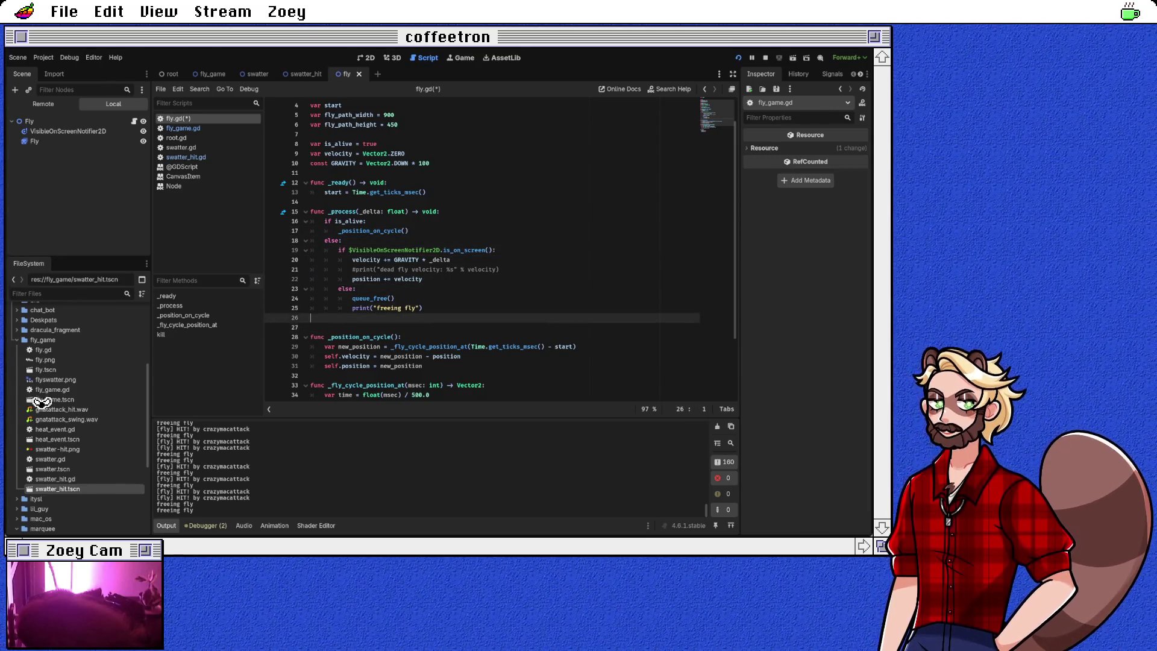
type("func _position_")
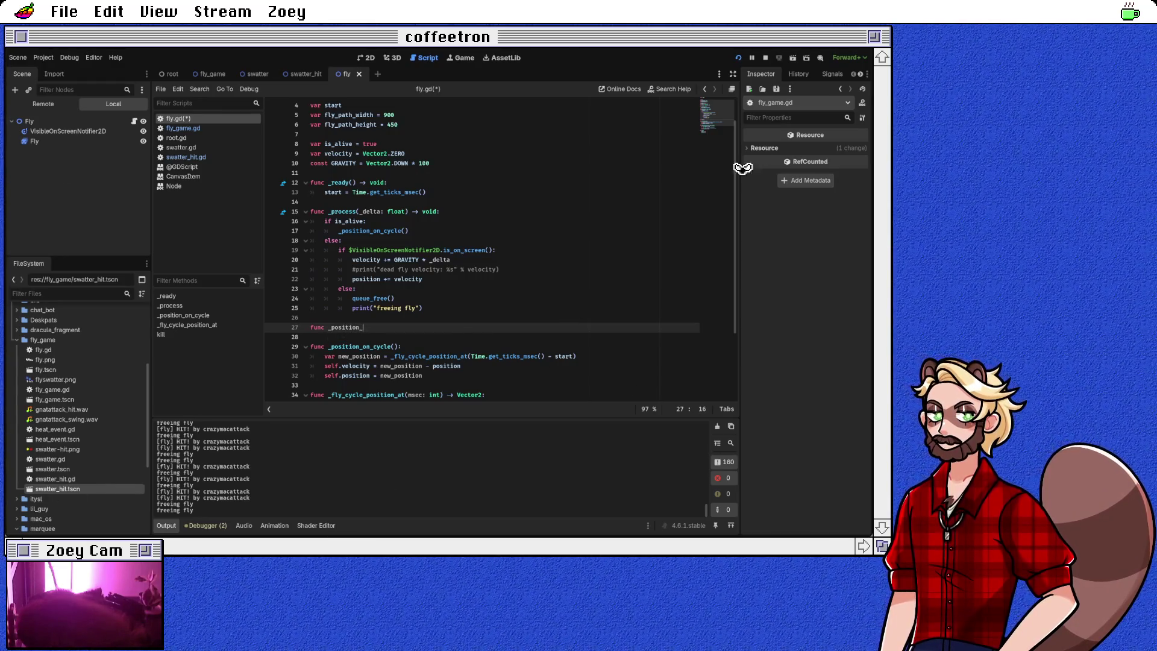
type("random")
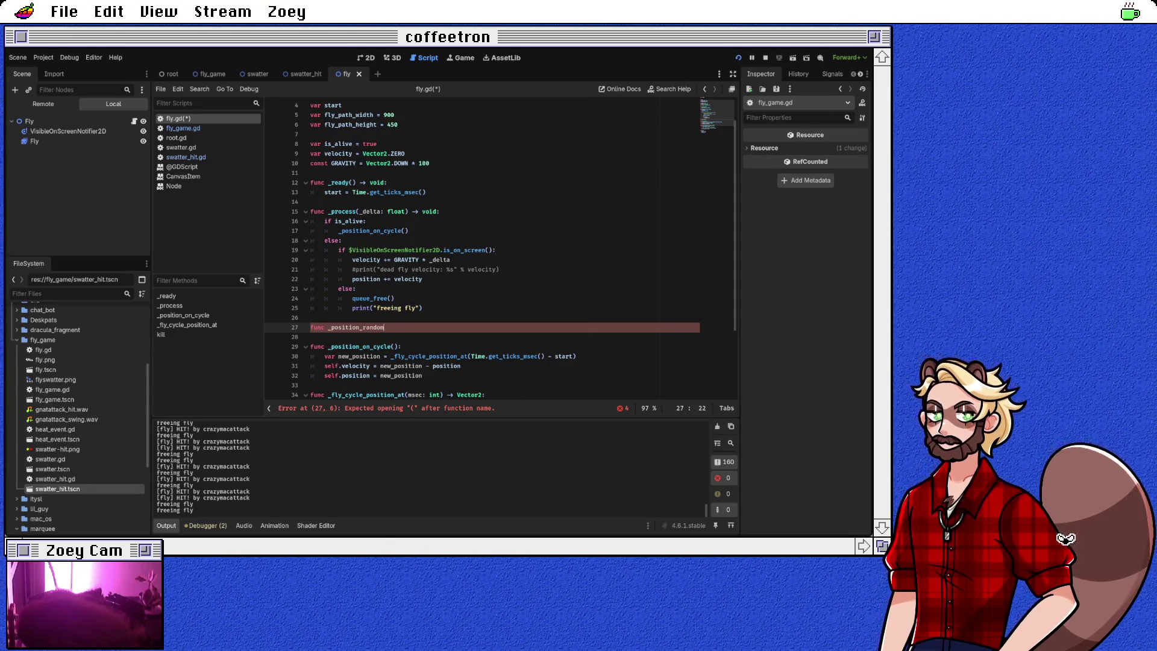
type("ly():")
key("Return")
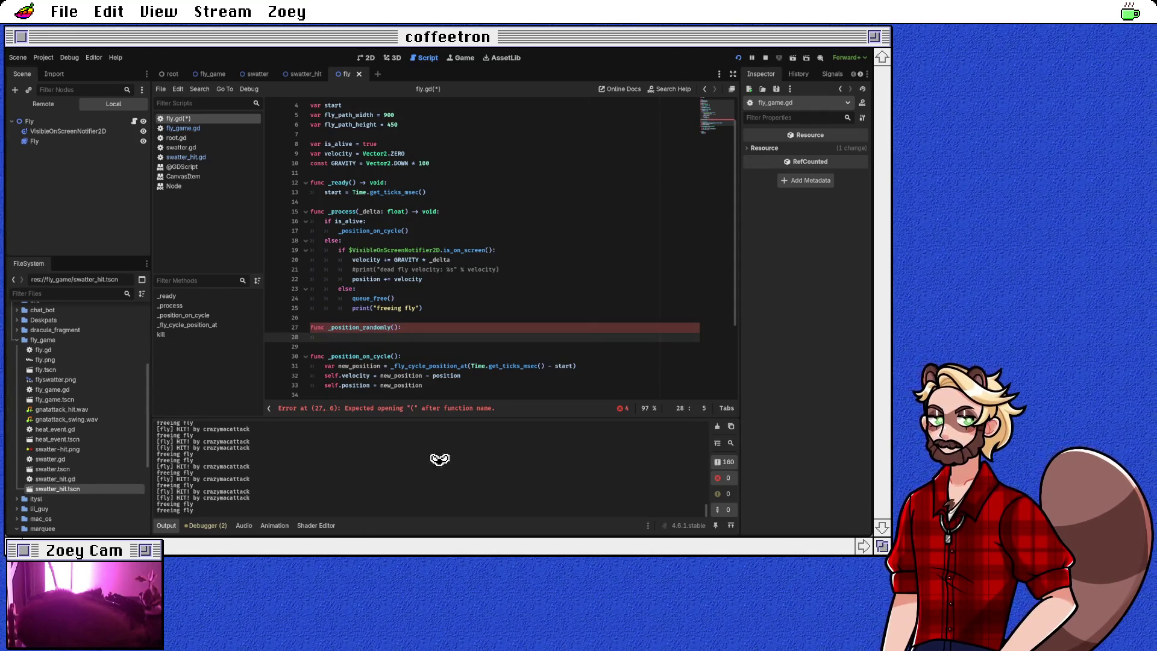
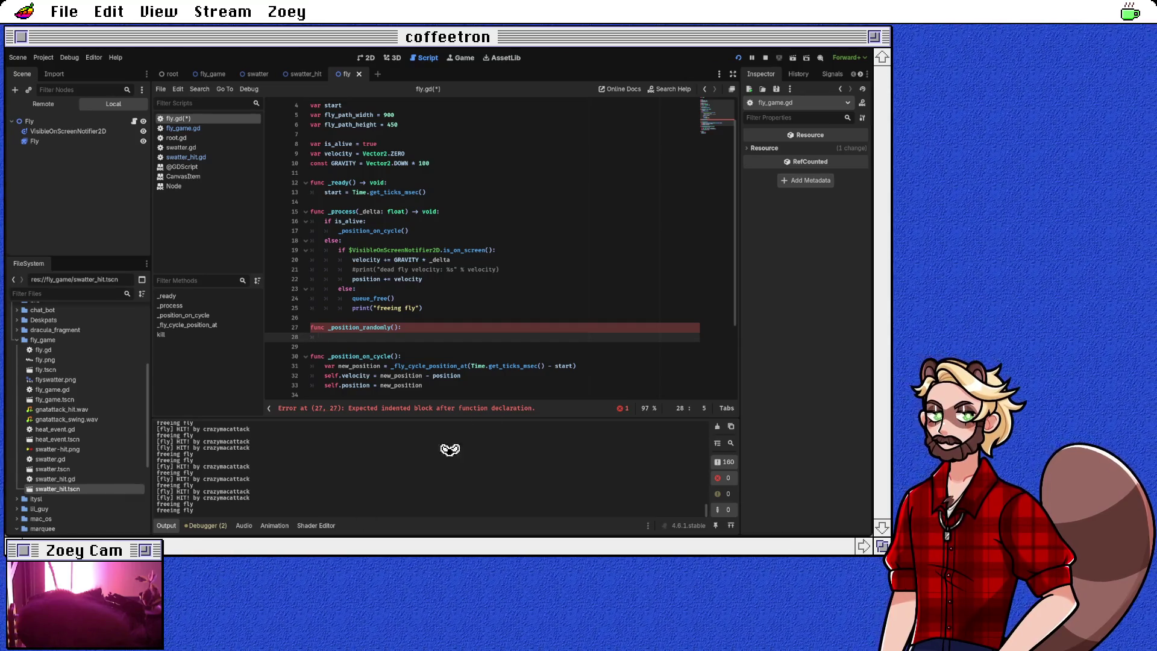
Step: Write 'position += velocity' in _position_randomly and insert a blank line in the function
type("position =")
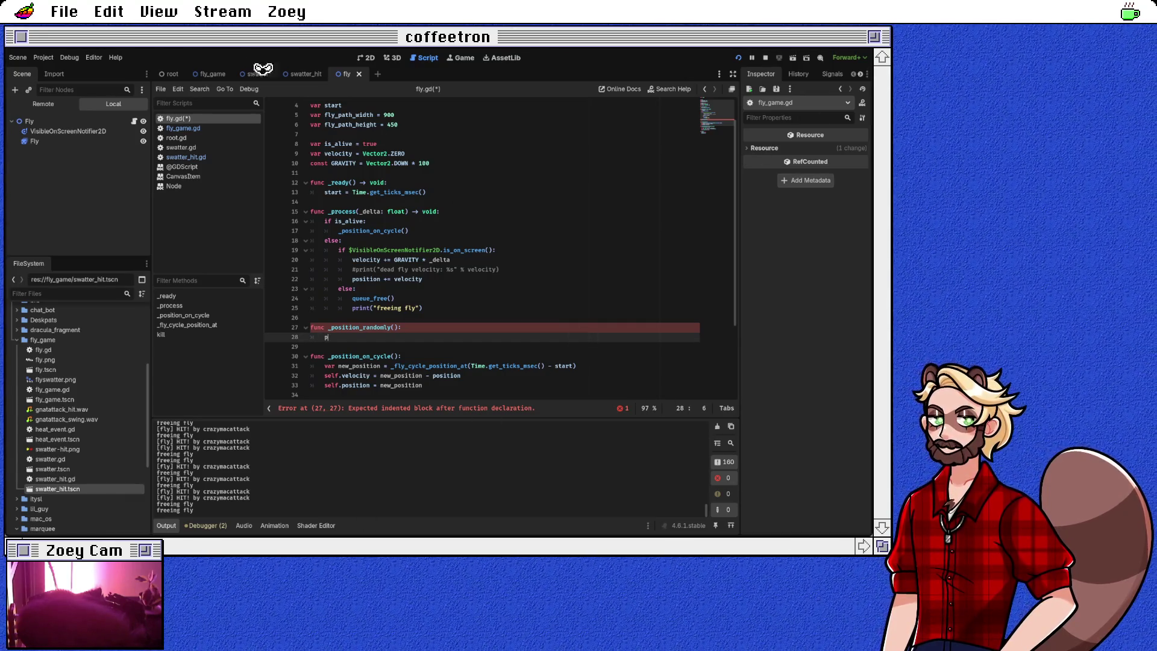
key("BackSpace")
type("+= velocity")
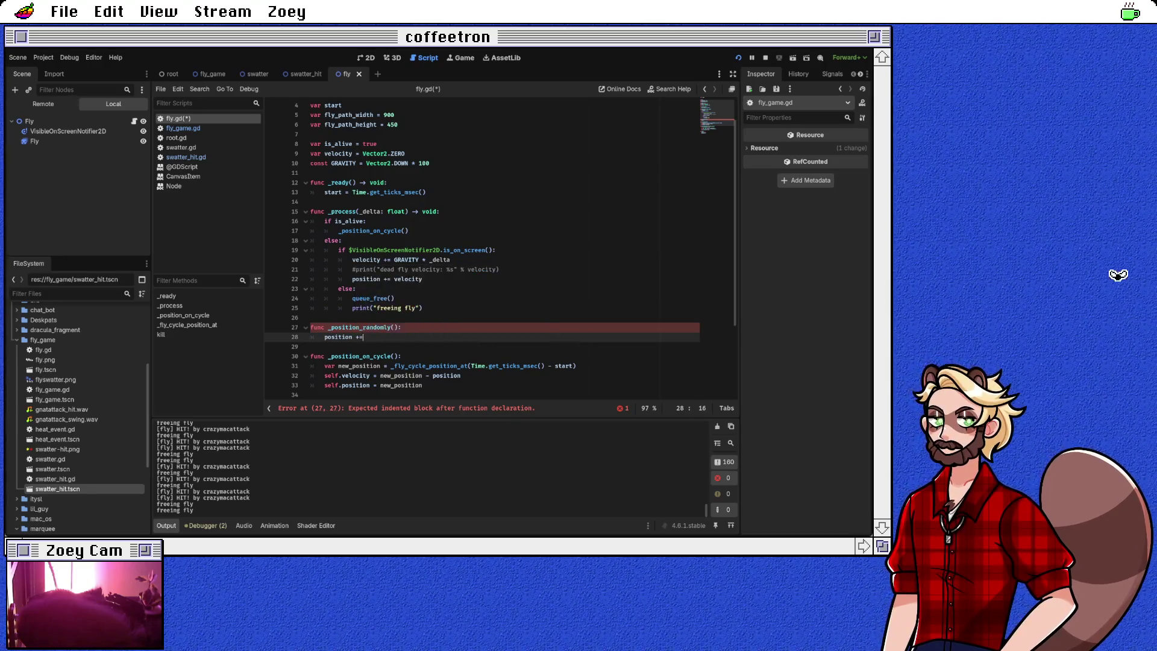
key("Up")
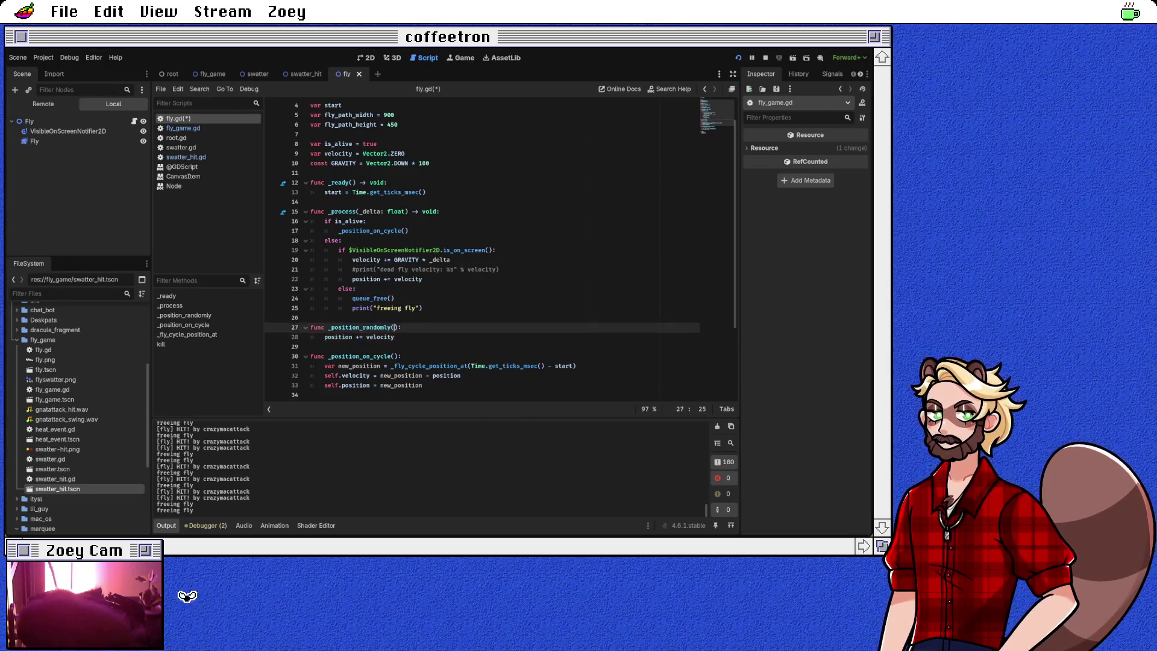
key("Return")
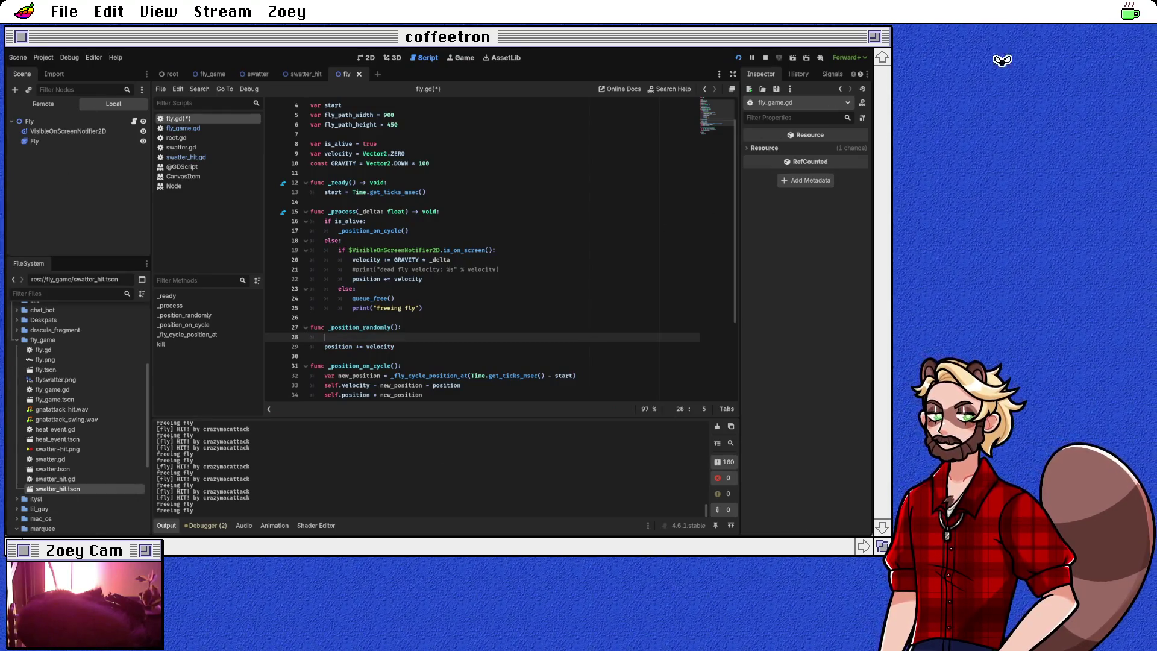
Step: Declare 'var wander = Vector2.ZERO' below the GRAVITY constant
key("Up")
key("Up")
key("Up")
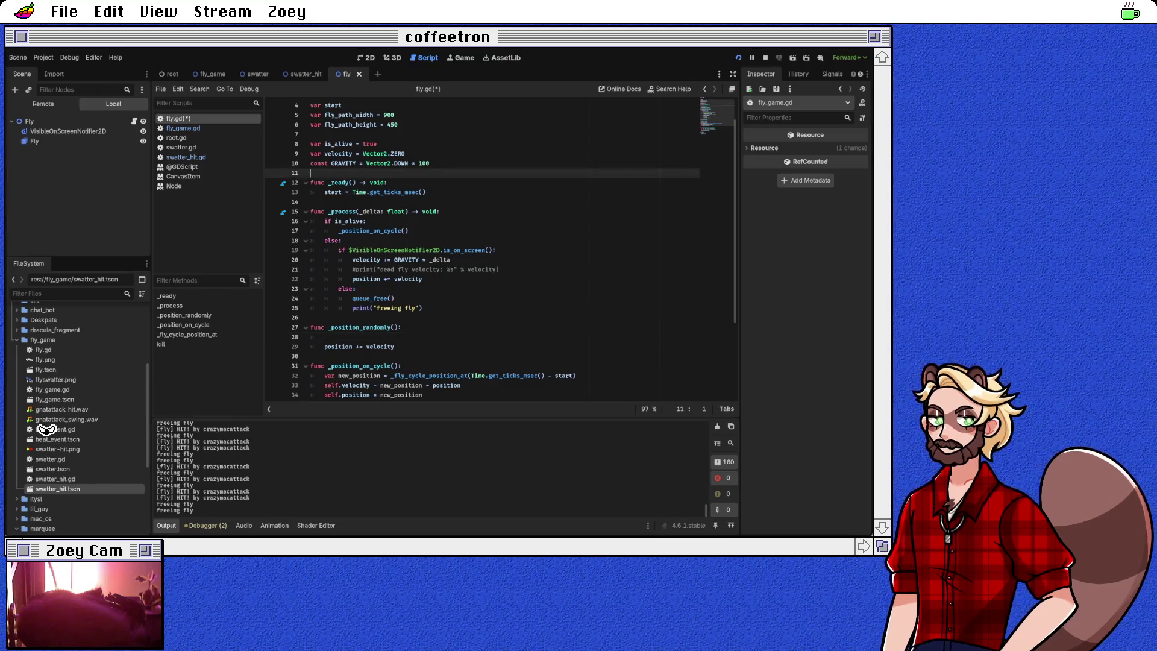
key("Return")
type("var w")
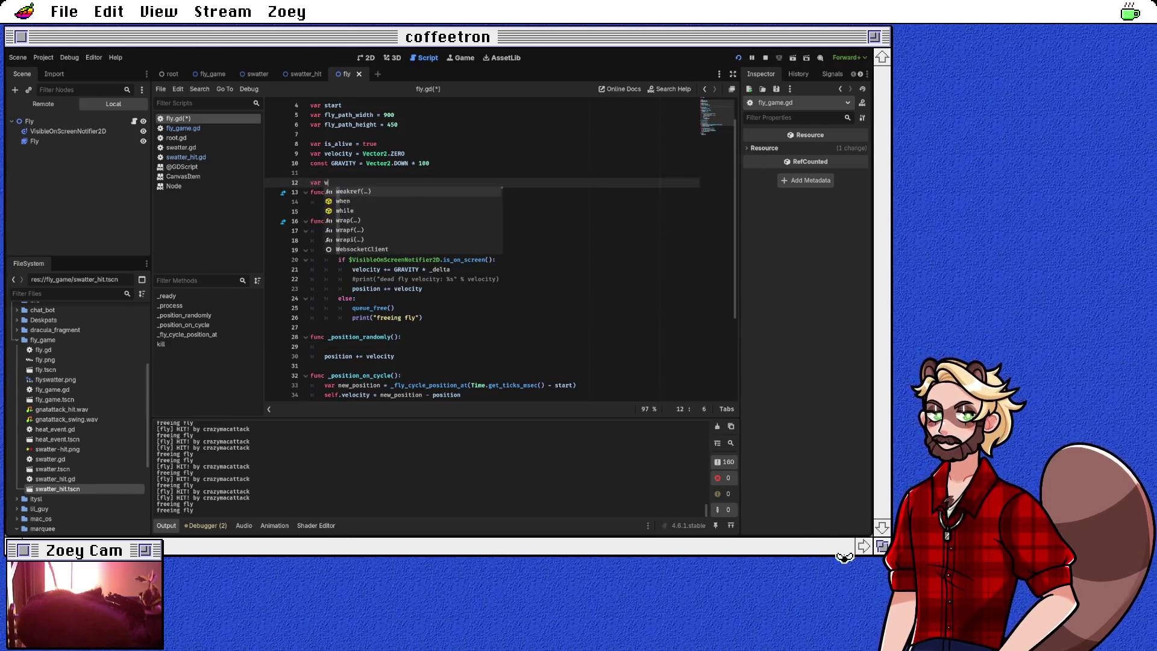
type("ander = ")
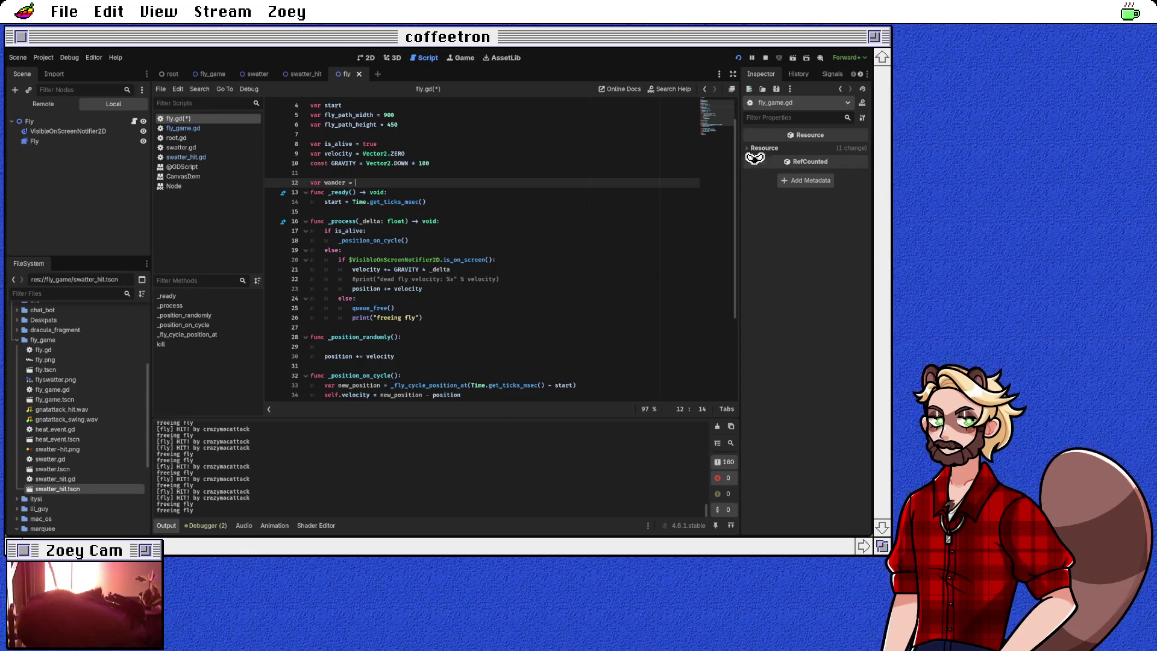
type("Vector2.ze")
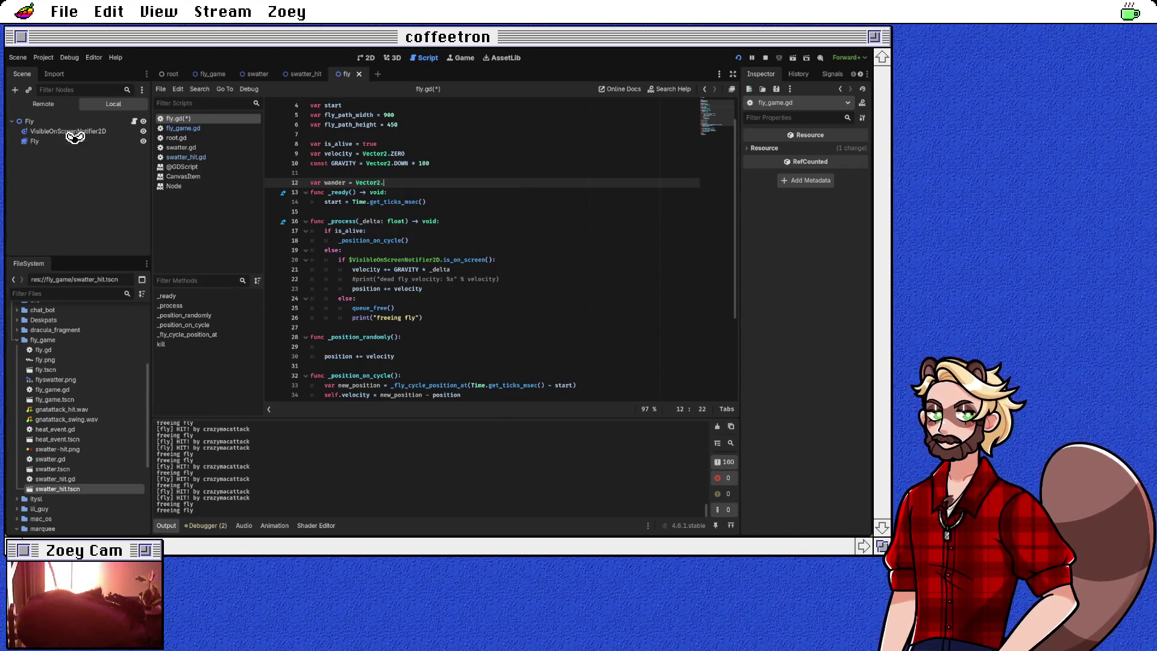
key("Return")
key("Return")
key("Down")
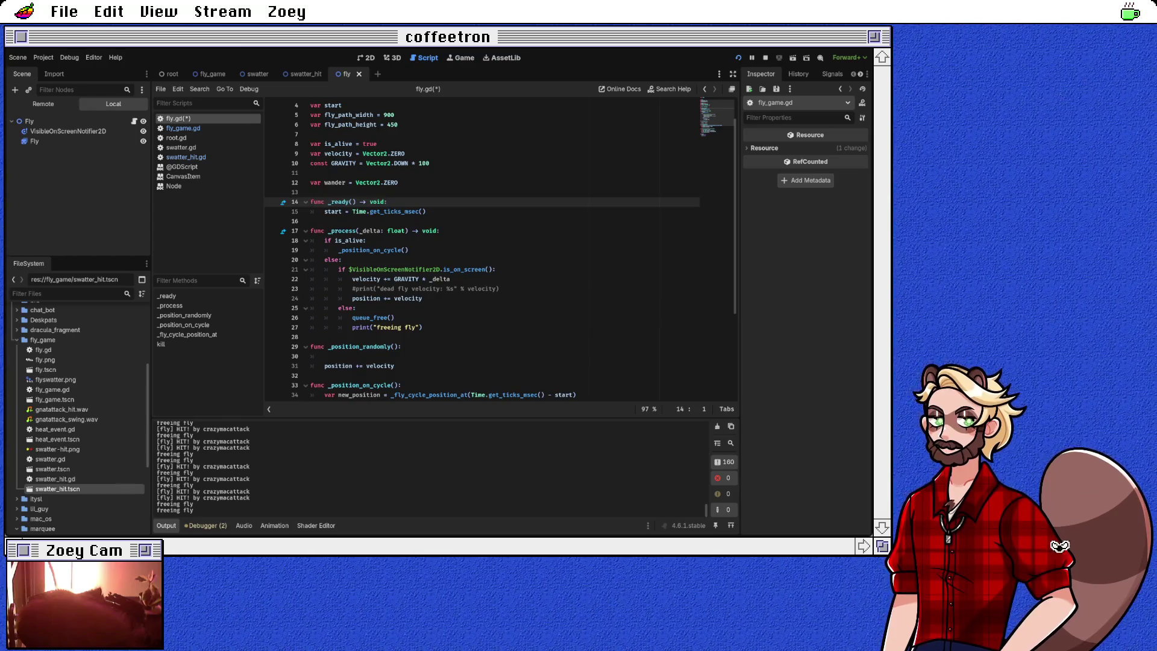
left_click(362, 356)
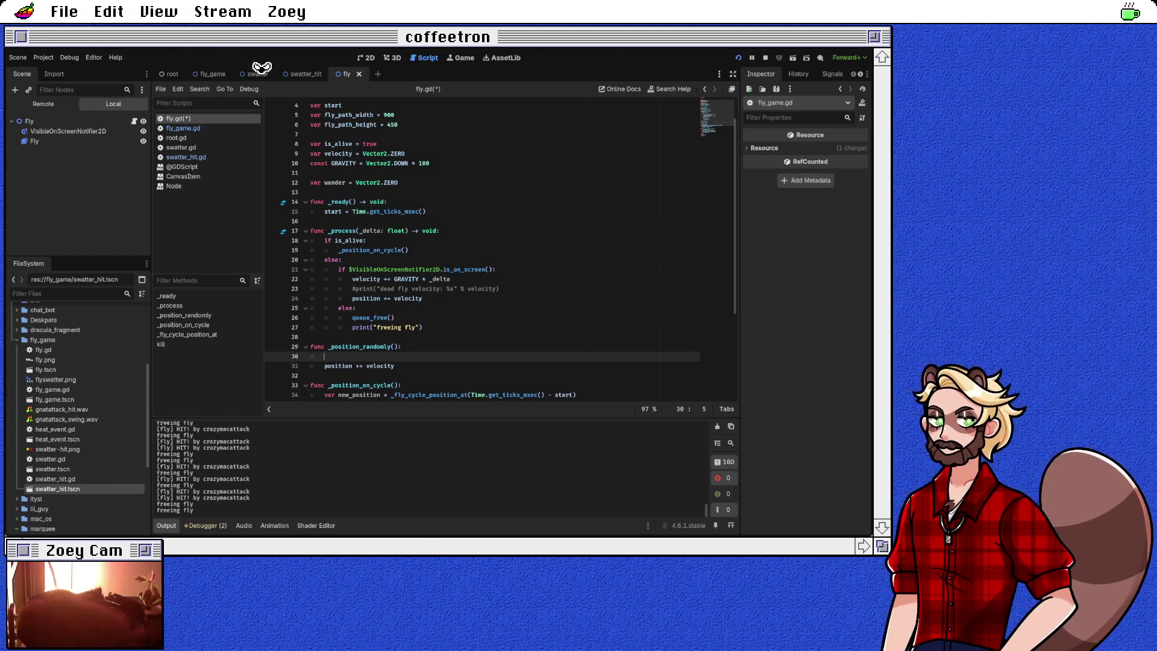
Step: Add 'velocity += wander' with a wander line above it, and comment out the top-level wander declaration
type("velocity += wan")
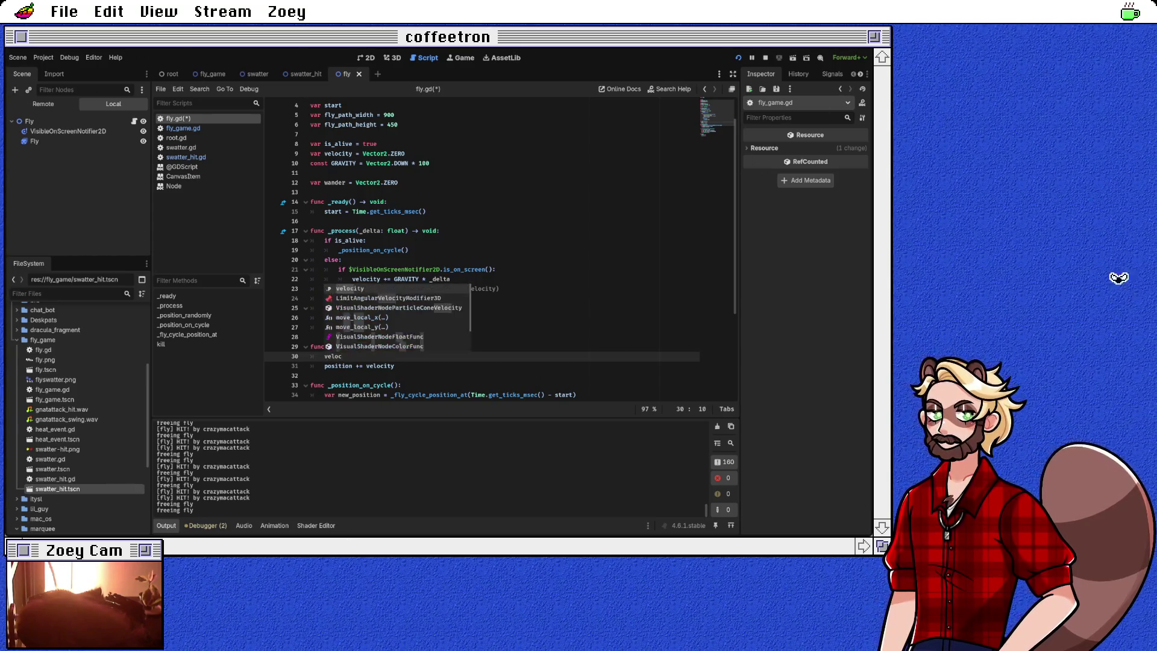
type("der")
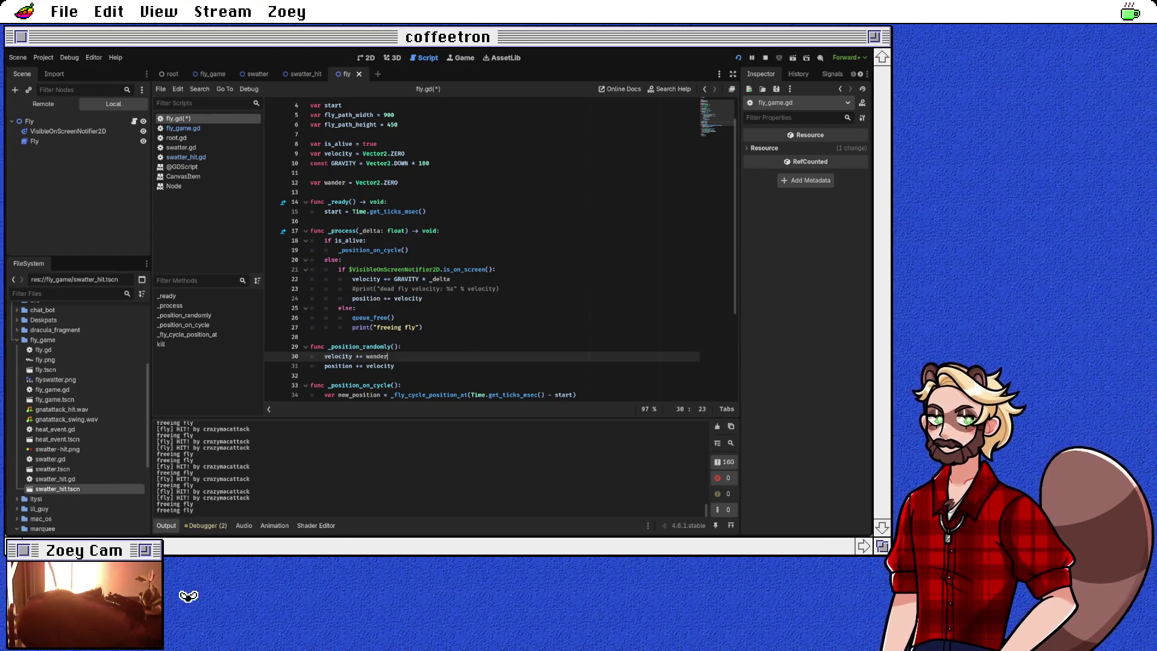
key("Up")
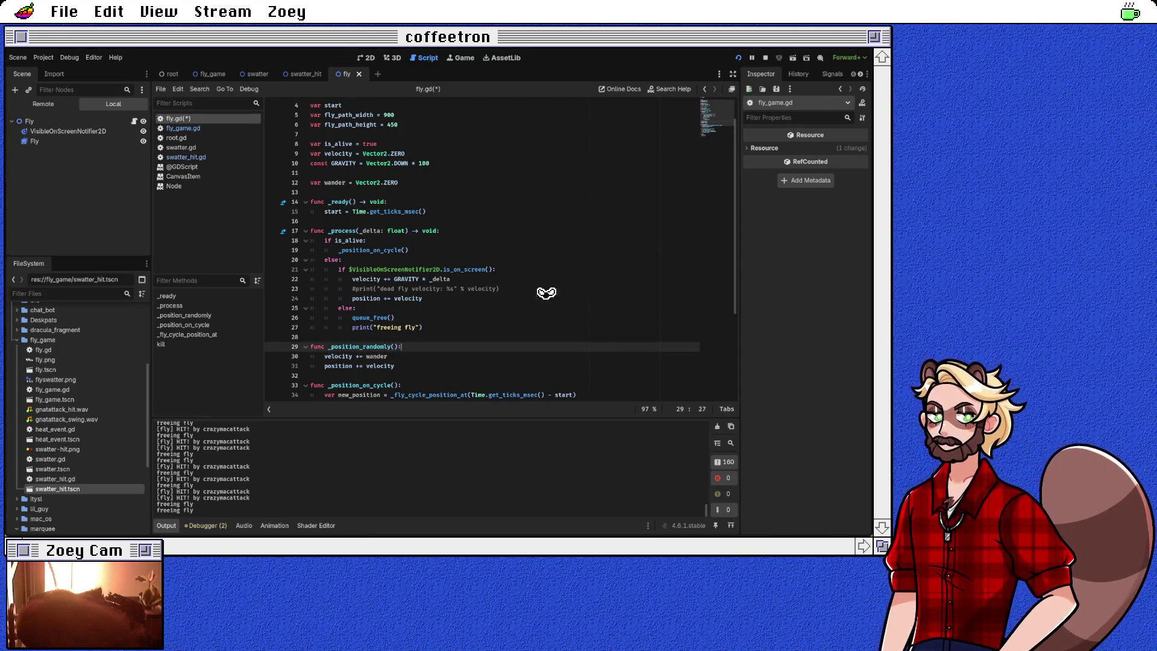
key("Return")
type("wander")
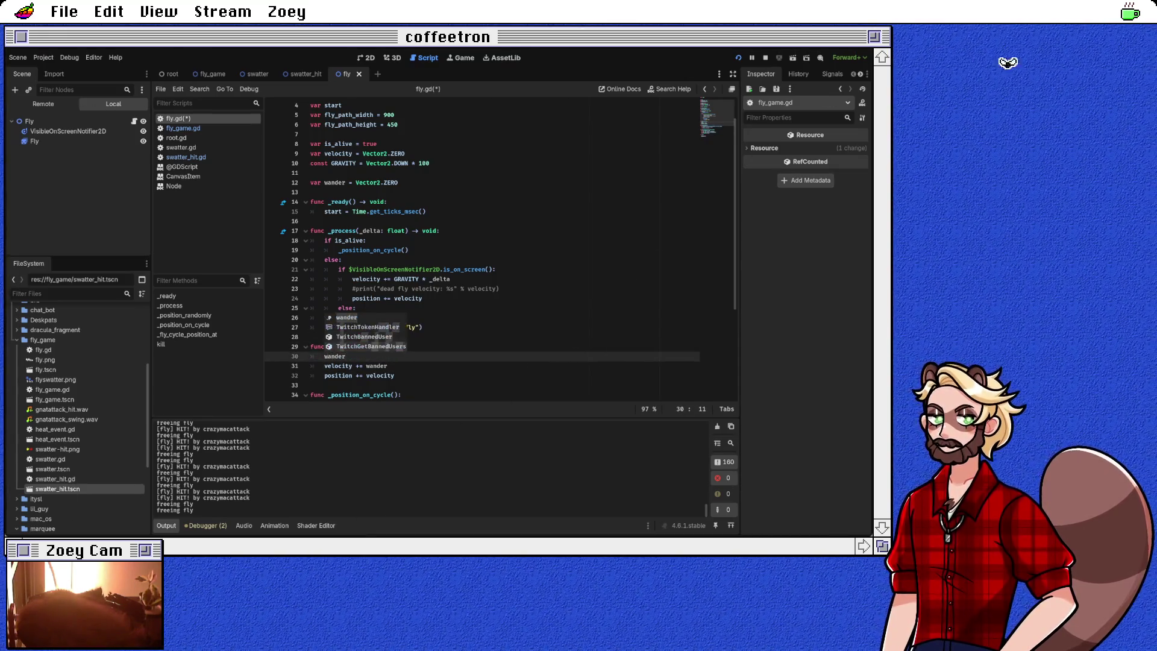
type(" =")
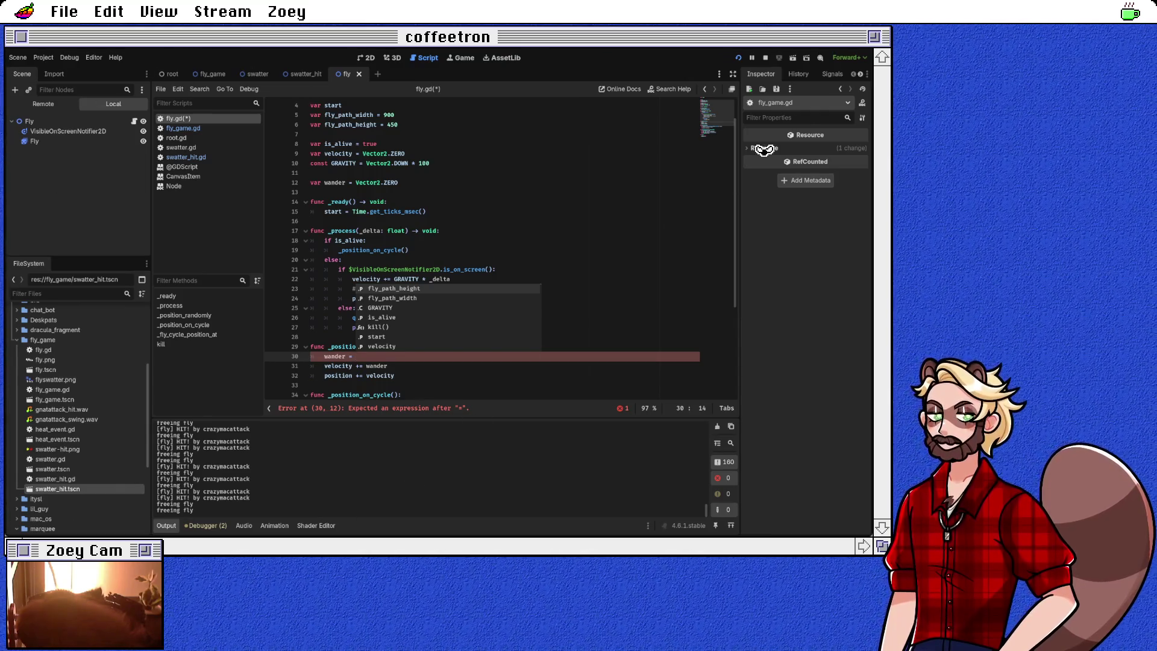
left_click(360, 182)
key("ctrl+k")
Step: Assign the local wander a random function, first inserting randi()
left_click(324, 356)
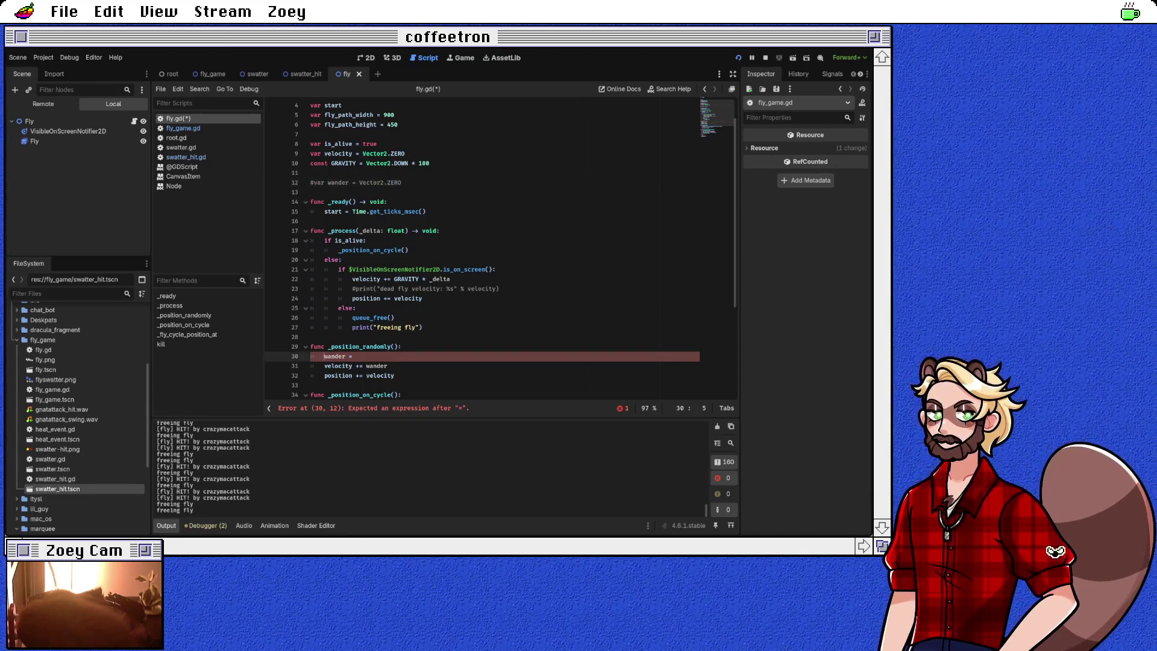
key("End")
type("Vector2.ra")
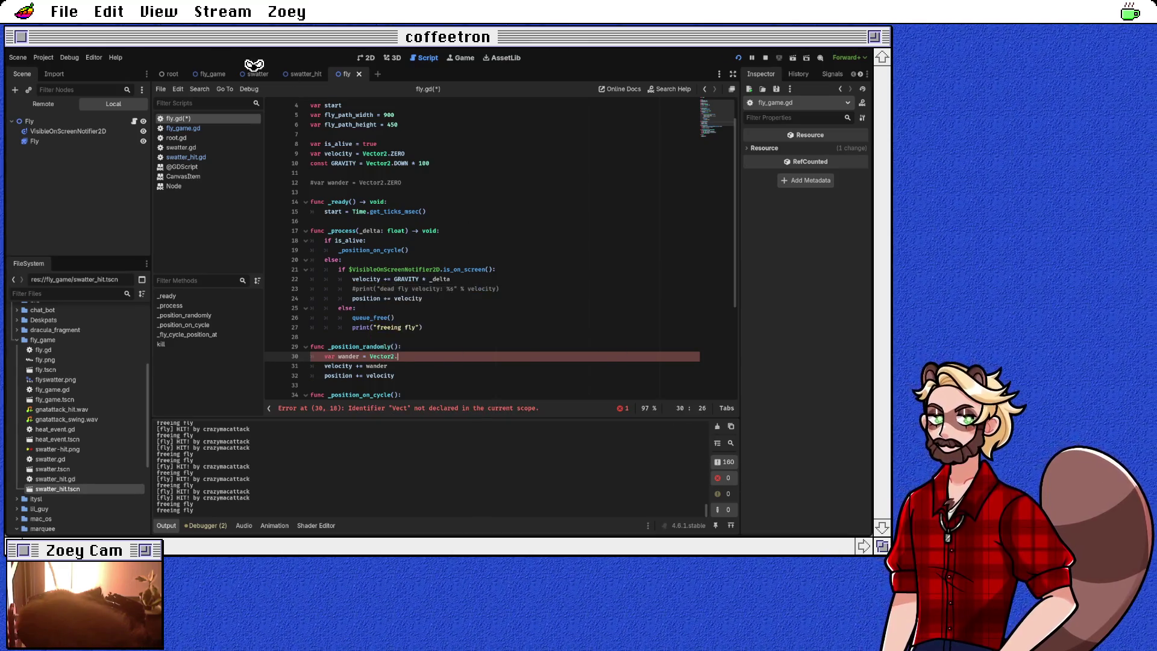
key("BackSpace")
key("BackSpace")
key("BackSpace")
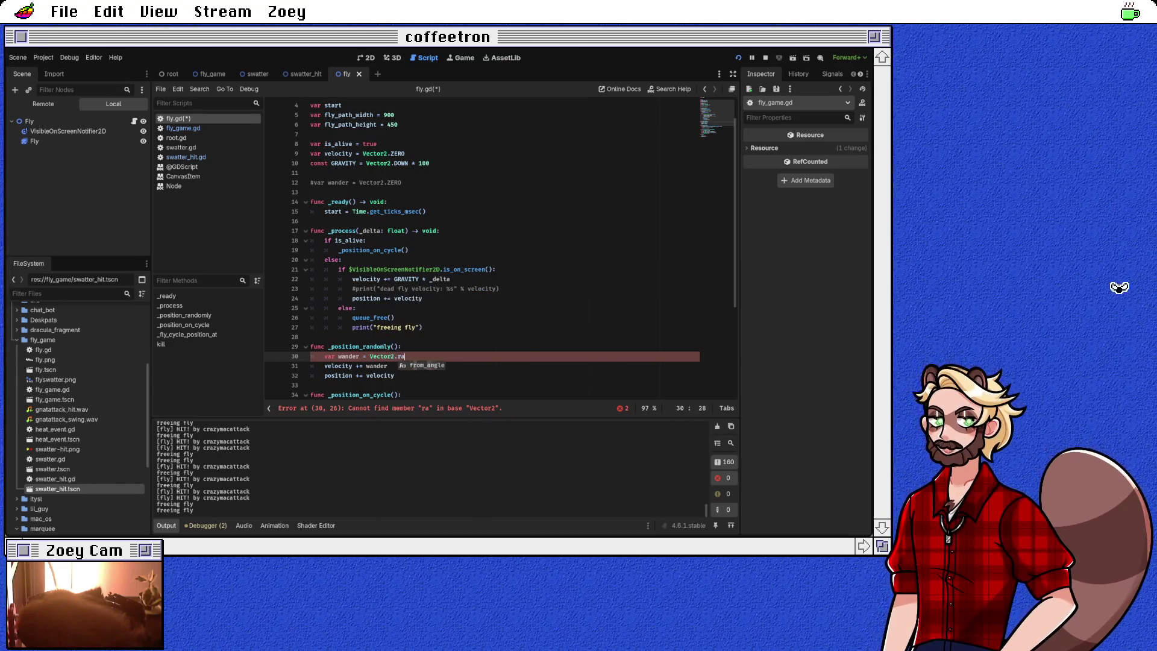
type(".r")
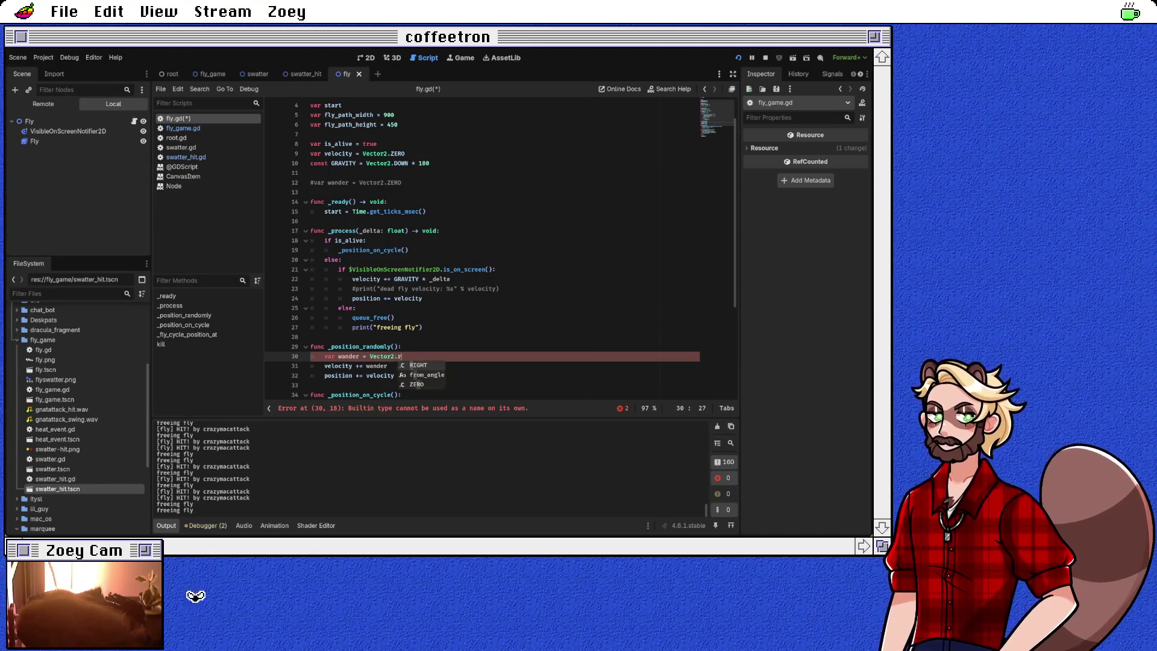
key("BackSpace")
key("BackSpace")
key("BackSpace")
key("BackSpace")
key("BackSpace")
type("rand")
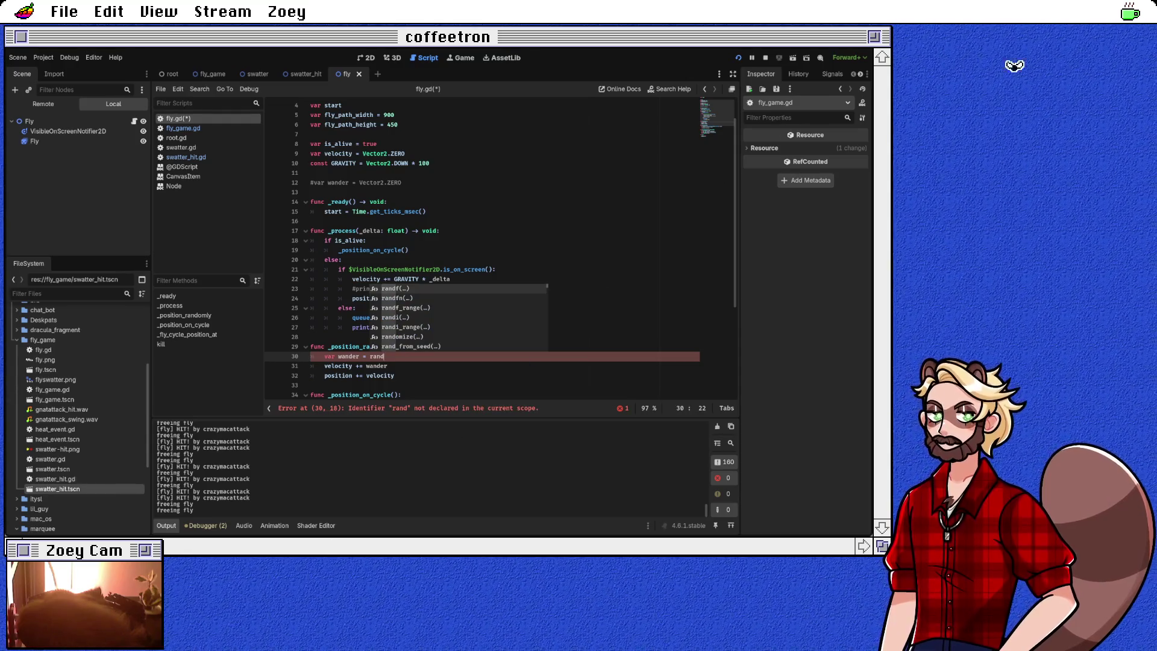
key("Down")
key("Down")
key("Down")
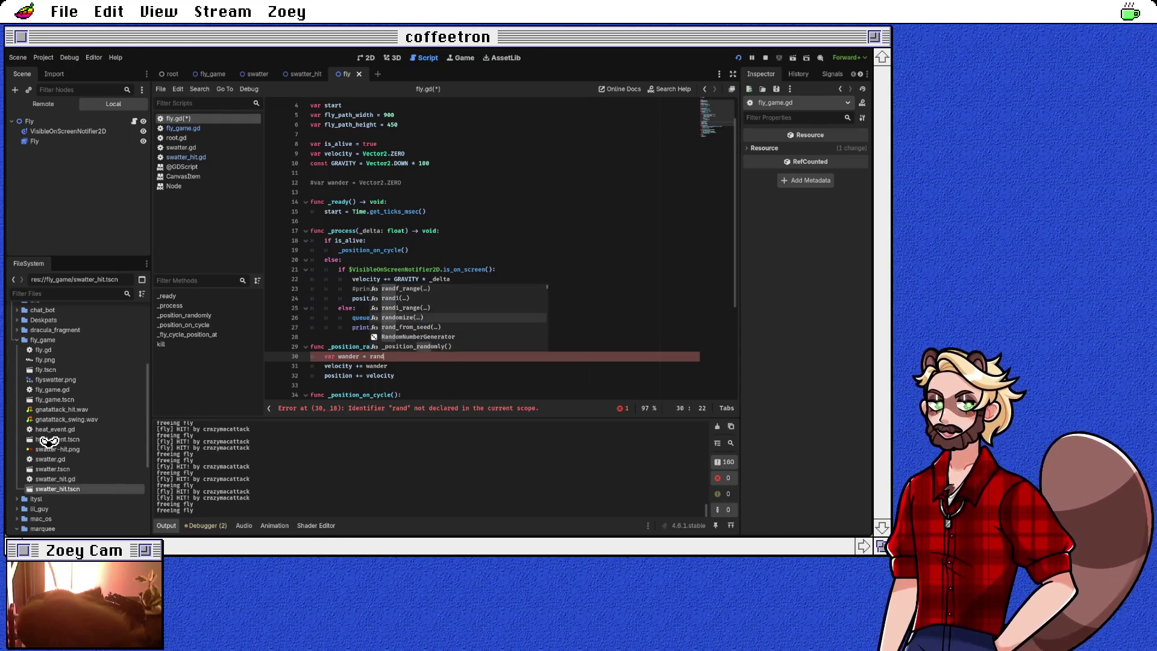
key("Up")
key("Down")
key("Down")
key("Down")
key("Up")
key("Up")
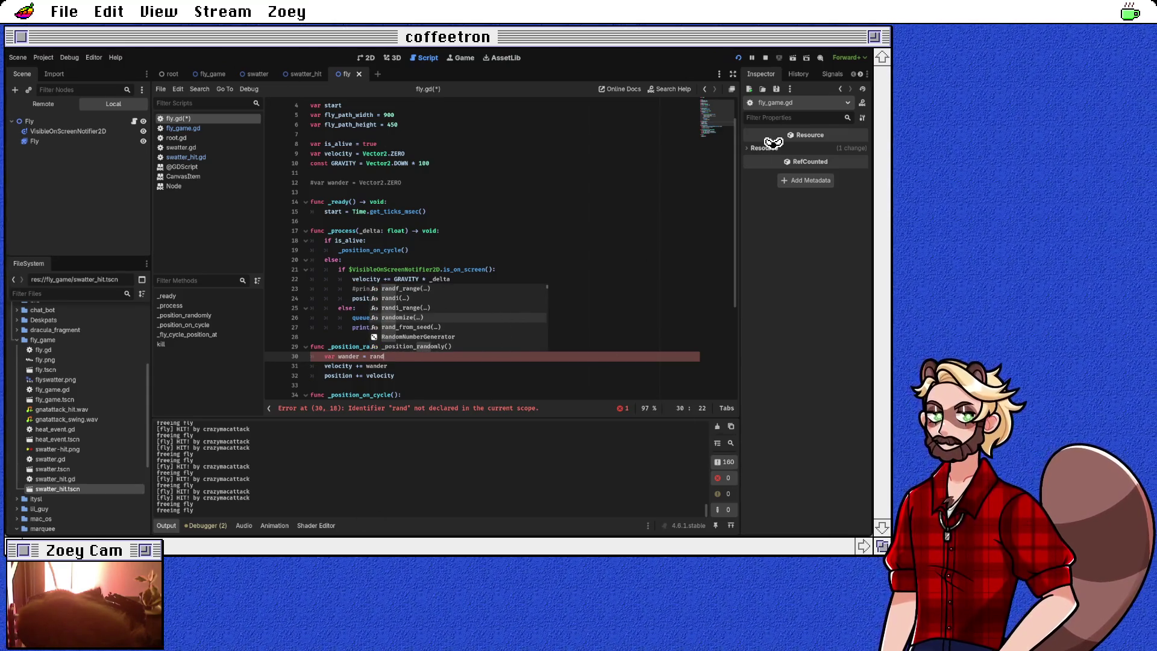
key("Up")
key("Up")
key("Up")
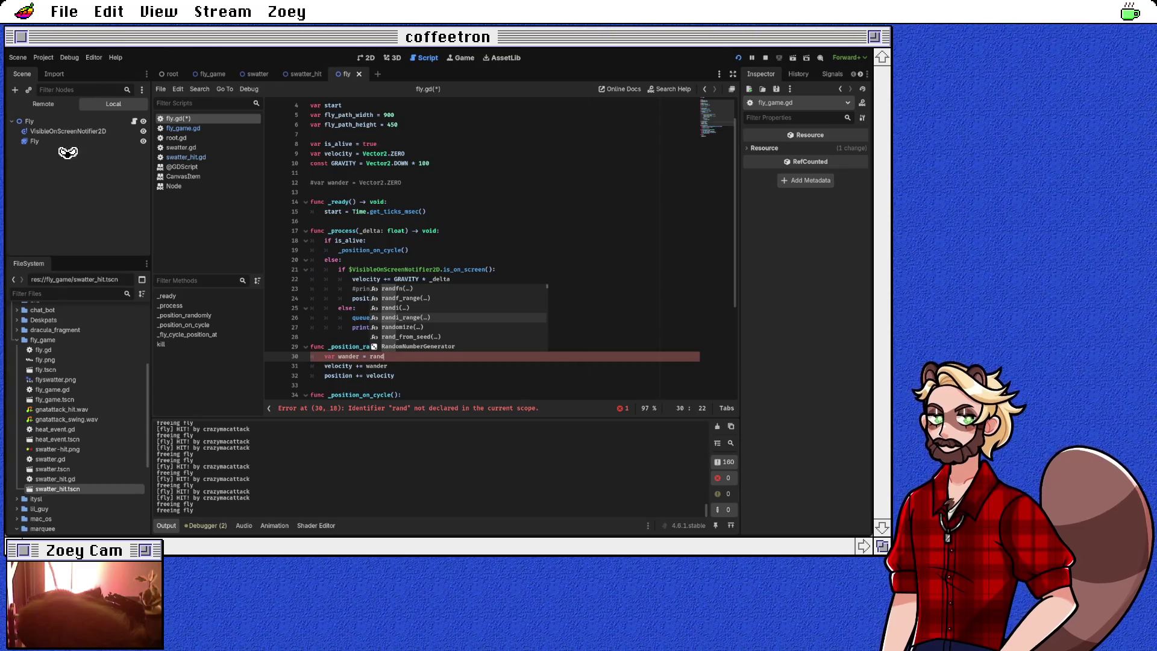
key("Return")
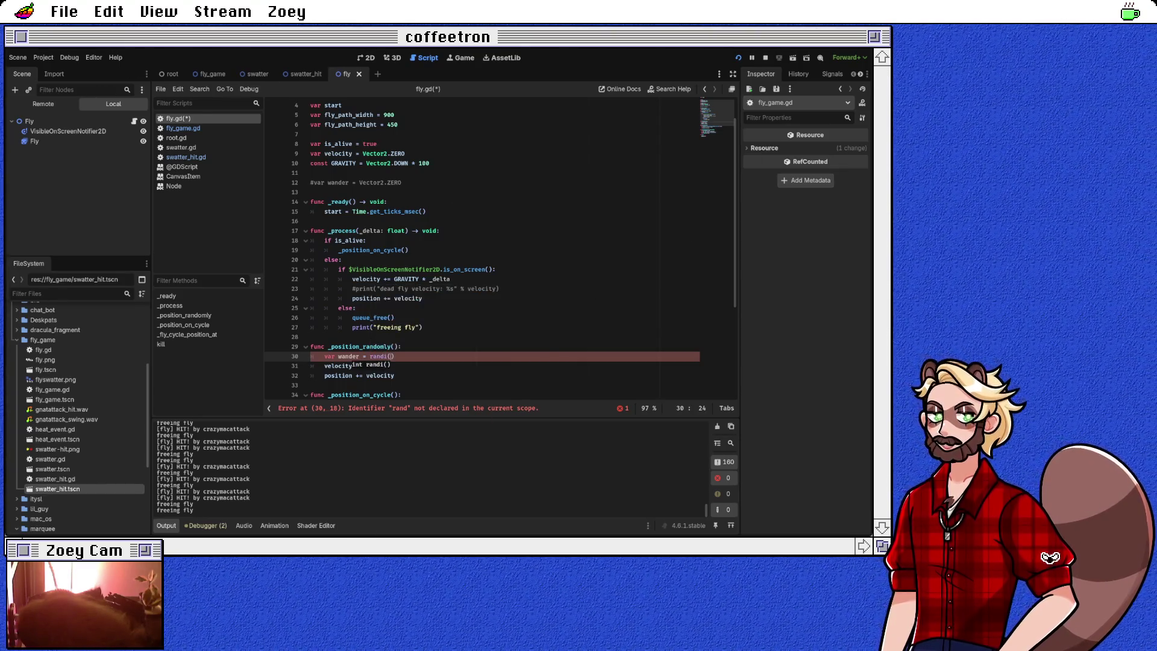
Step: Change the call to randf() and bring up the randf documentation with Alt+F1
key("End")
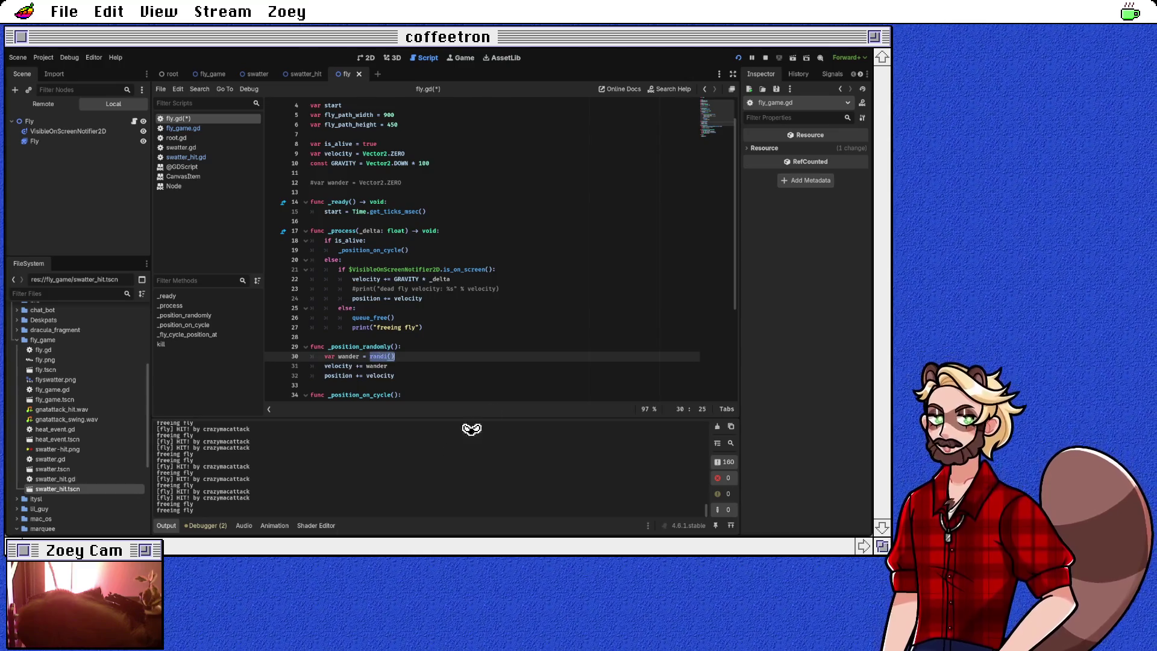
type("f")
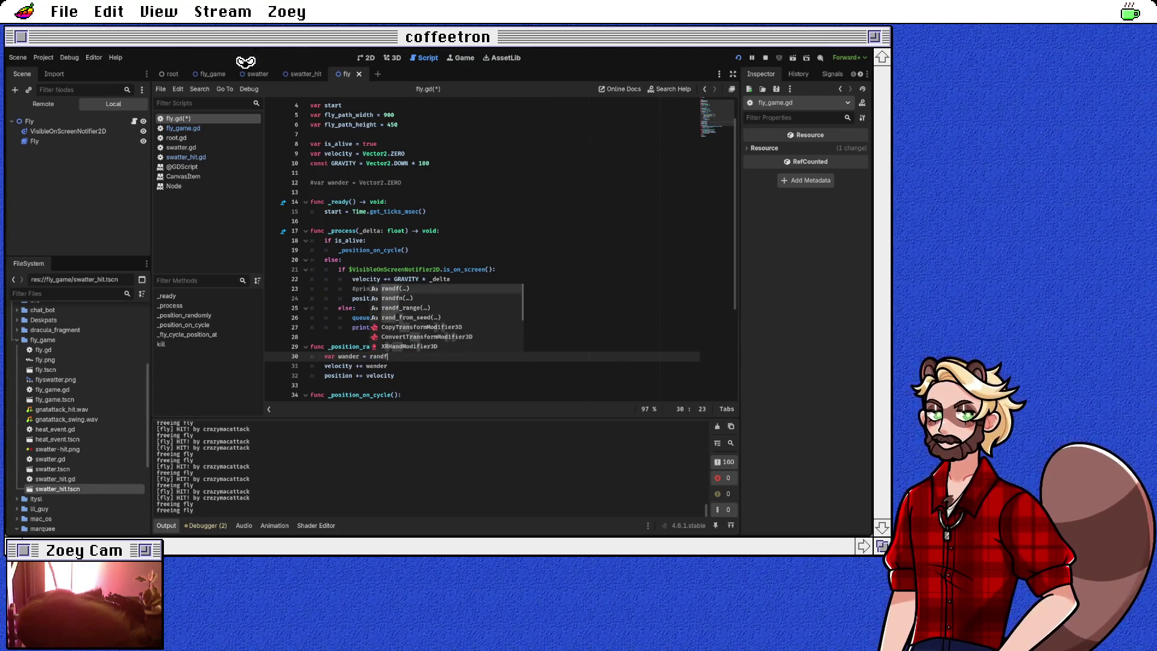
key("Return")
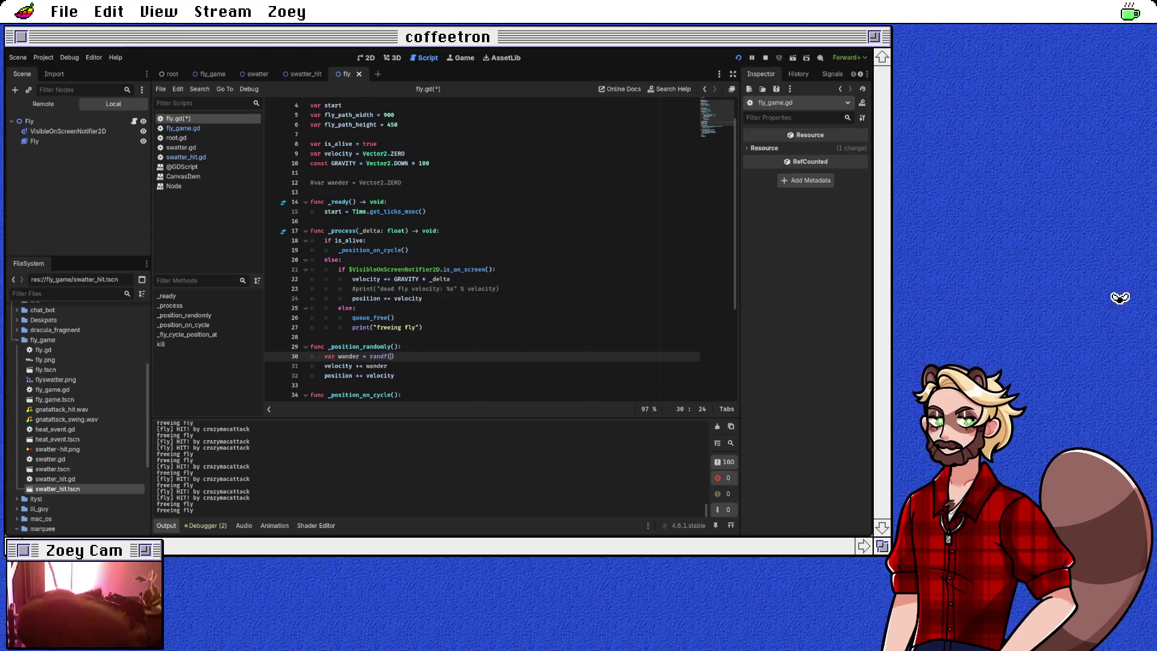
key("alt+F1")
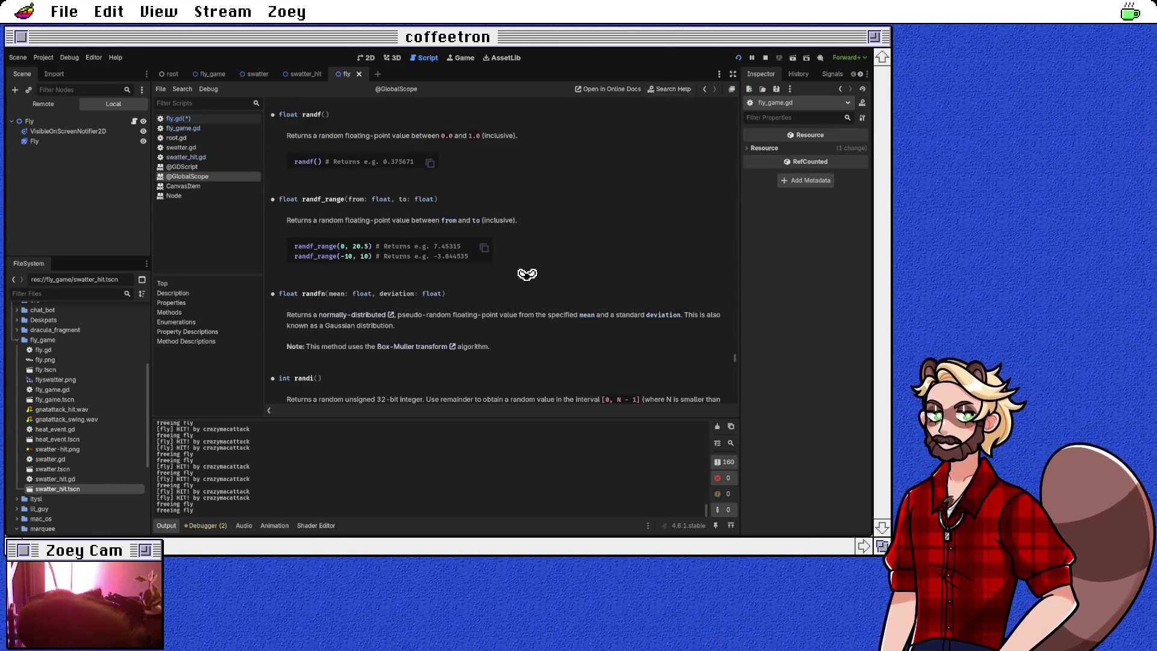
key("alt+Left")
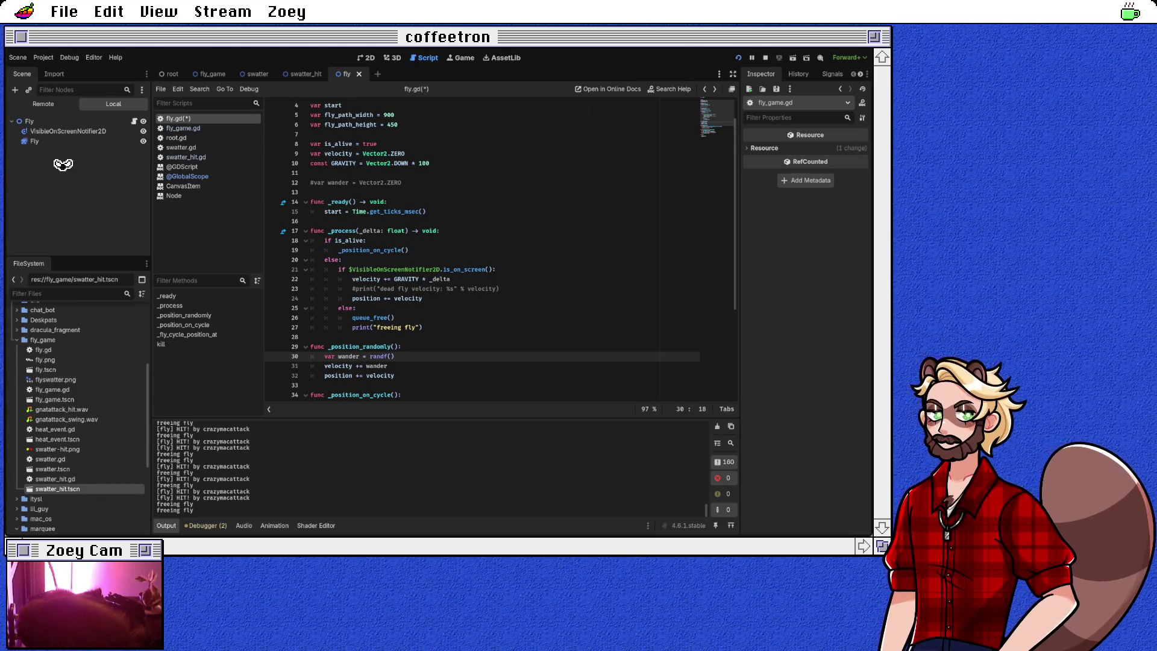
Step: Make the local wander Vector2(randf(), randf()) multiplied by 10
type("or")
key("Tab")
type("randf(), randf()")
key("Down")
key("Down")
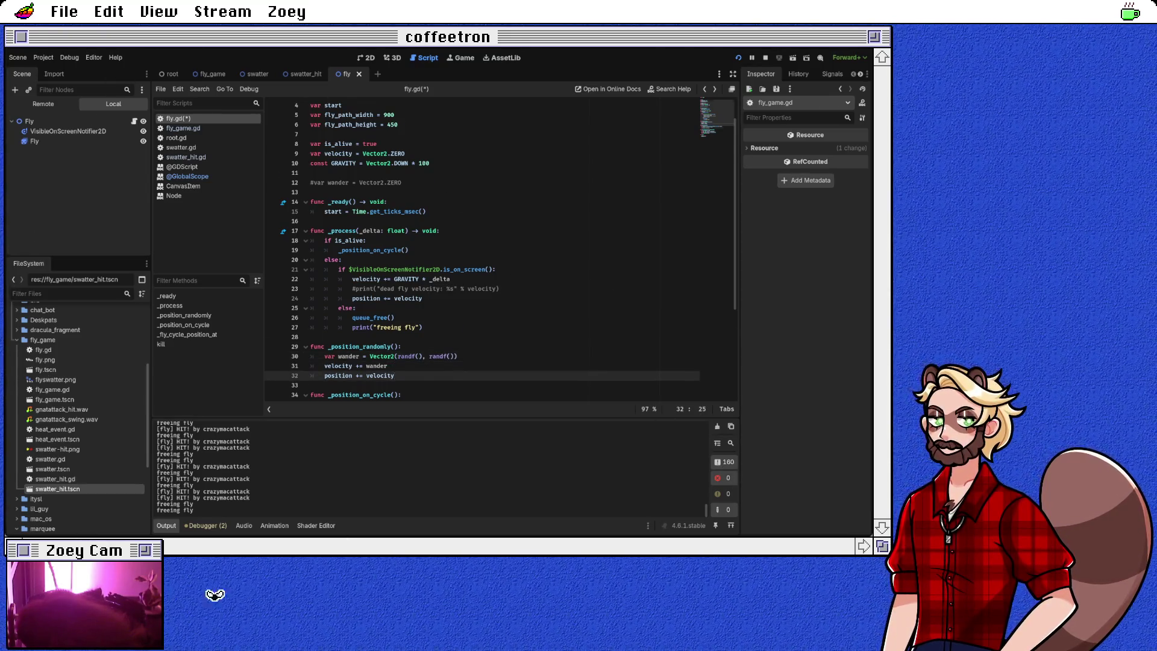
scroll(702, 208, "down", 2)
key("Up")
key("Up")
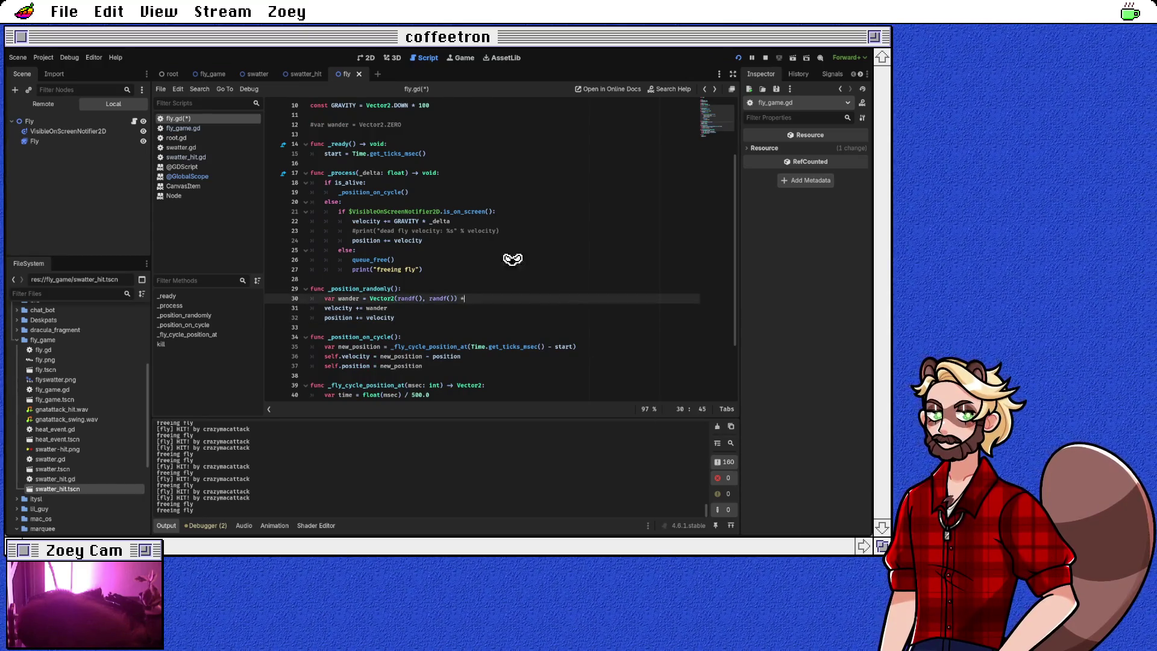
type("10")
key("Down")
key("Down")
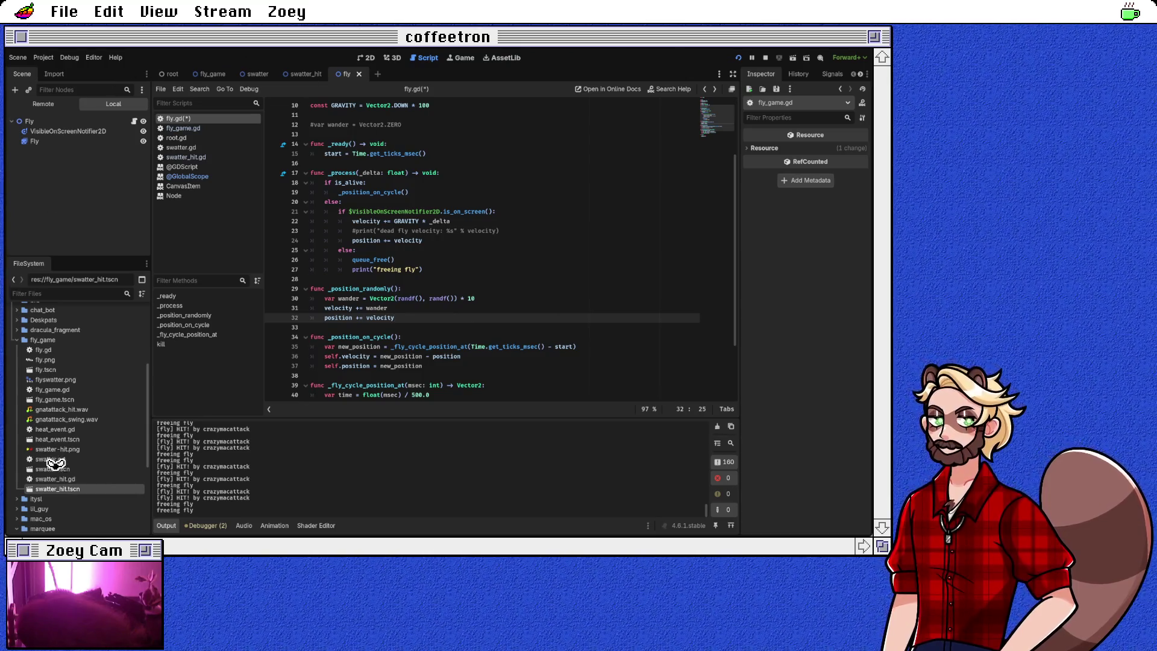
key("Up")
key("Up")
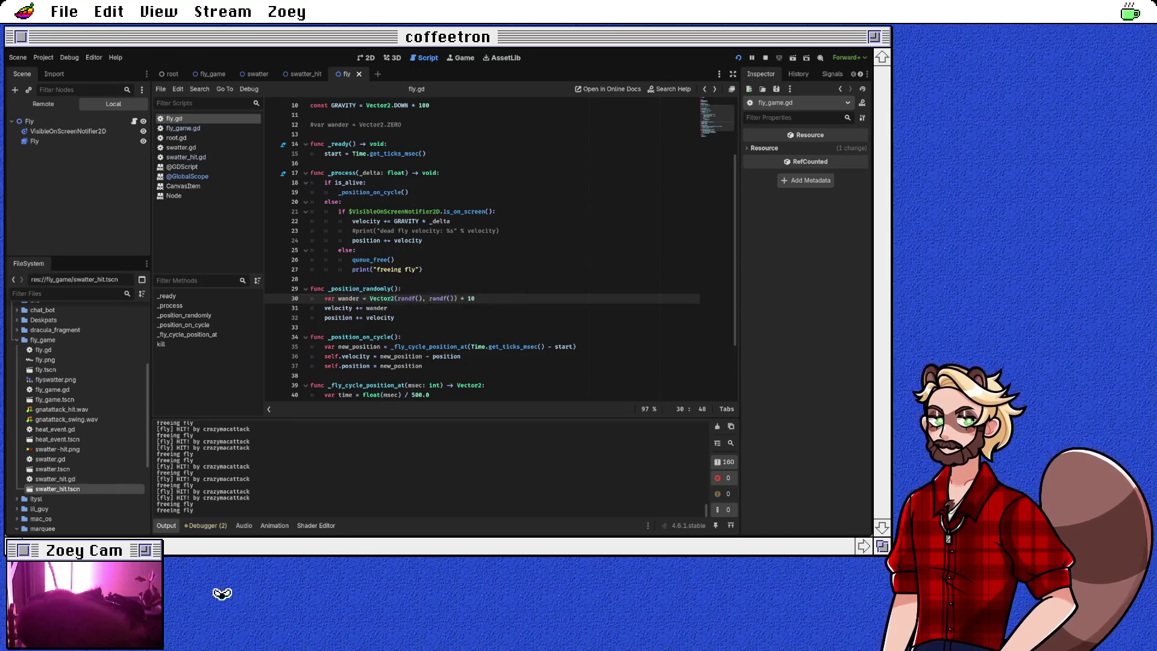
Step: Save fly.gd, then switch line 19's call from _position_on_cycle to _position_randomly
left_click(458, 317)
key("ctrl+s")
key("ctrl+z")
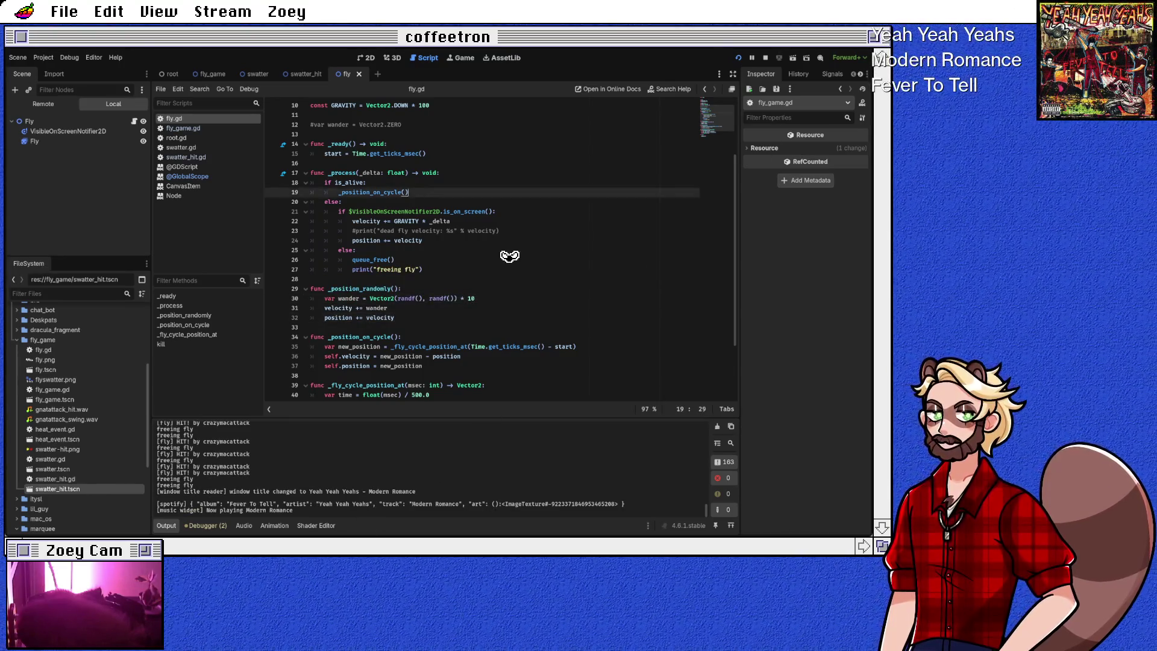
key("ctrl+z")
type("rand")
key("Return")
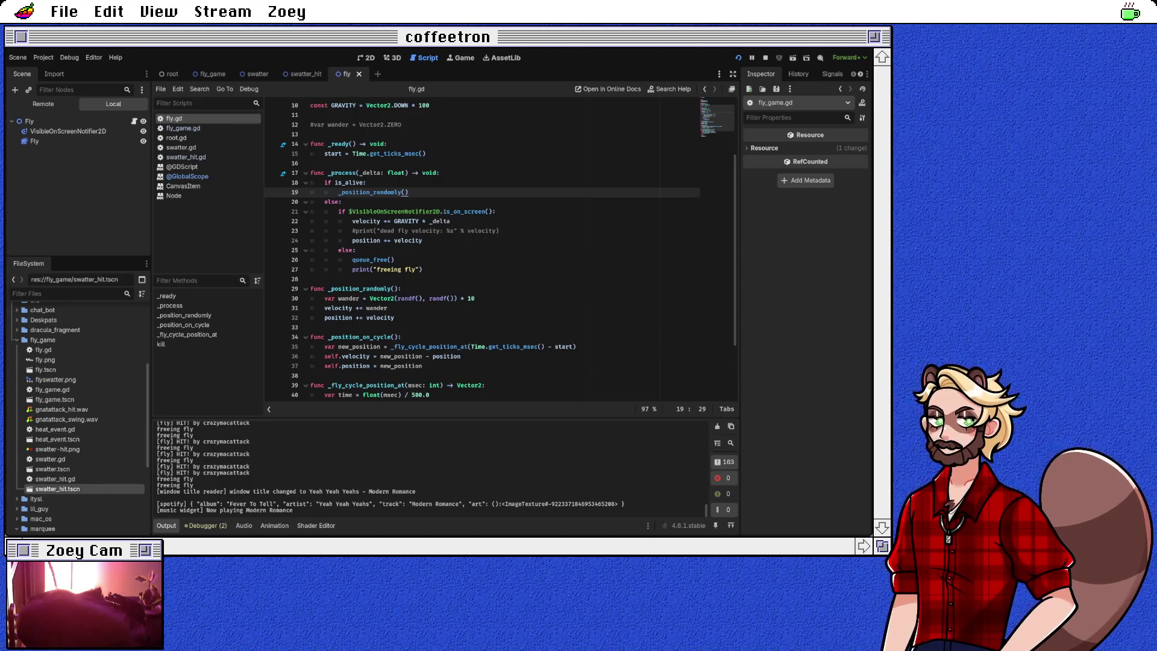
Step: Lower the wander multiplier from 10 to 1 and save the script
left_click(475, 298)
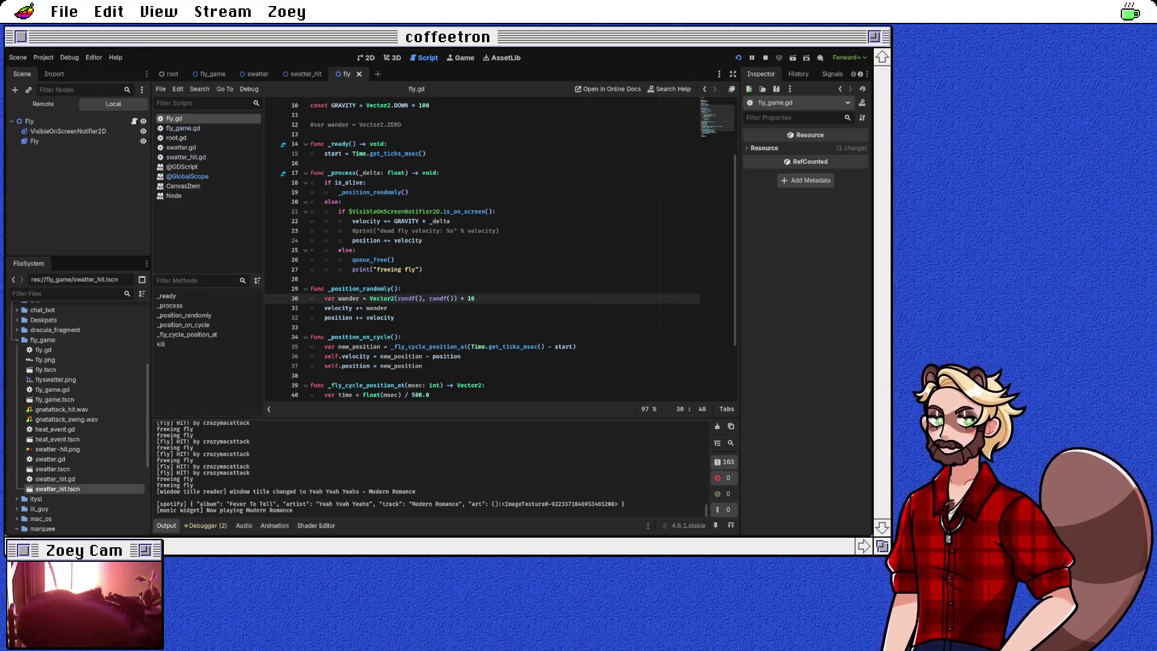
key("BackSpace")
key("ctrl+s")
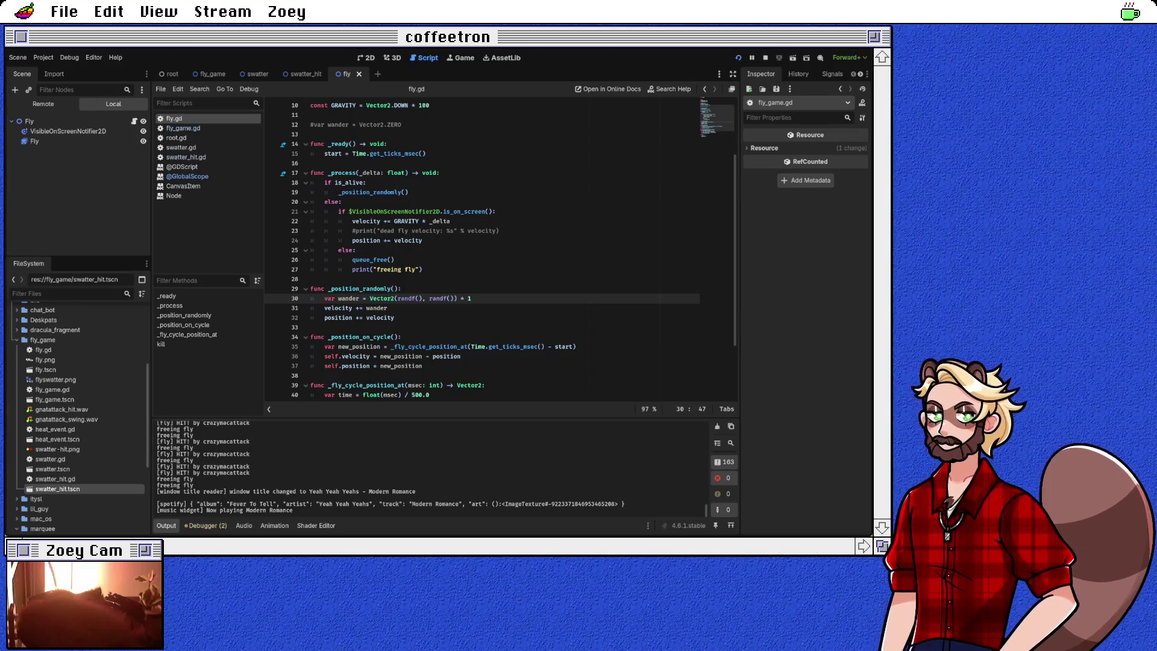
Step: Replace the first randf() in the wander vector with randf_range(-1, 1)
scroll(482, 251, "up", 3)
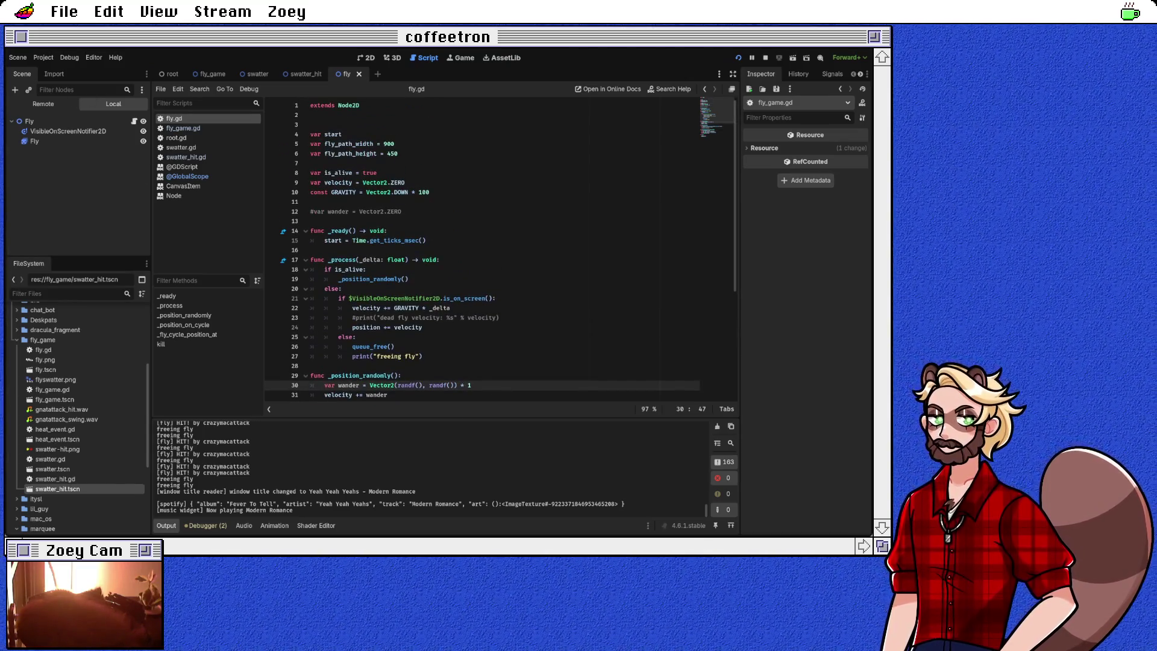
scroll(501, 250, "down", 1)
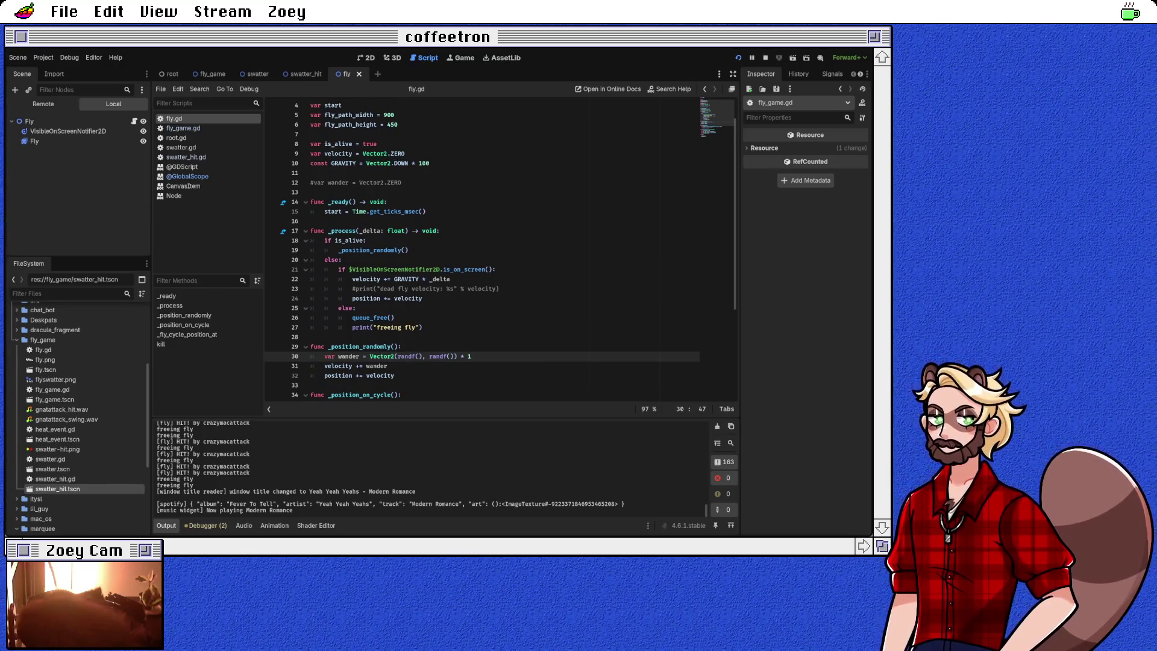
double_click(370, 250)
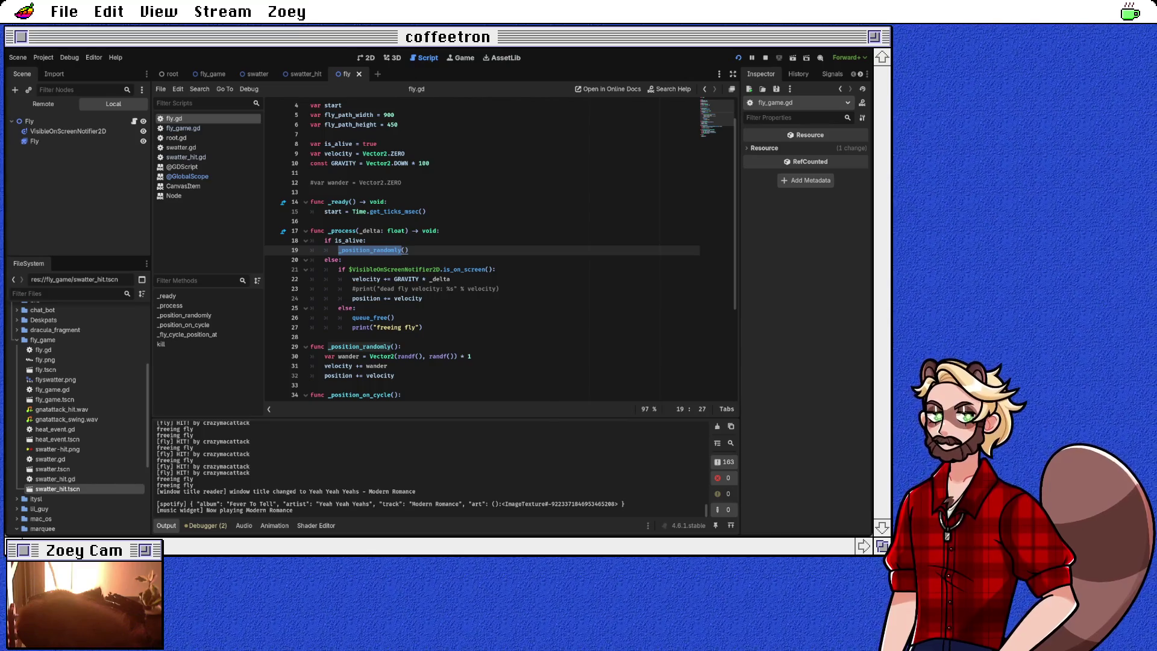
double_click(338, 366)
left_click(394, 375)
double_click(377, 366)
left_click(398, 357)
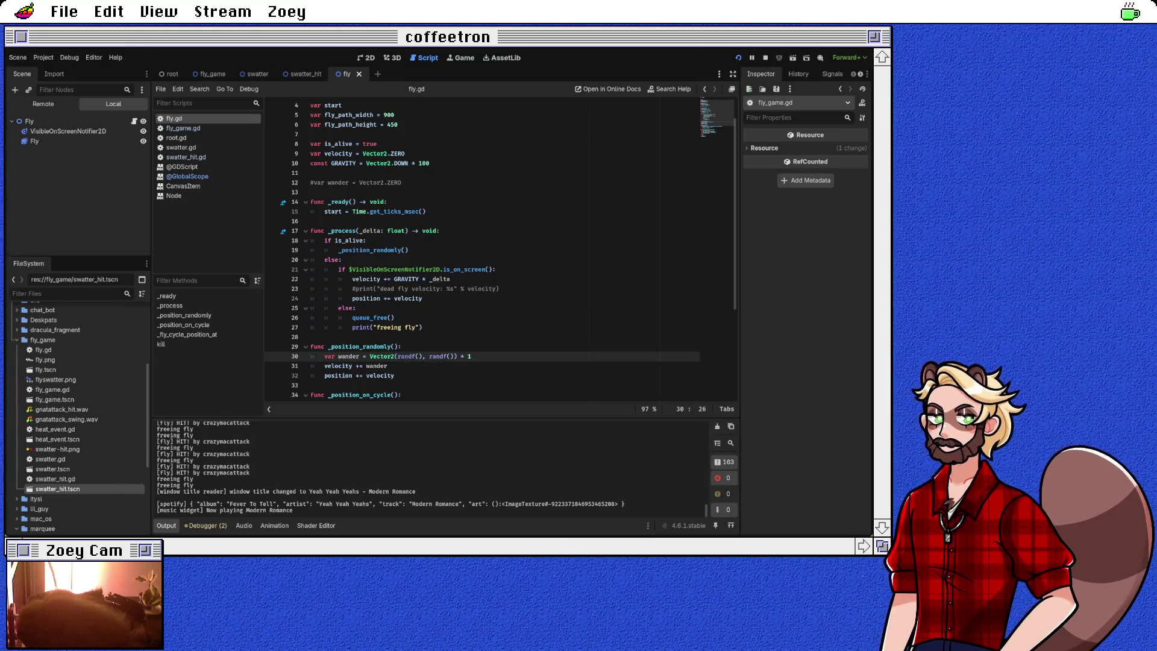
key("BackSpace")
key("BackSpace")
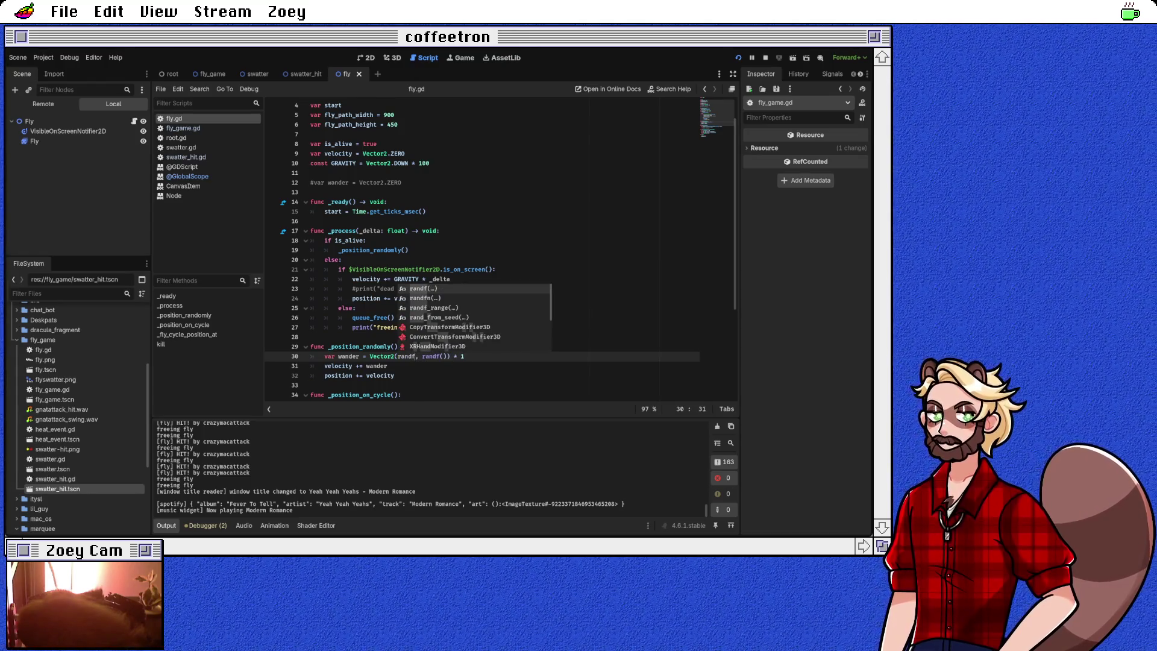
key("Down")
key("Down")
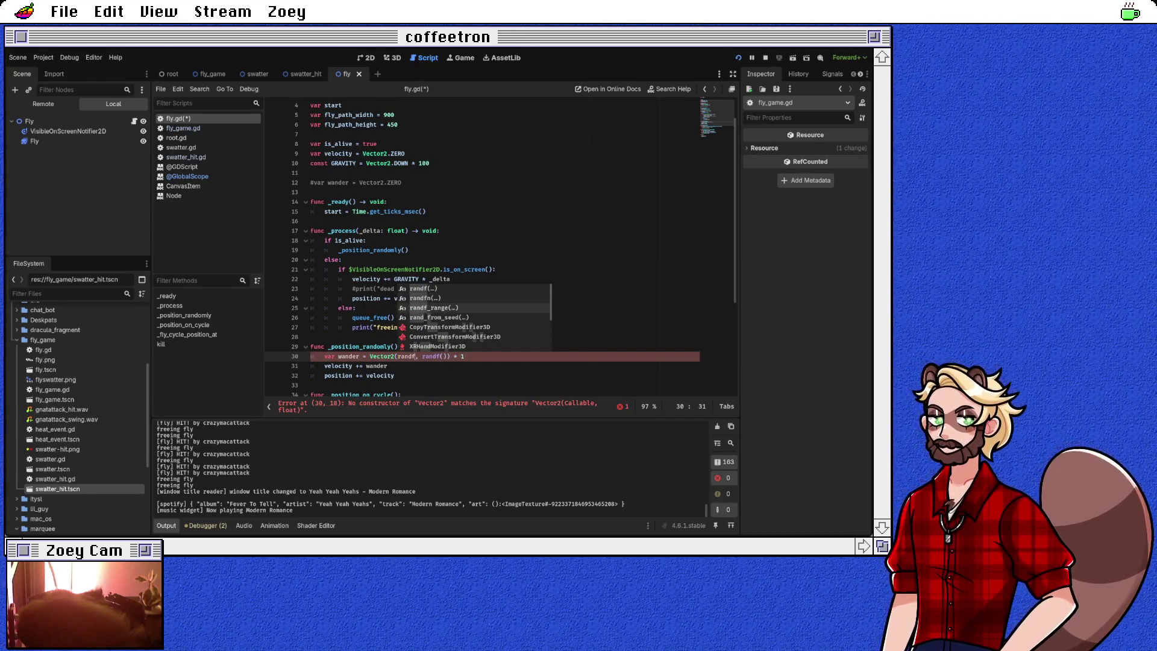
key("Return")
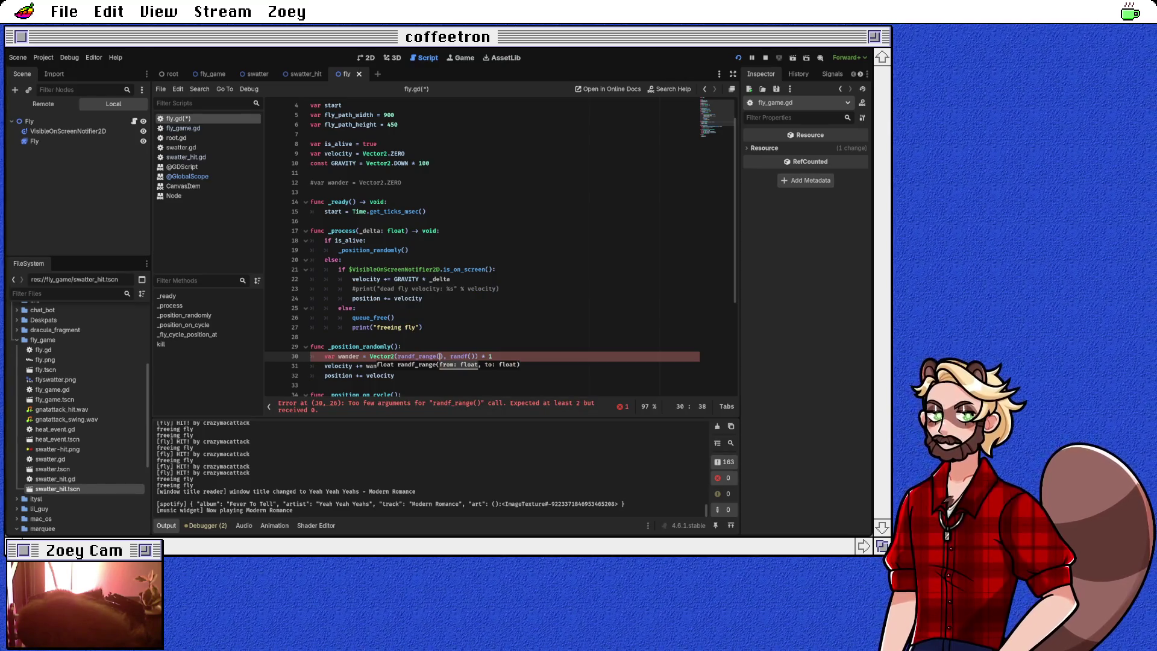
type("-1, 1")
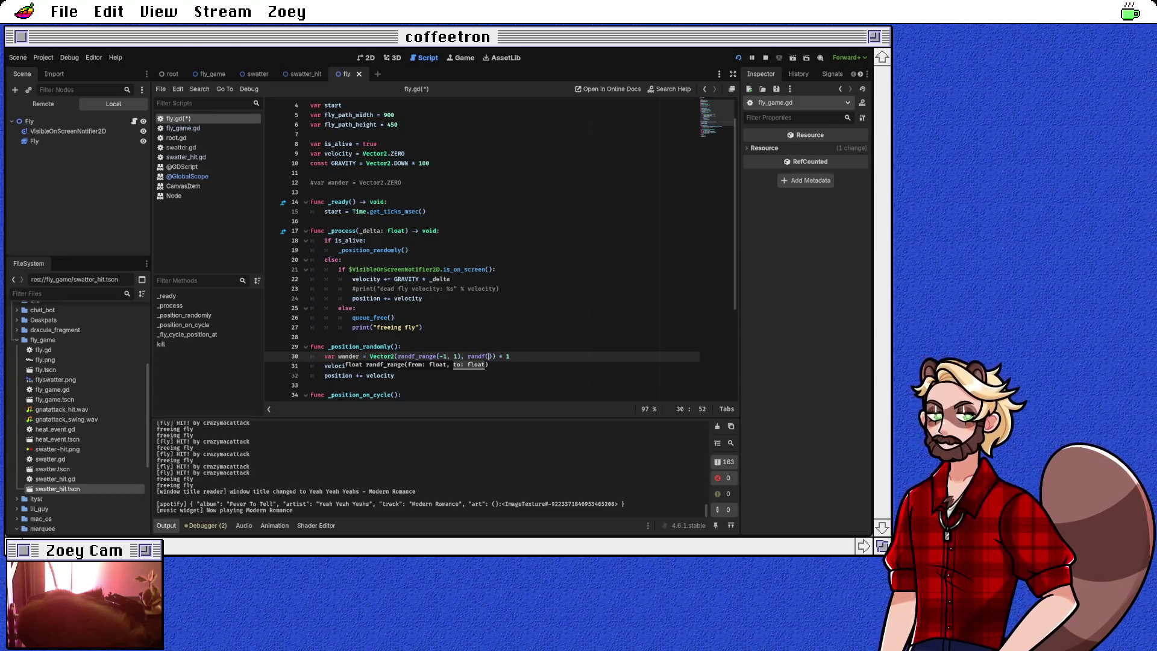
Step: Make the second component randf_range(-1, 1), drop the '* 1', close the parenthesis and save
key("BackSpace")
type("_")
key("Return")
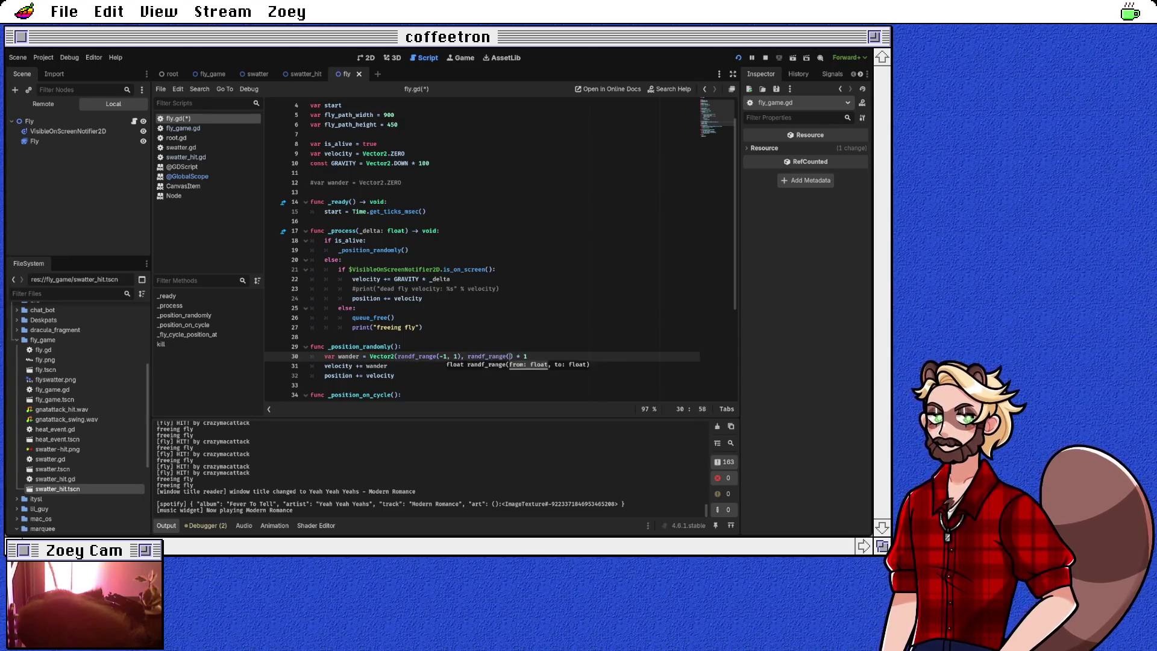
type("-1, 1")
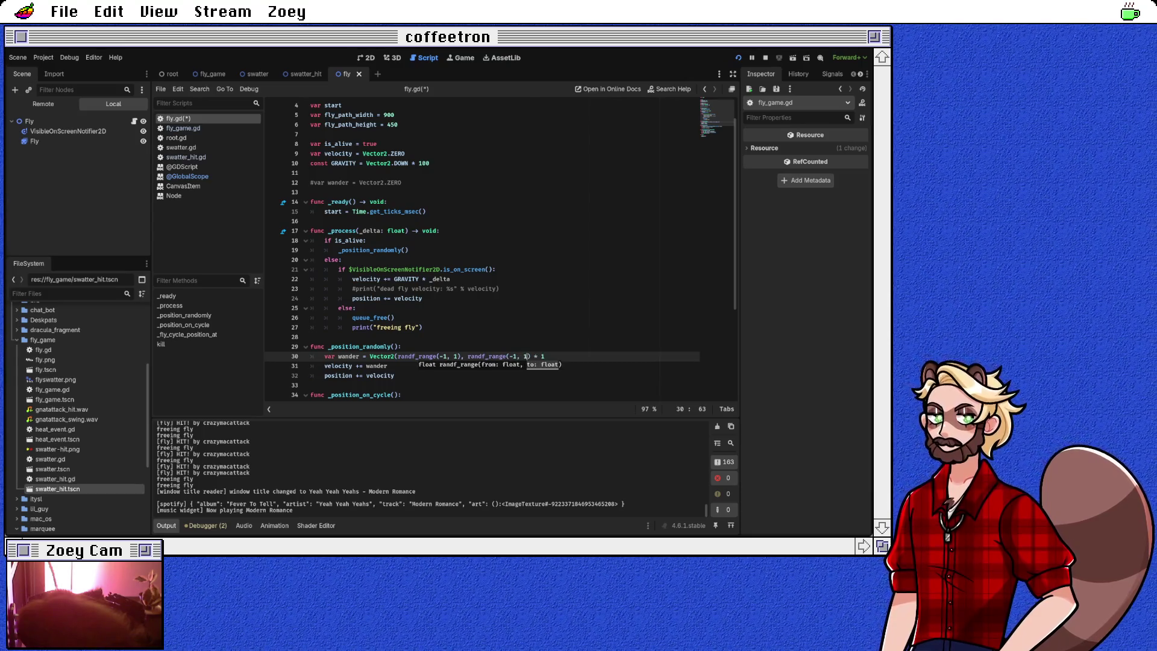
key("Delete")
key("Delete")
key("Delete")
left_click(388, 366)
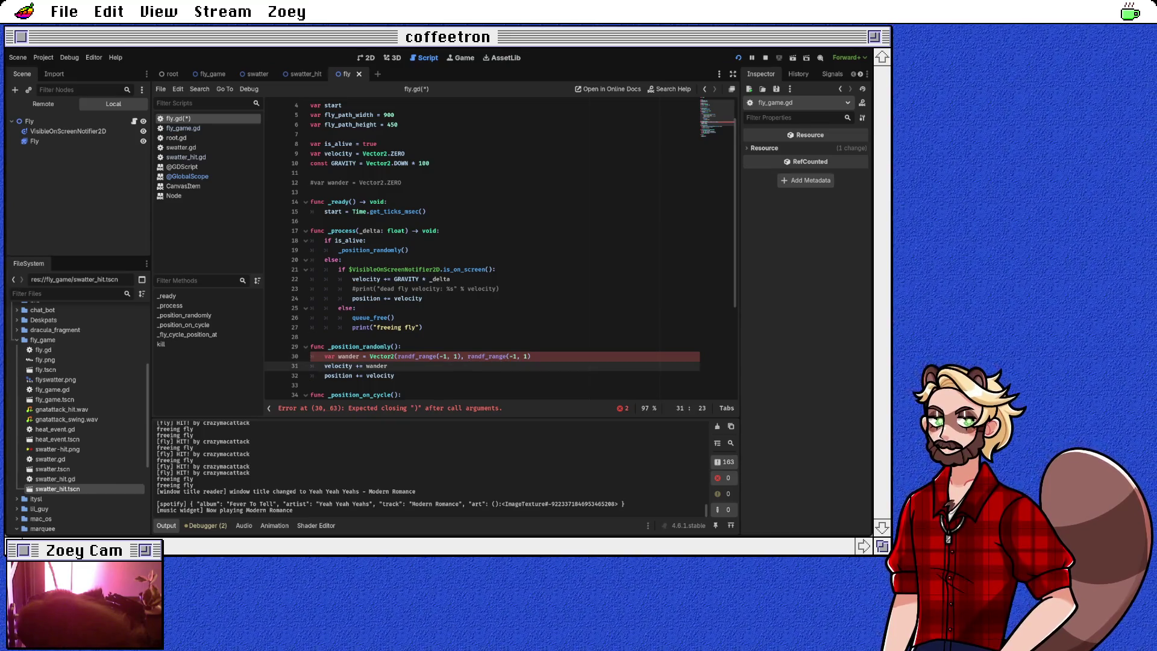
left_click(531, 356)
type(")")
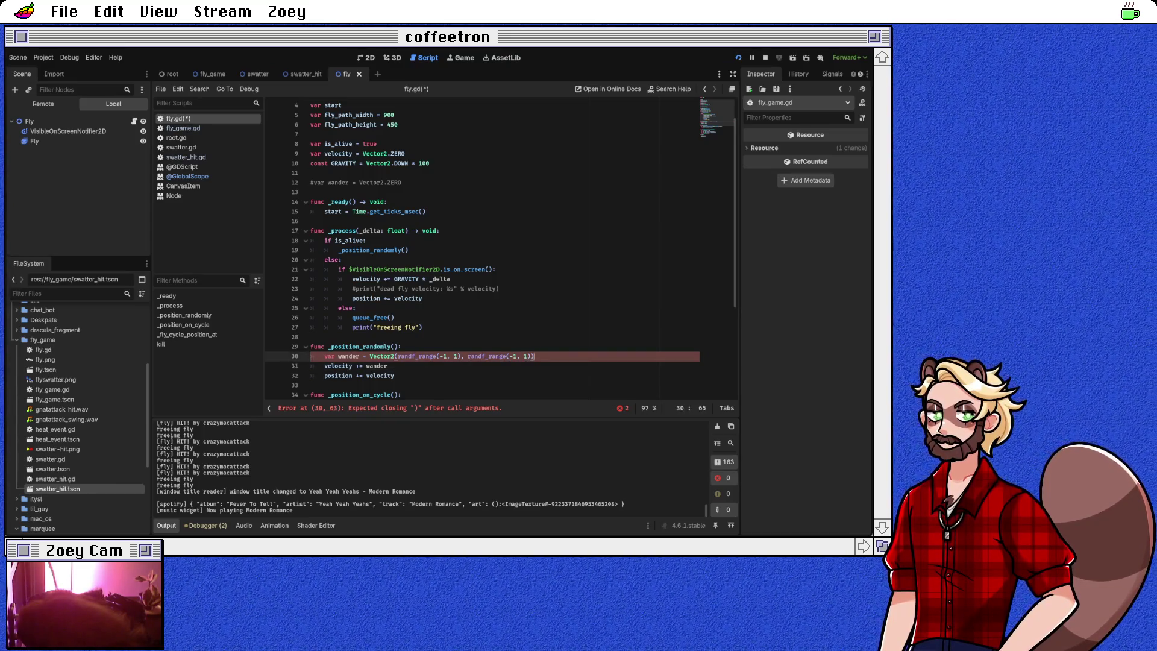
key("ctrl+s")
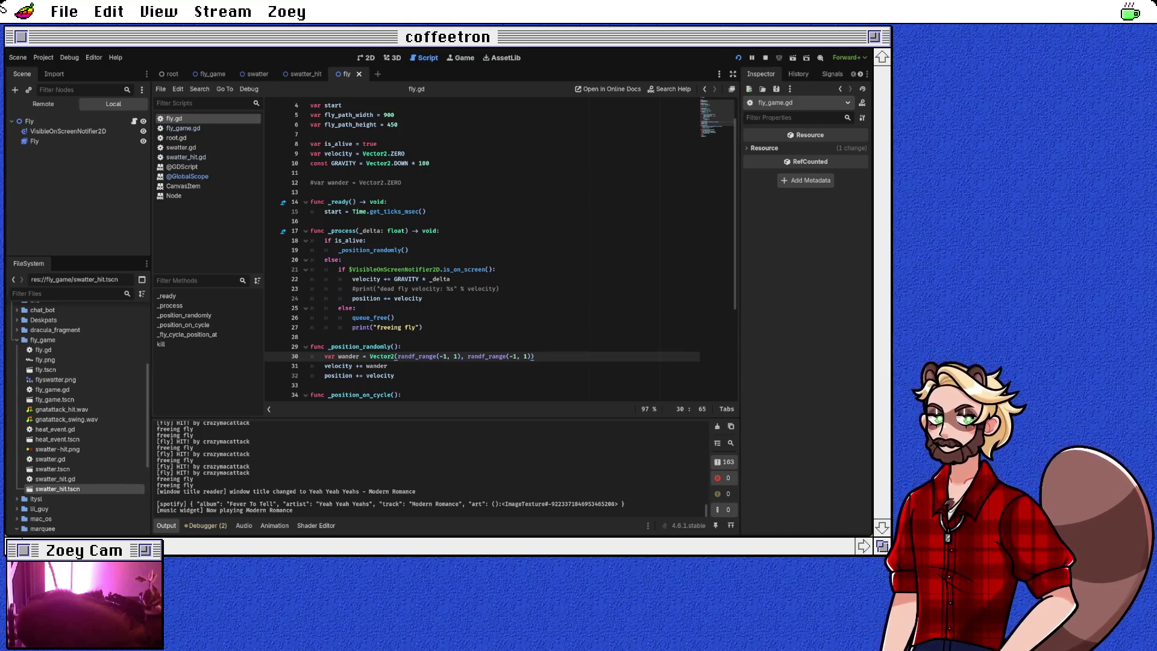
left_click(311, 221)
left_click(427, 211)
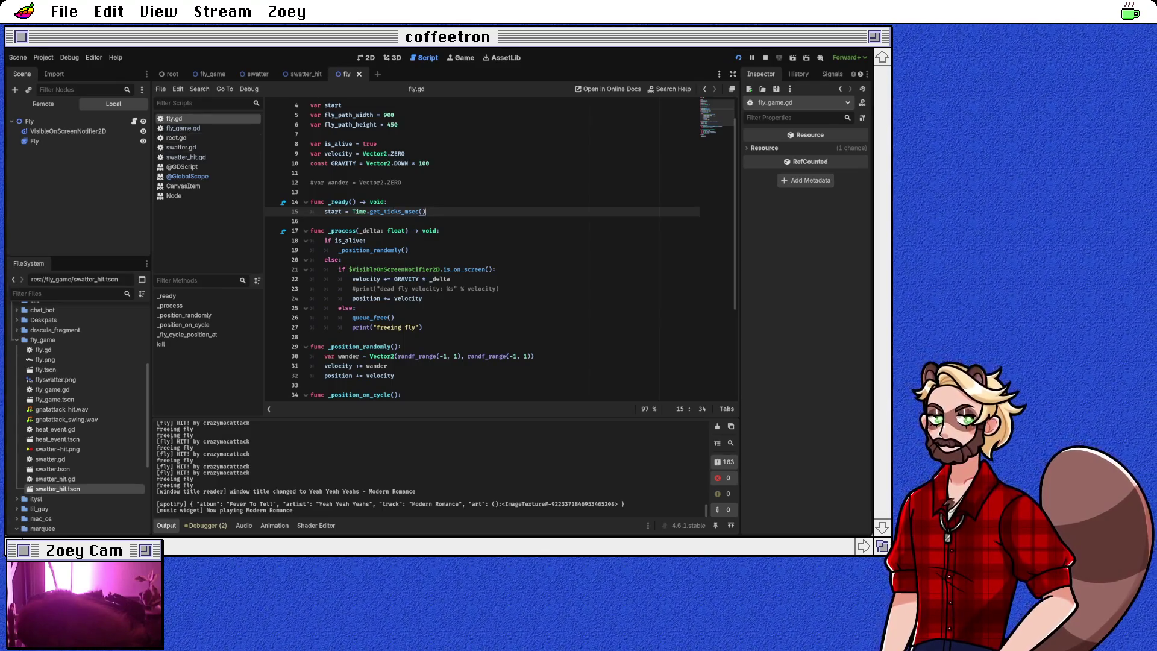
Step: Add a 'position =' line in _ready, trying get_tree() members before backing them out
key("Return")
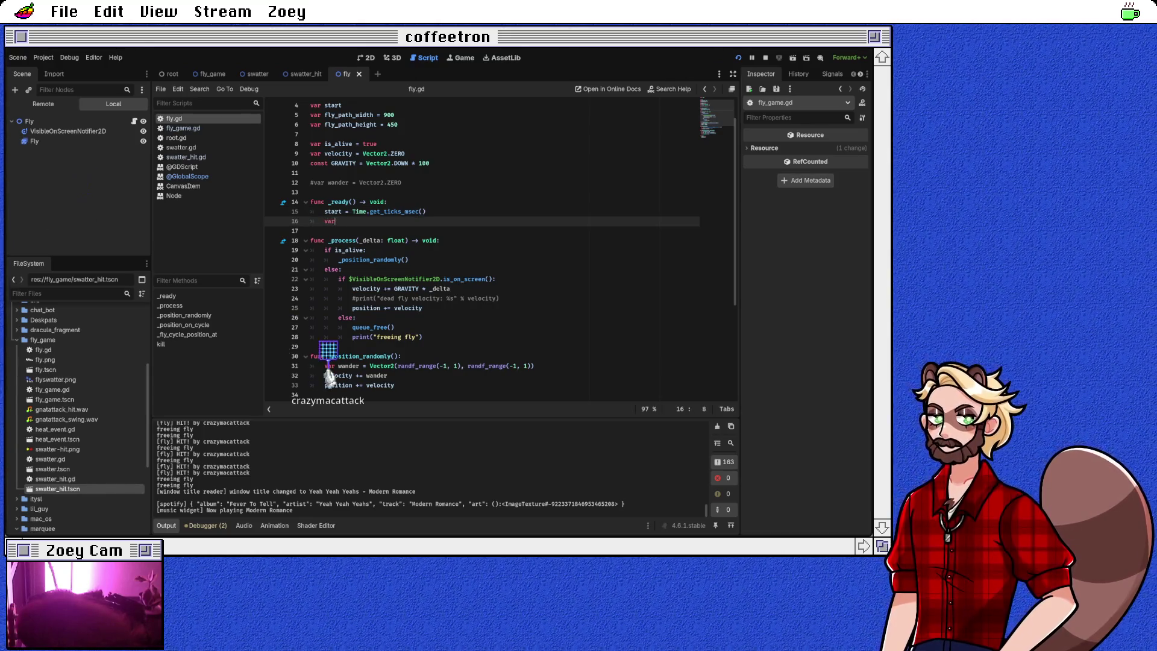
type("position = ")
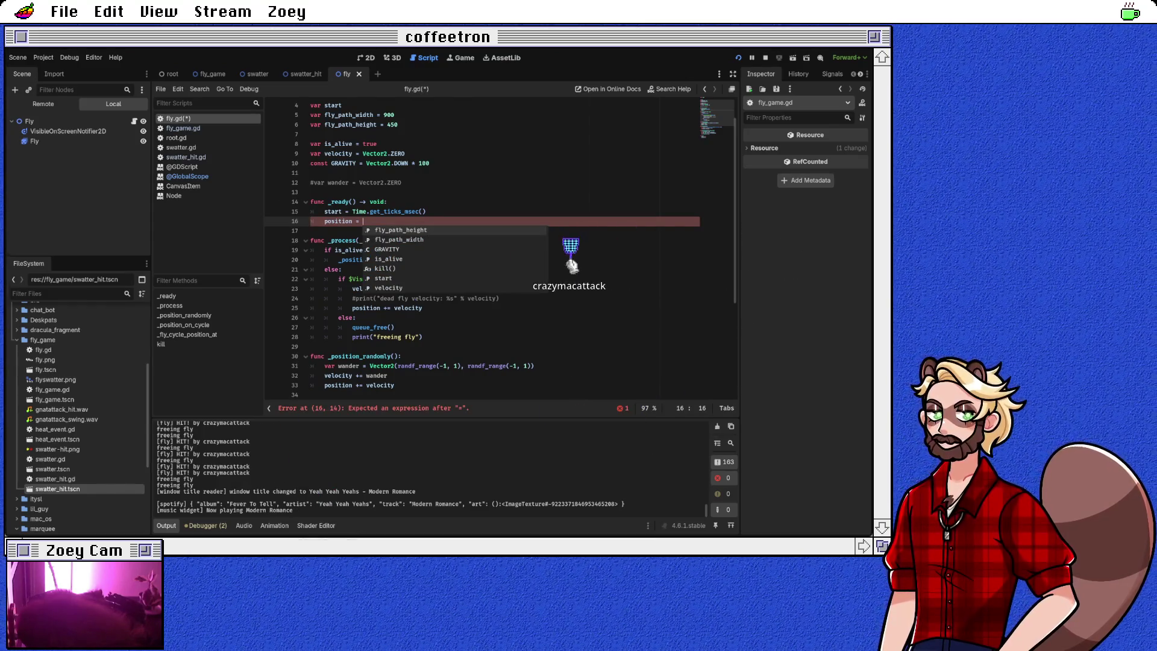
type("get")
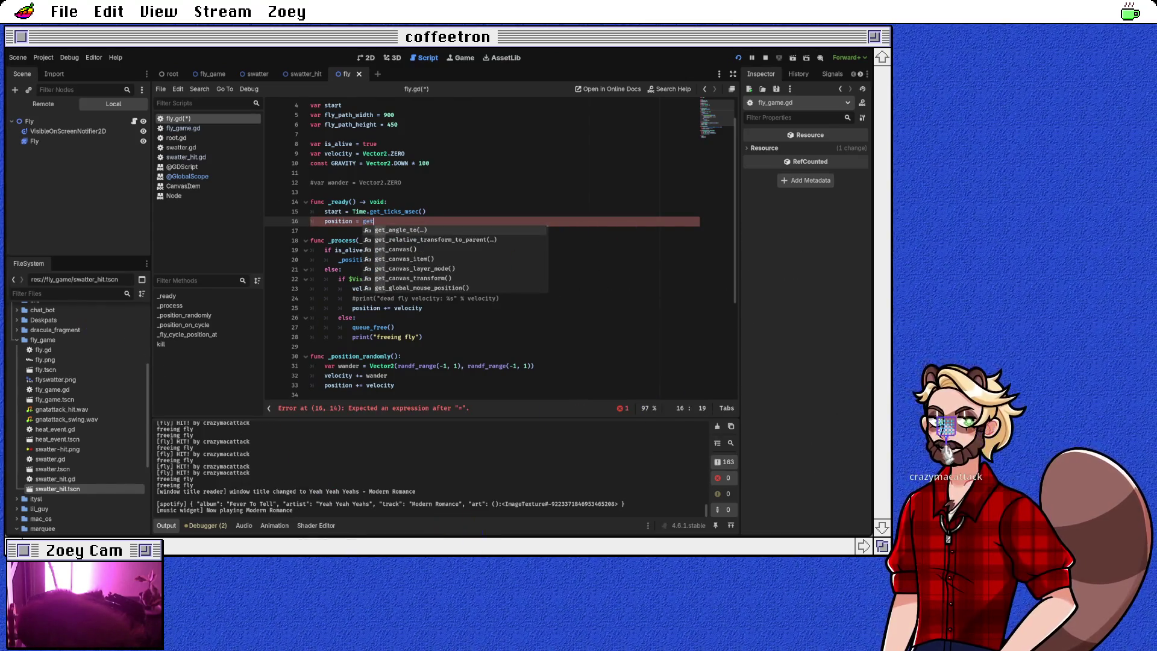
type("_tr")
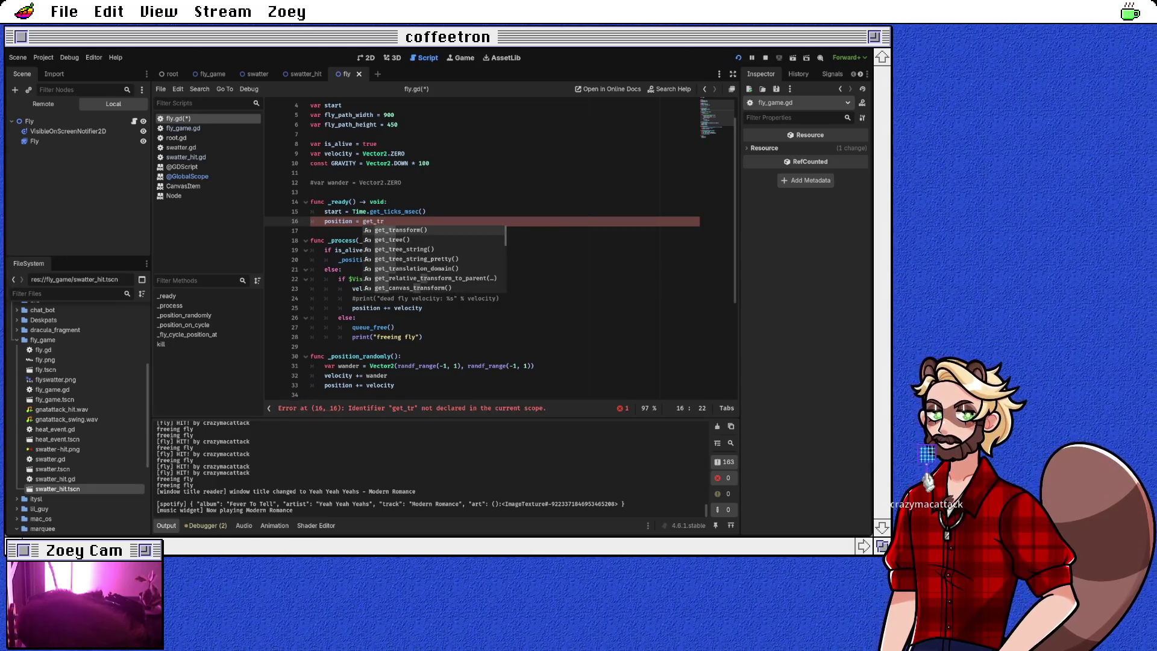
type("e")
key("Return")
type(".getv")
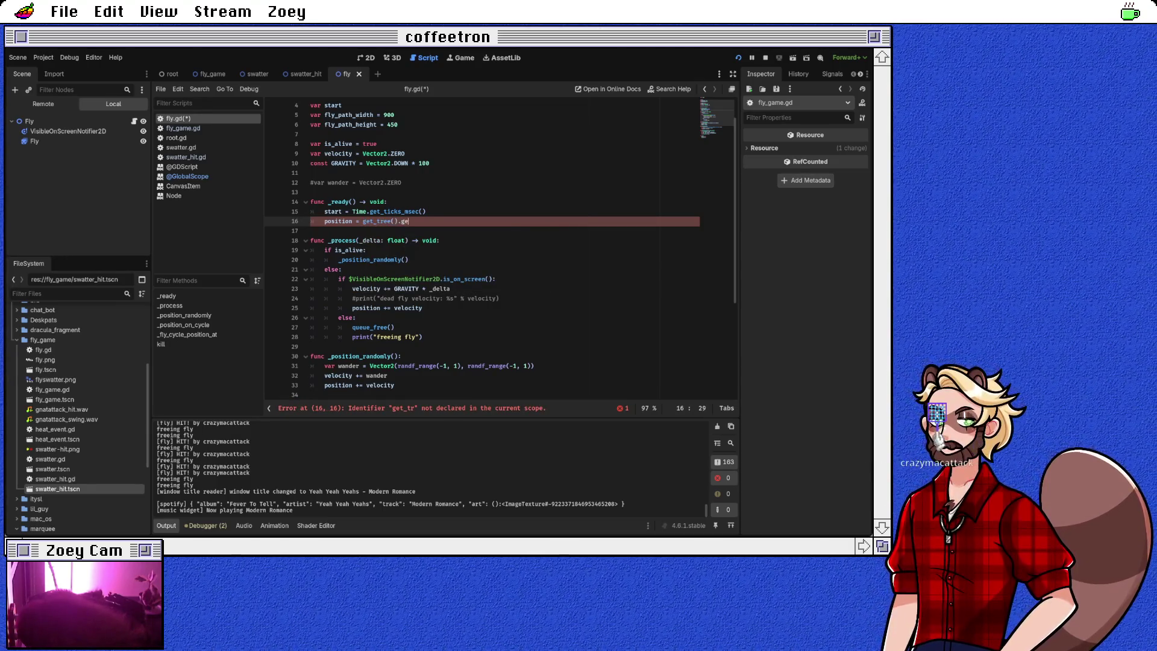
key("BackSpace")
key("BackSpace")
key("BackSpace")
type("view")
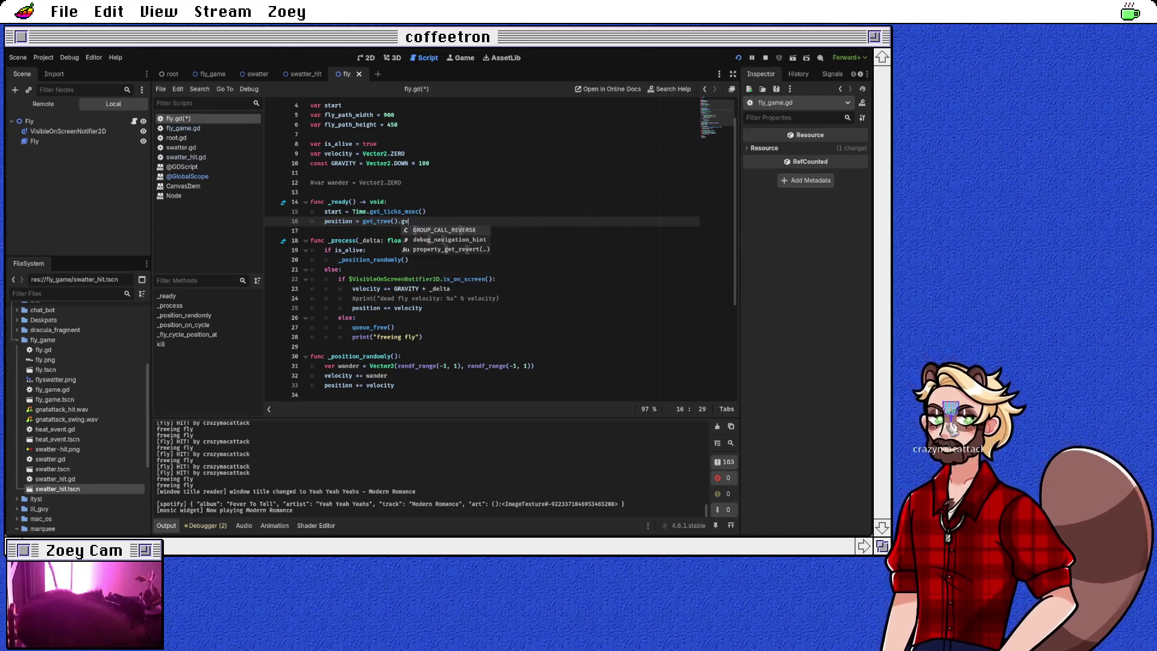
key("BackSpace")
key("BackSpace")
key("BackSpace")
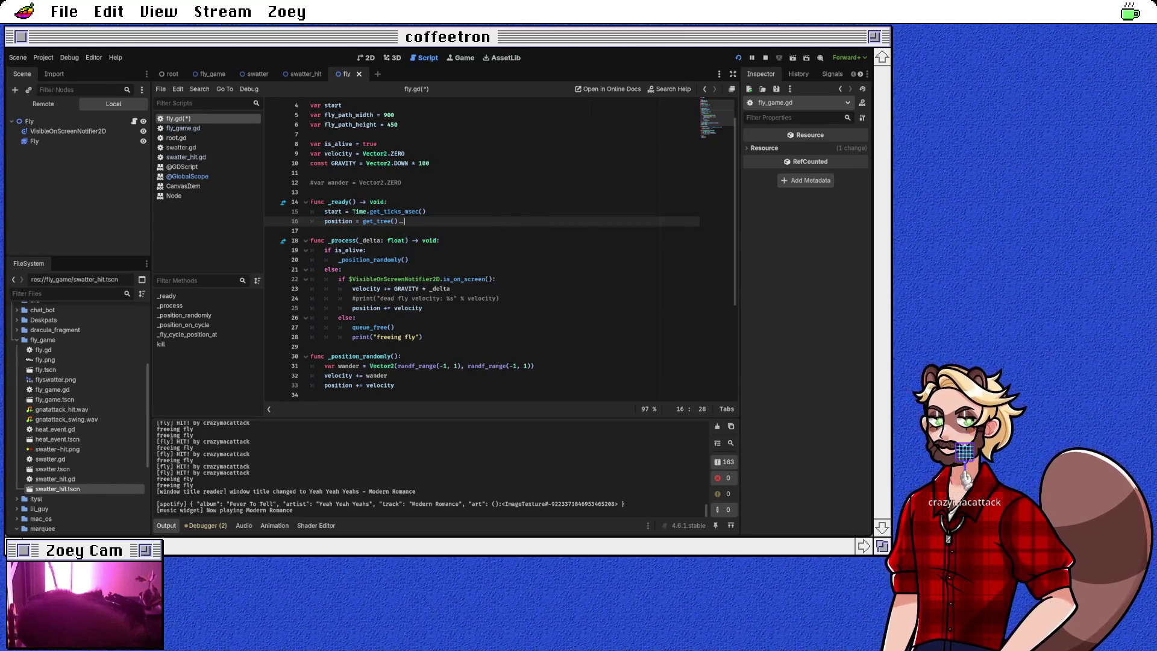
type(".vi")
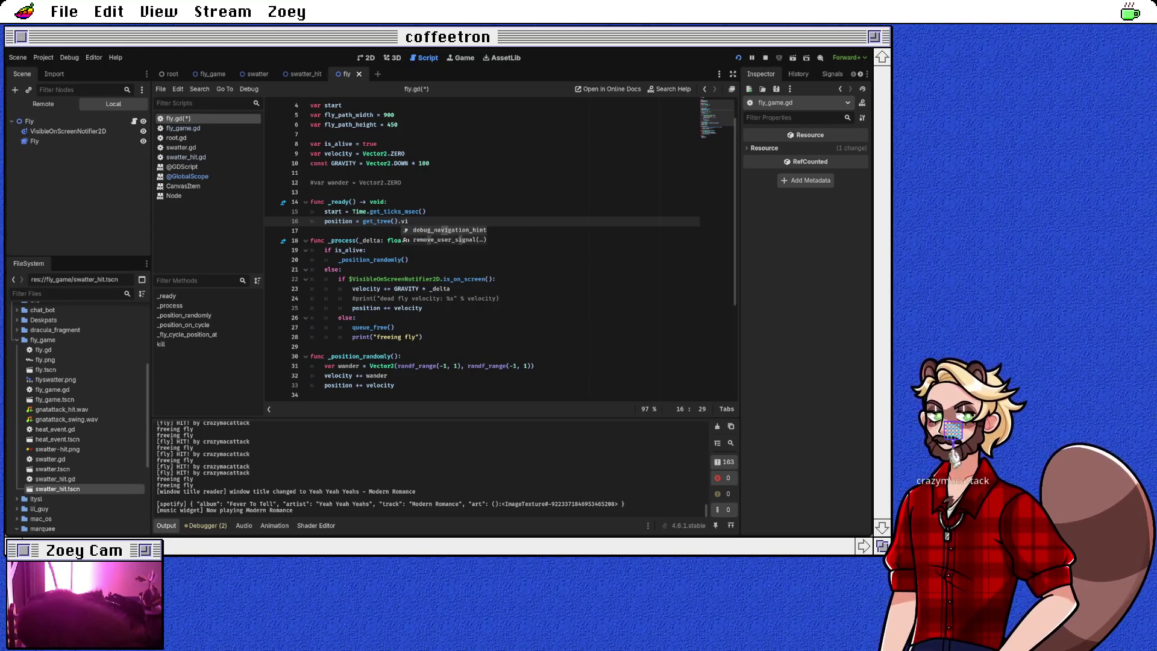
key("BackSpace")
key("BackSpace")
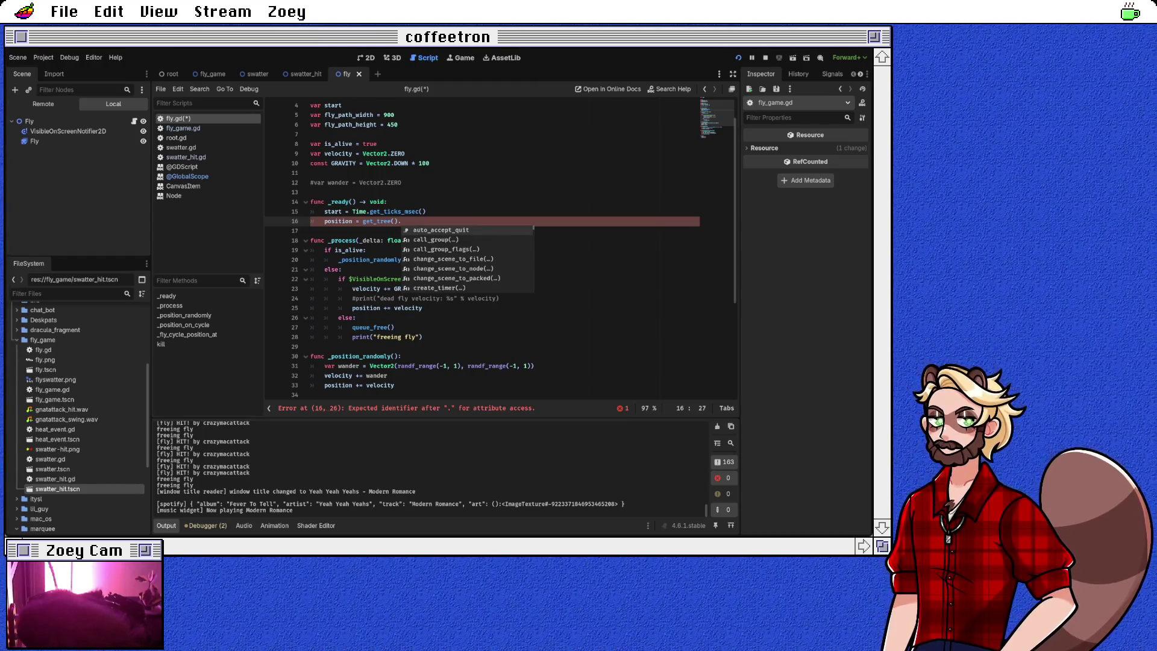
key("BackSpace")
key("BackSpace")
type("s")
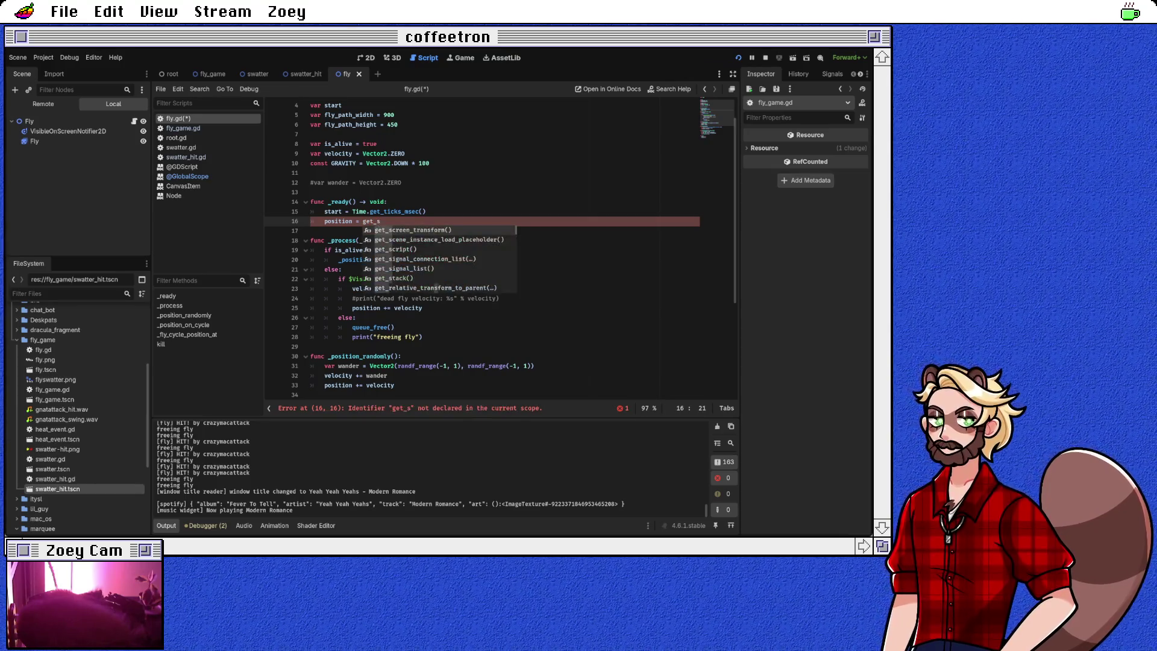
Step: Complete the line as position = get_viewport_rect().get_center()
type("ce")
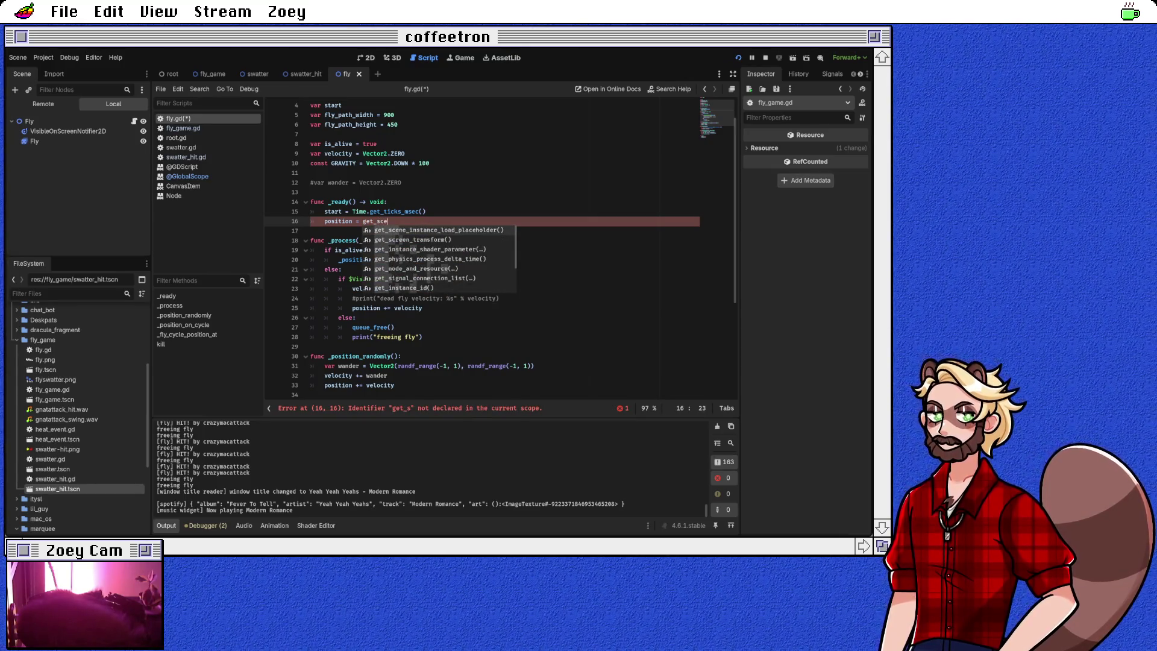
key("BackSpace")
key("BackSpace")
key("BackSpace")
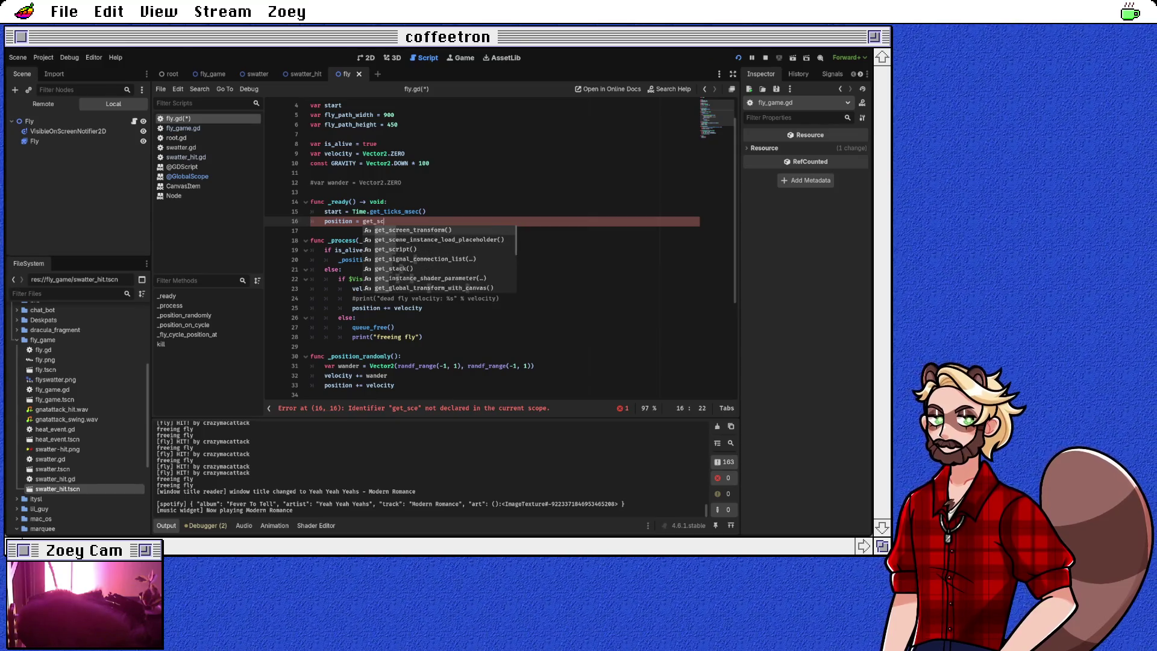
type("et_vi")
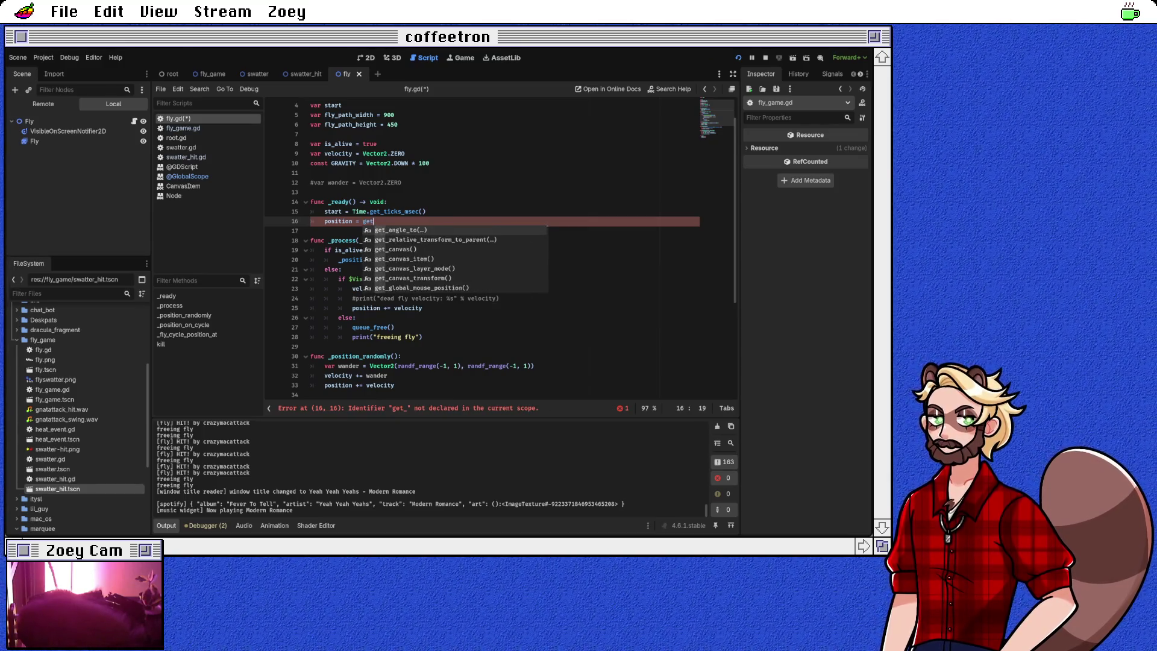
key("Return")
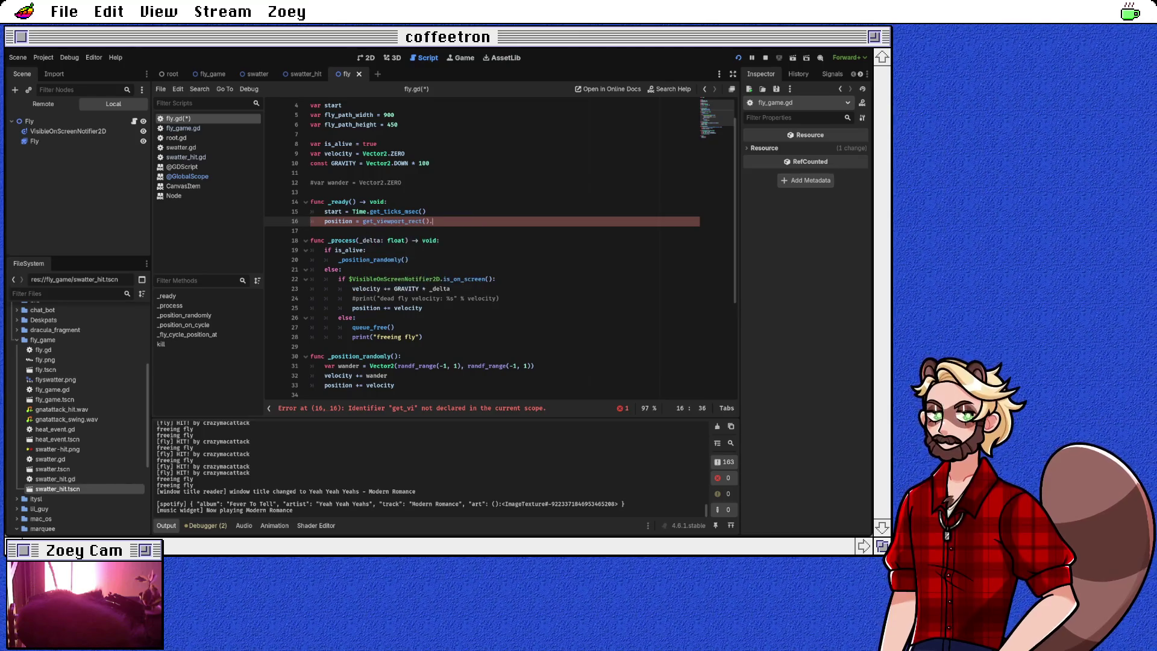
type(".ce")
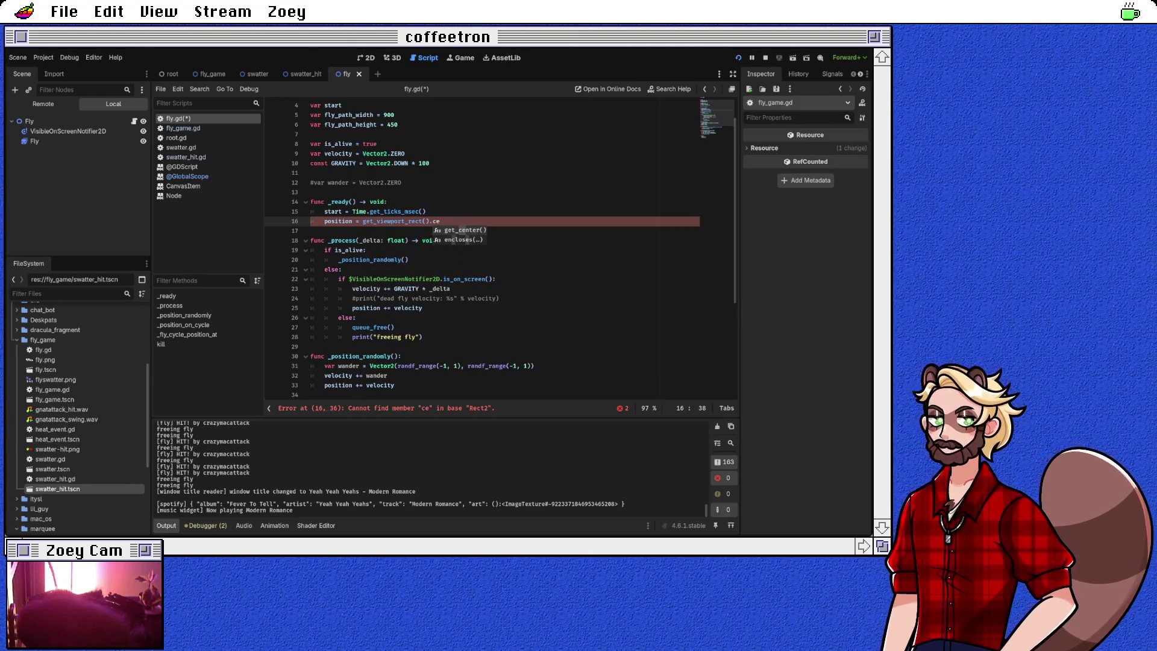
key("Return")
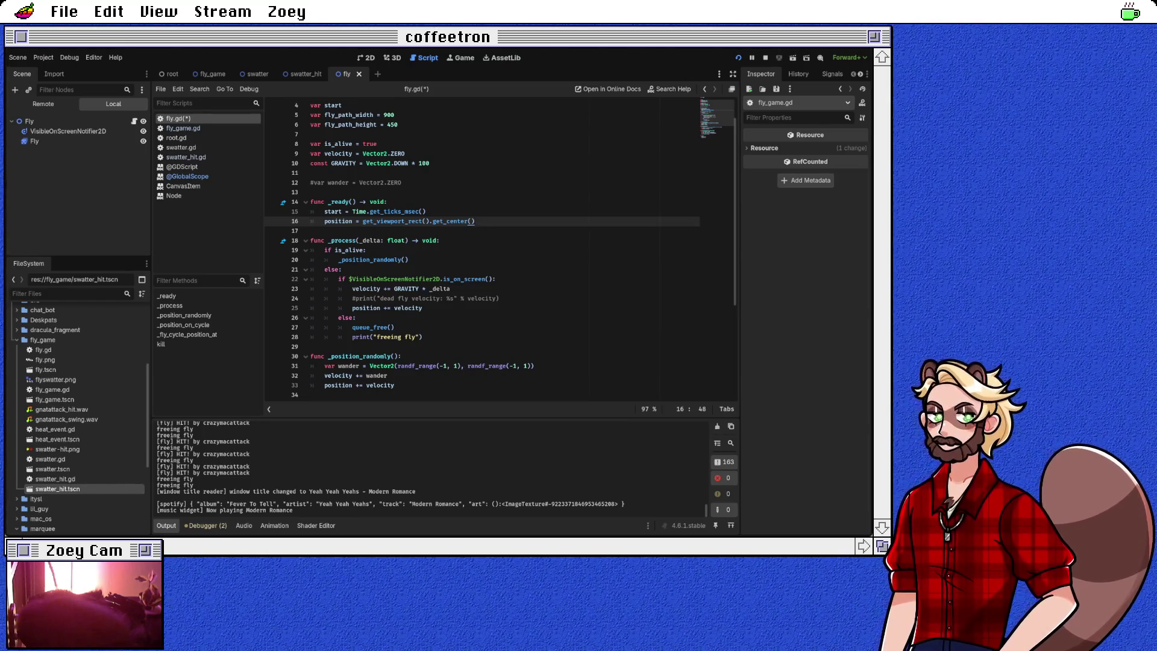
Step: Scale the wander added to velocity by 0.5 and save fly.gd
left_click(348, 366)
double_click(348, 365)
left_click(534, 366)
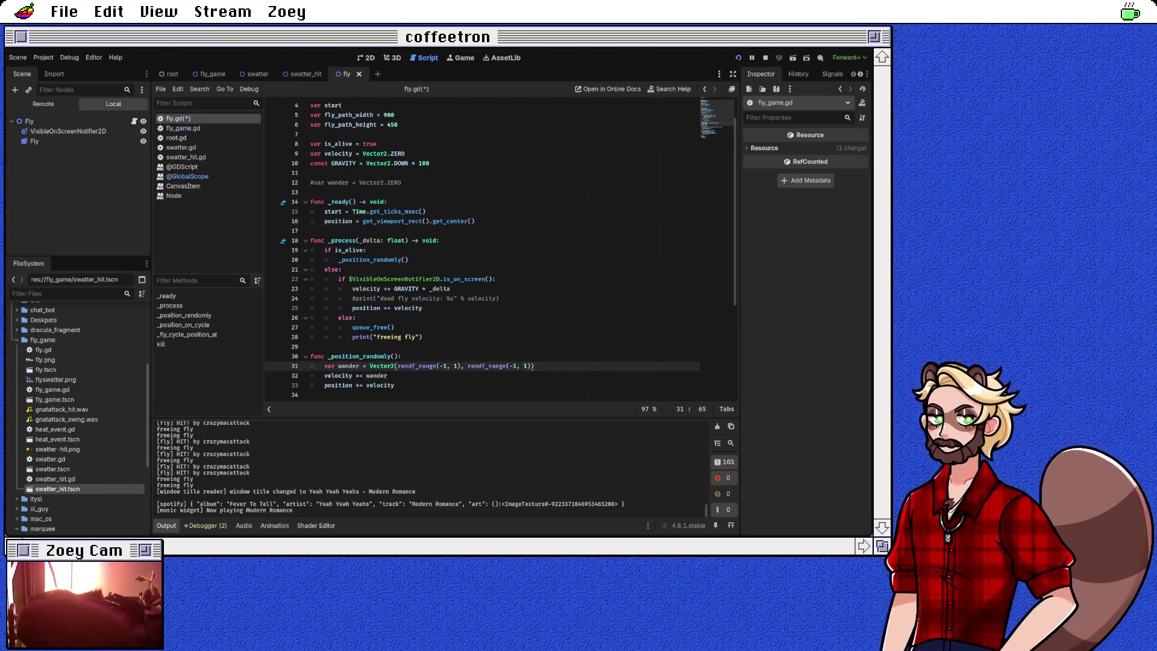
left_click(388, 376)
type("* 0.5")
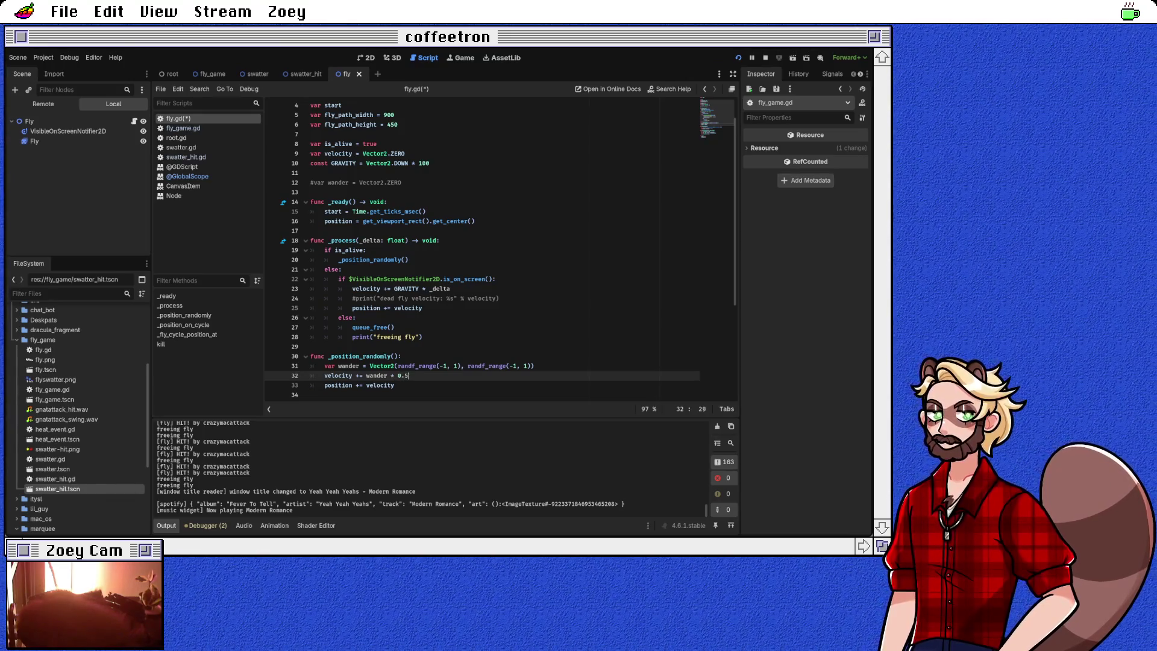
left_click(394, 385)
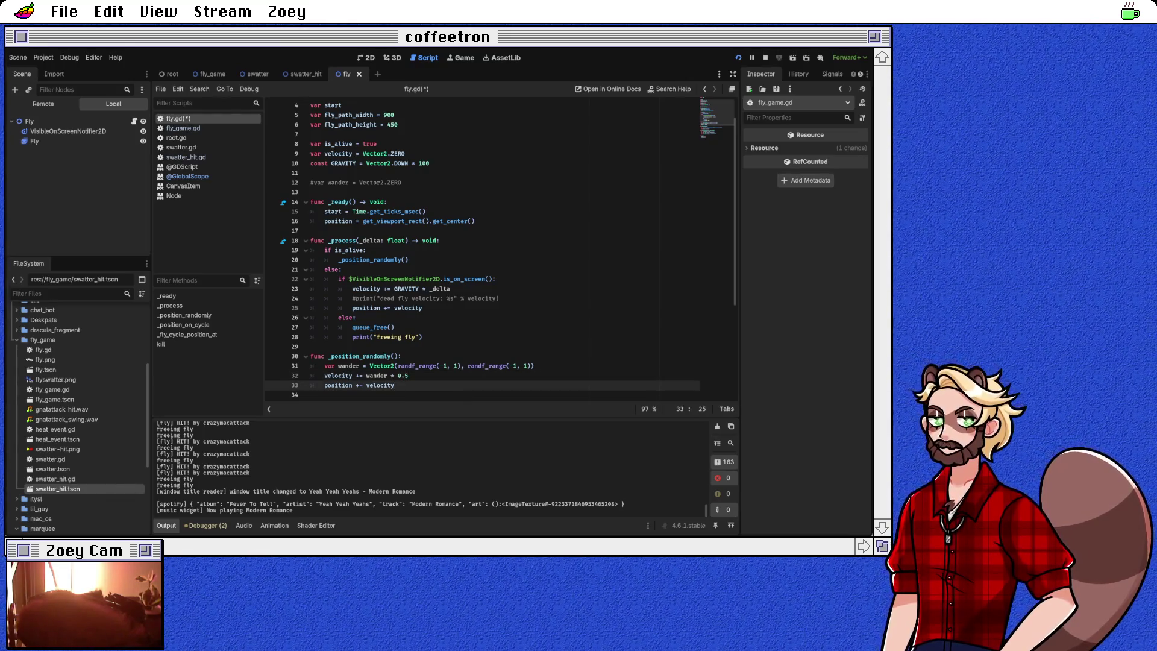
scroll(500, 250, "down", 1)
key("ctrl+s")
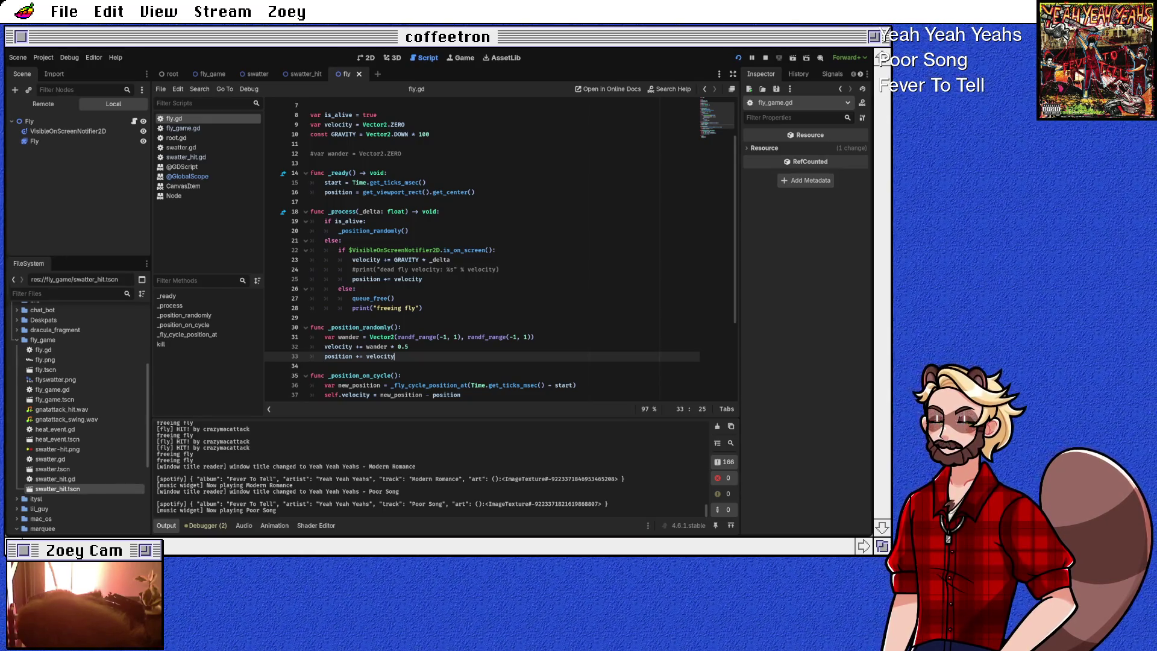
left_click(408, 347)
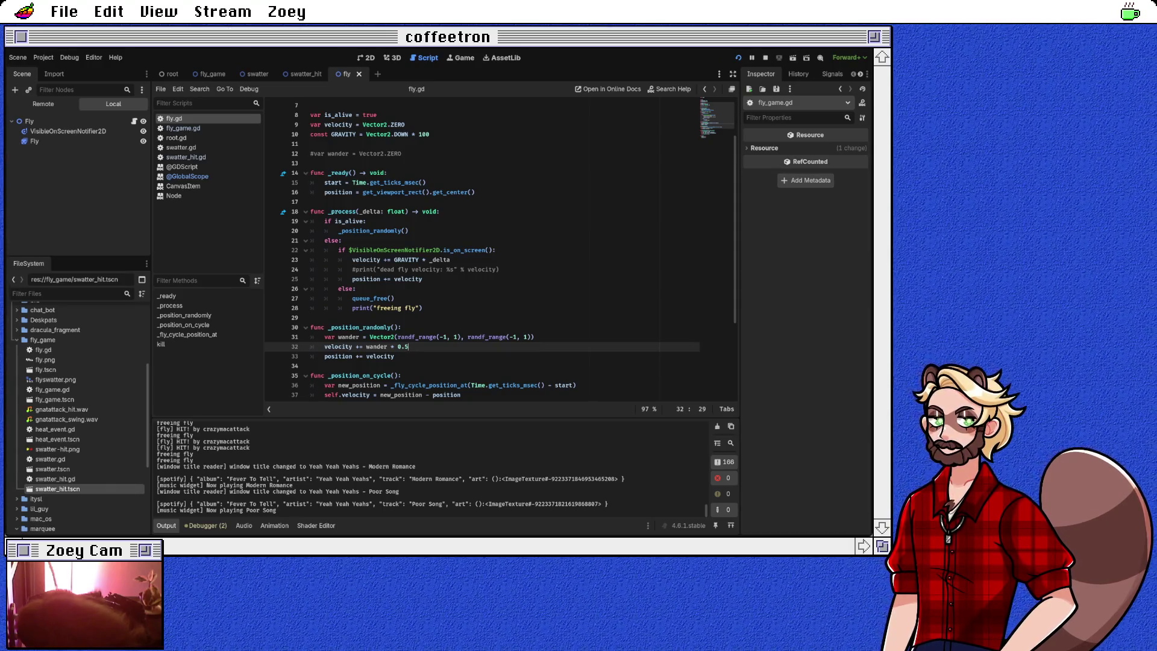
Step: Change the wander factor on line 32 from 0.5 to 0.25
type("25")
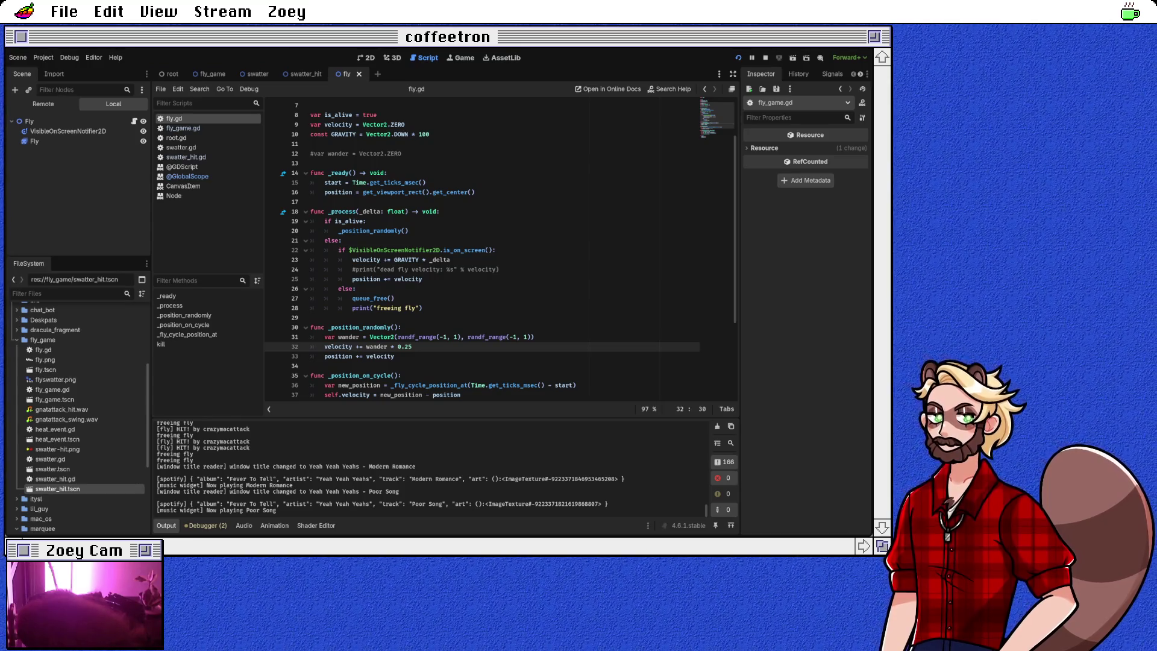
left_click(395, 356)
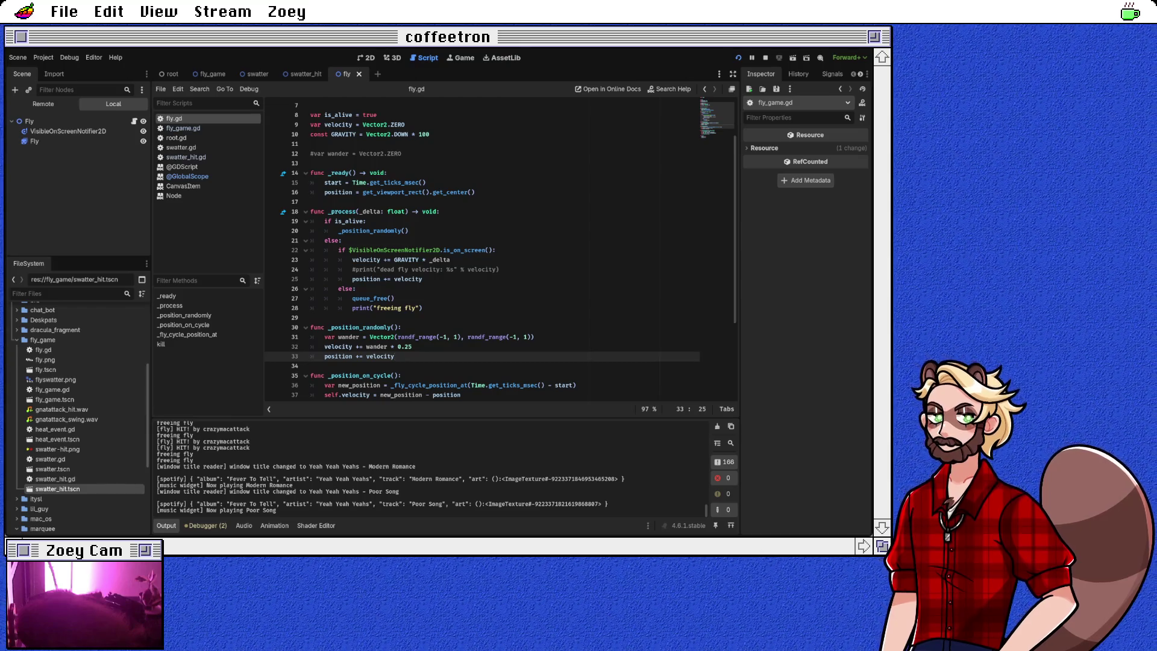
key("Return")
key("BackSpace")
key("BackSpace")
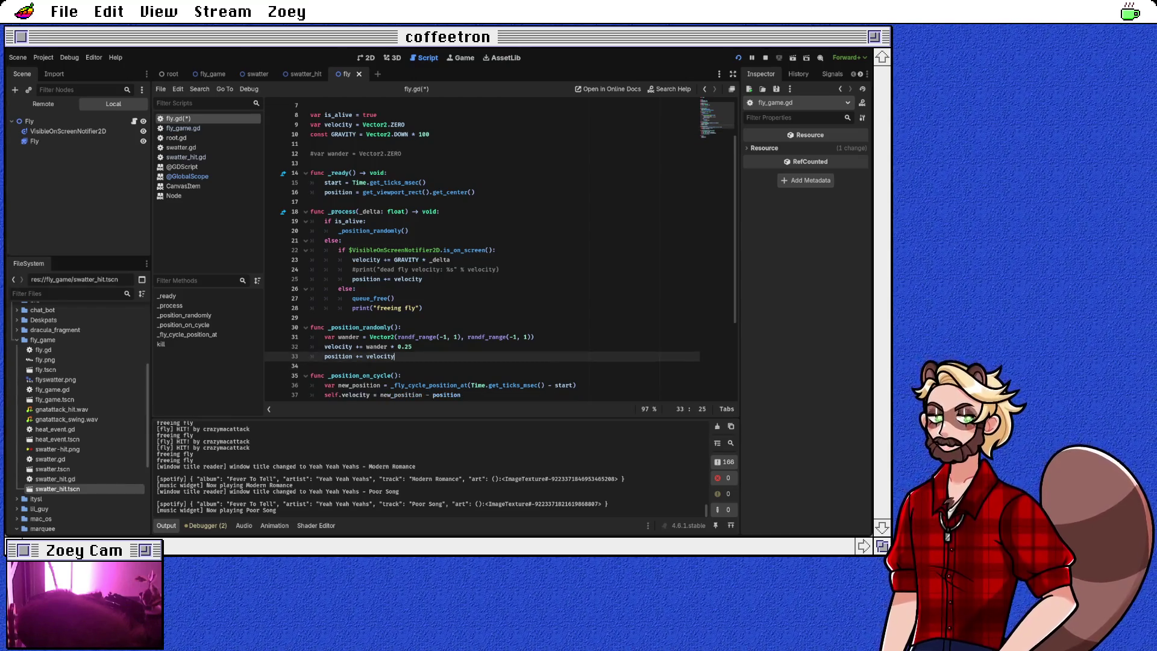
left_click(409, 231)
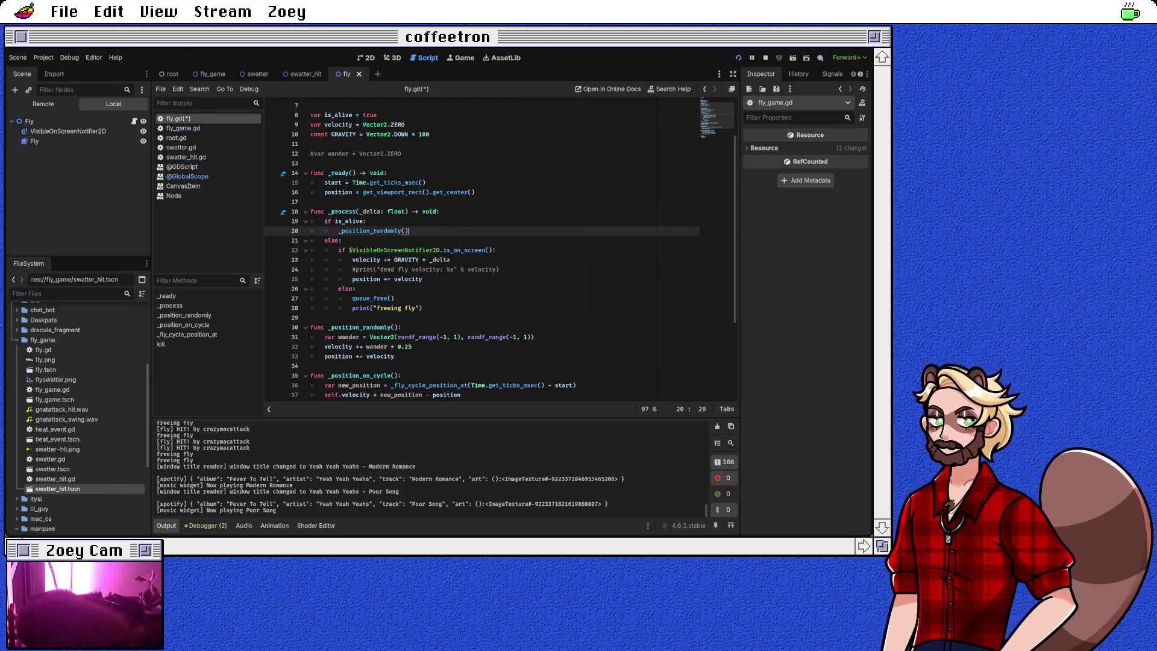
Step: Start a 'position.x %=' line and add 'var viewport_size = get_viewport_rect().size' atop _process
key("Return")
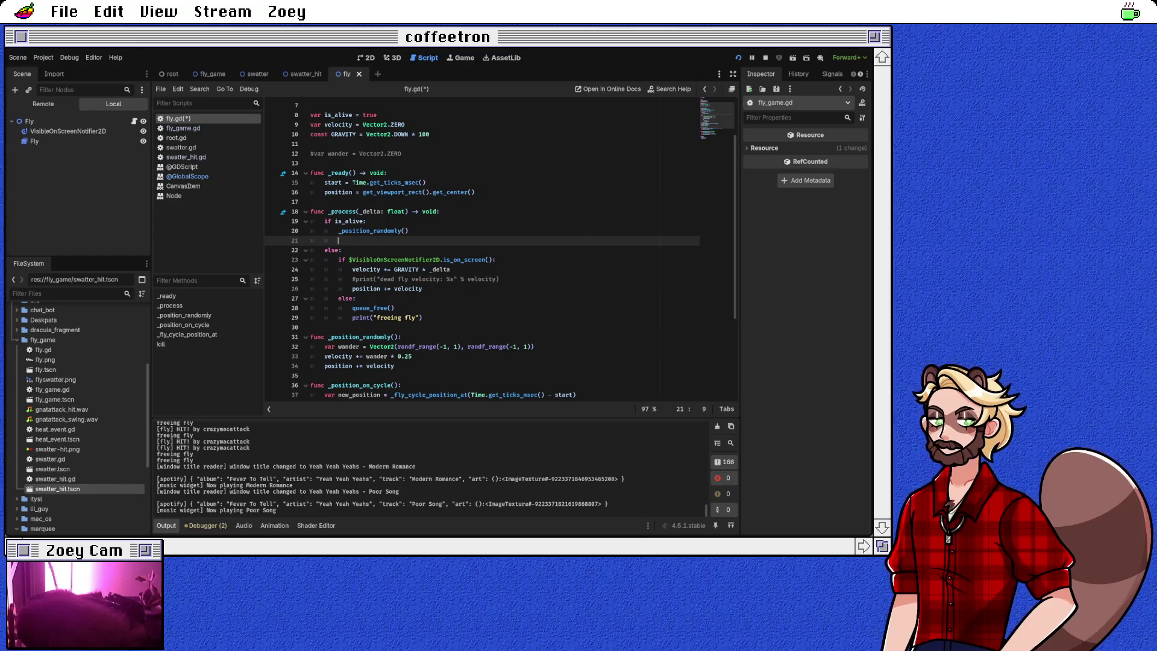
type("pos")
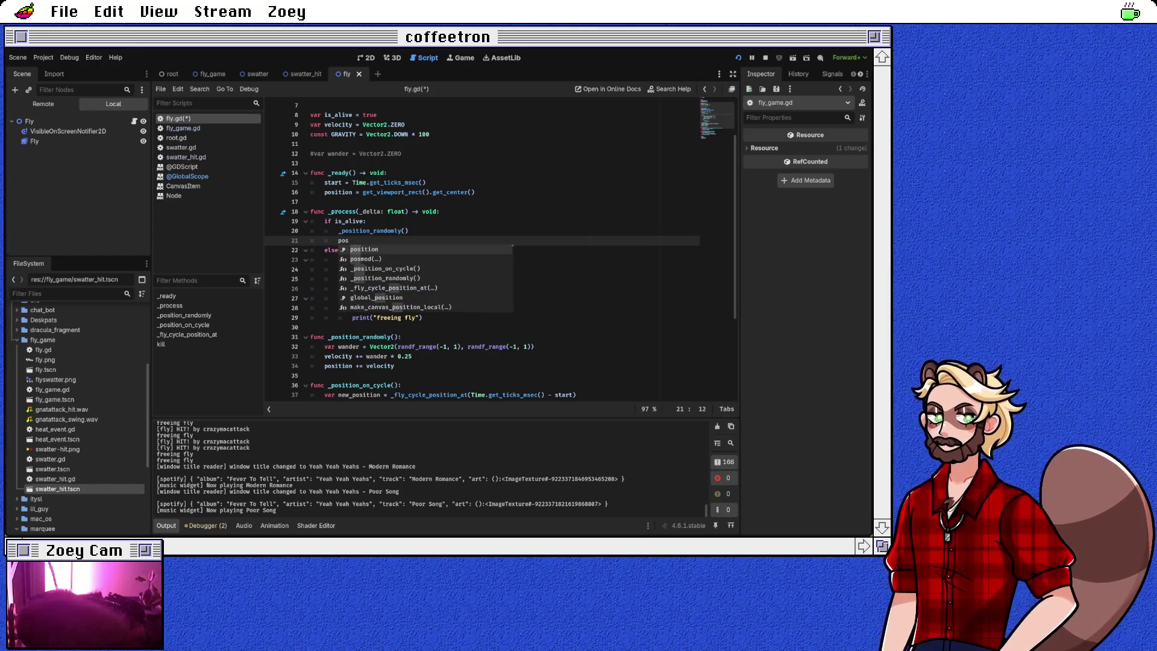
key("Return")
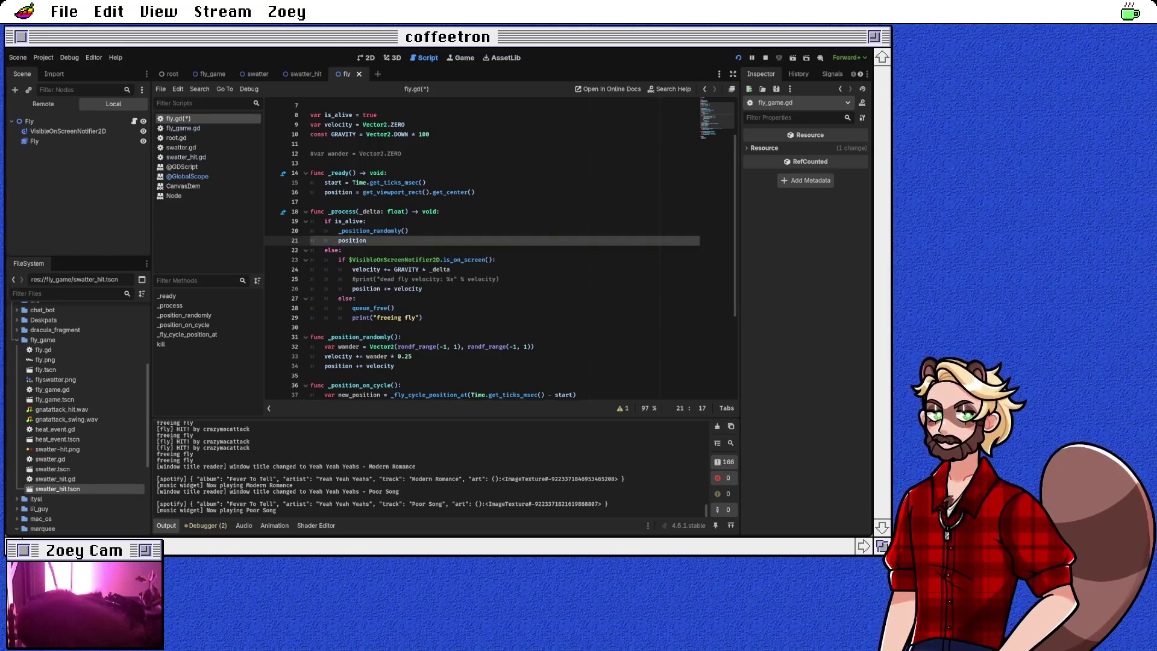
type(".")
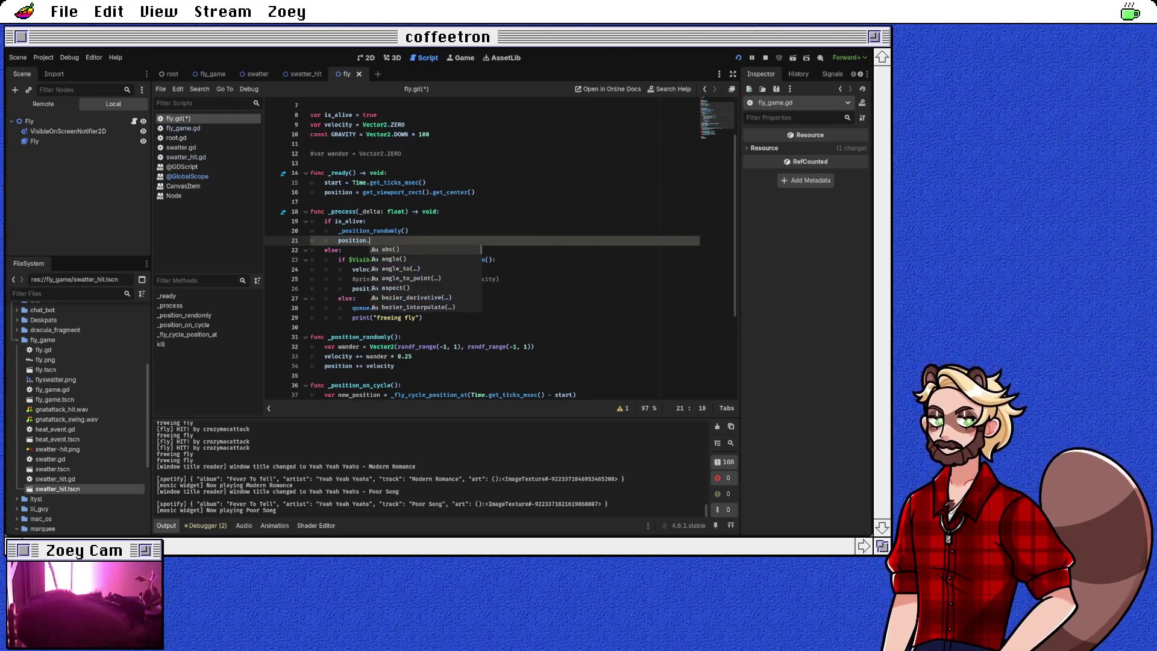
type("x =")
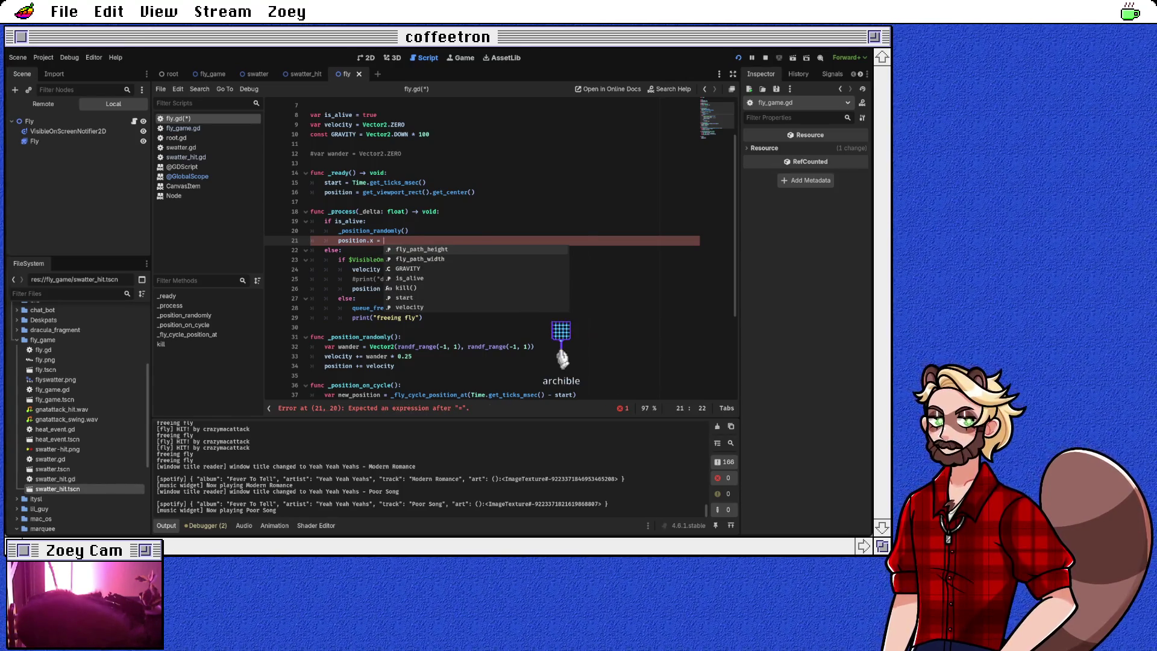
key("BackSpace")
key("BackSpace")
type("%")
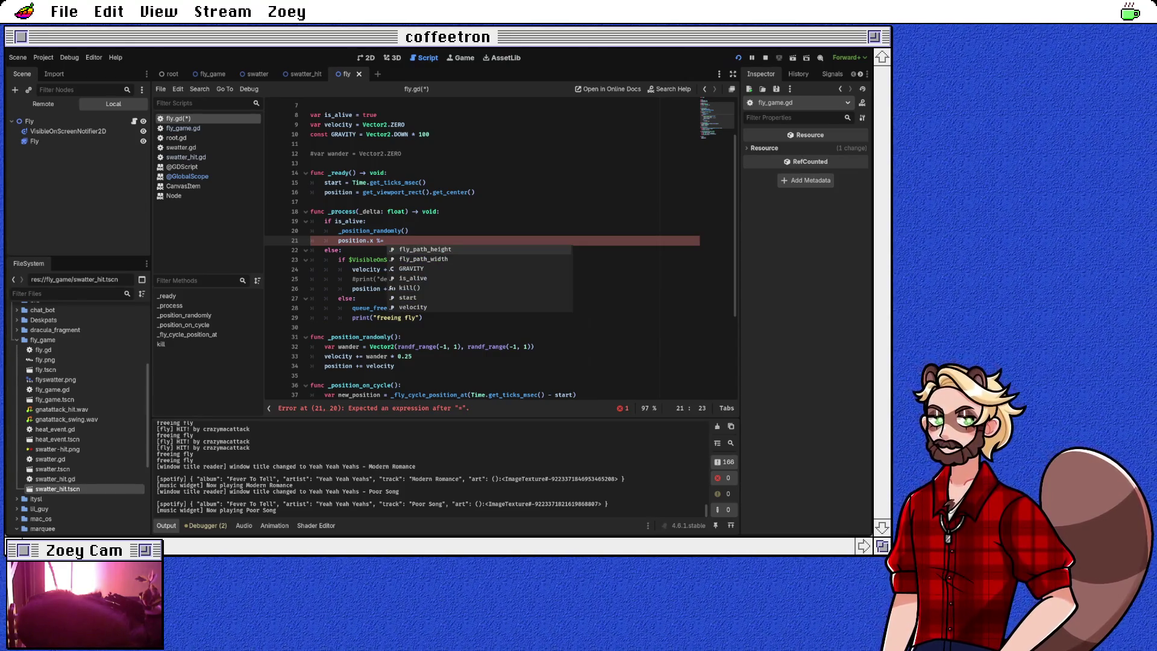
left_click(410, 231)
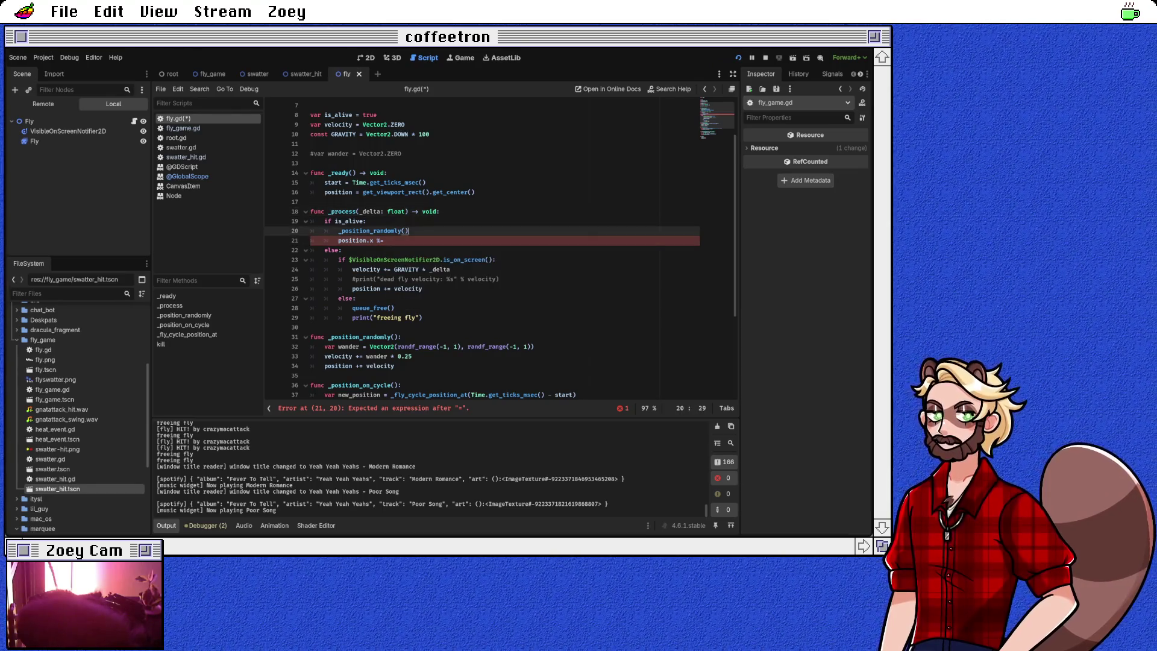
left_click(441, 212)
key("Return")
type("var ")
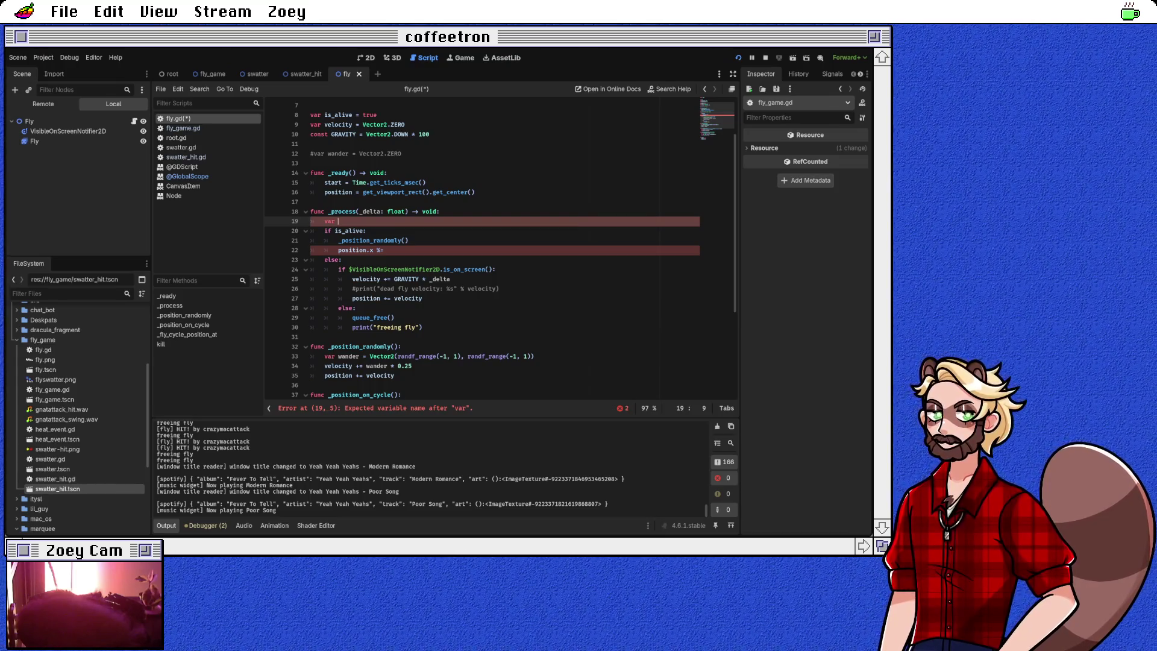
type("viewport")
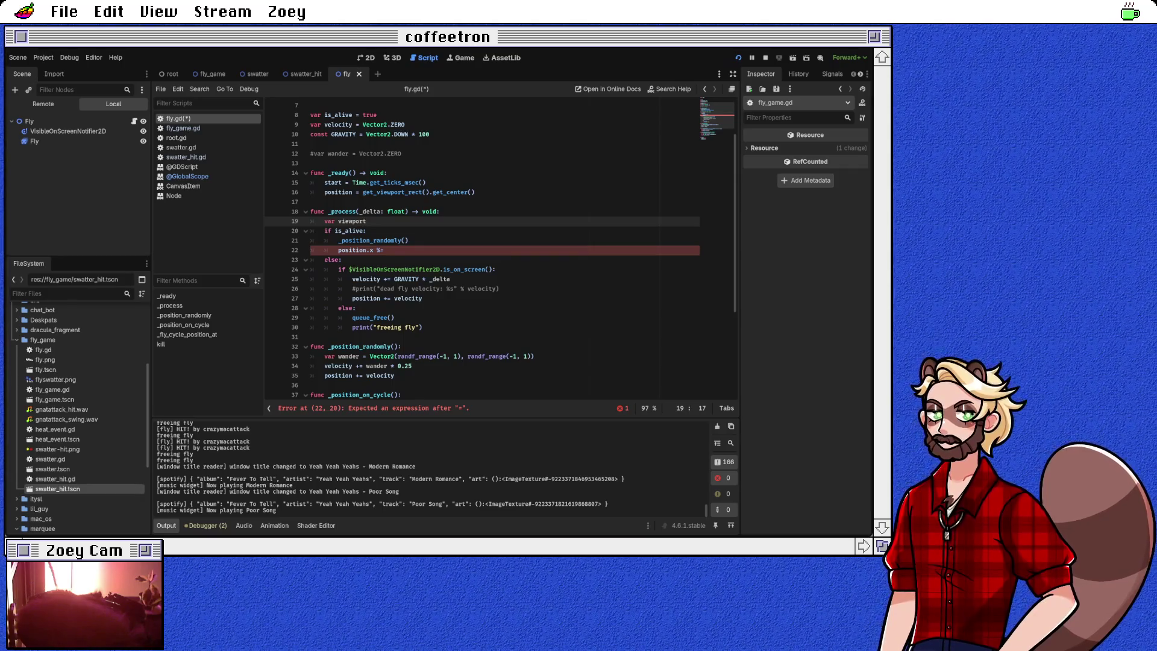
type("_size = g")
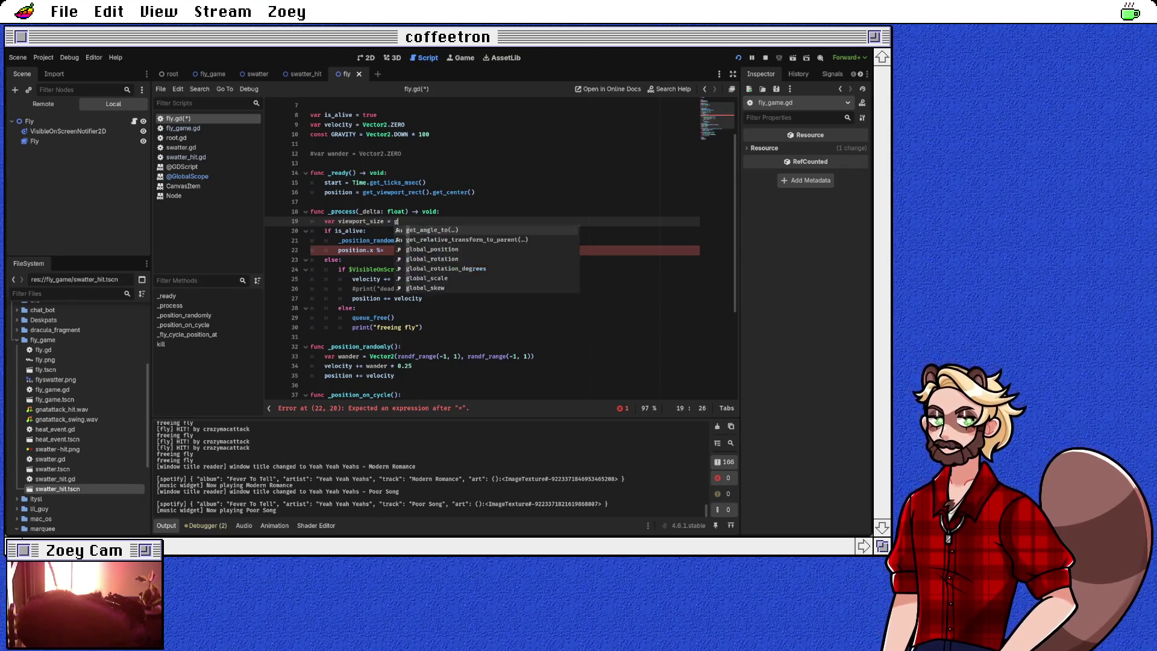
type("et_viewport_rect().size")
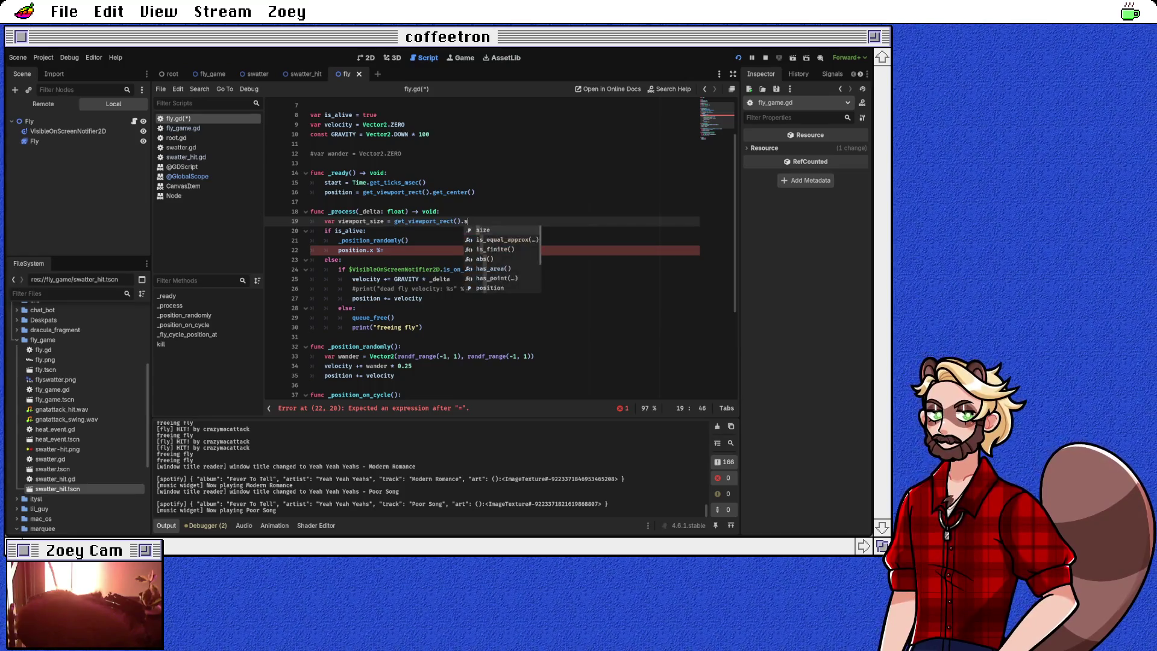
Step: Finish 'position.x %= viewport_size.x' and 'position.y %= viewport_size.y', then save to test wrapping
left_click(388, 250)
type("iewport_size.")
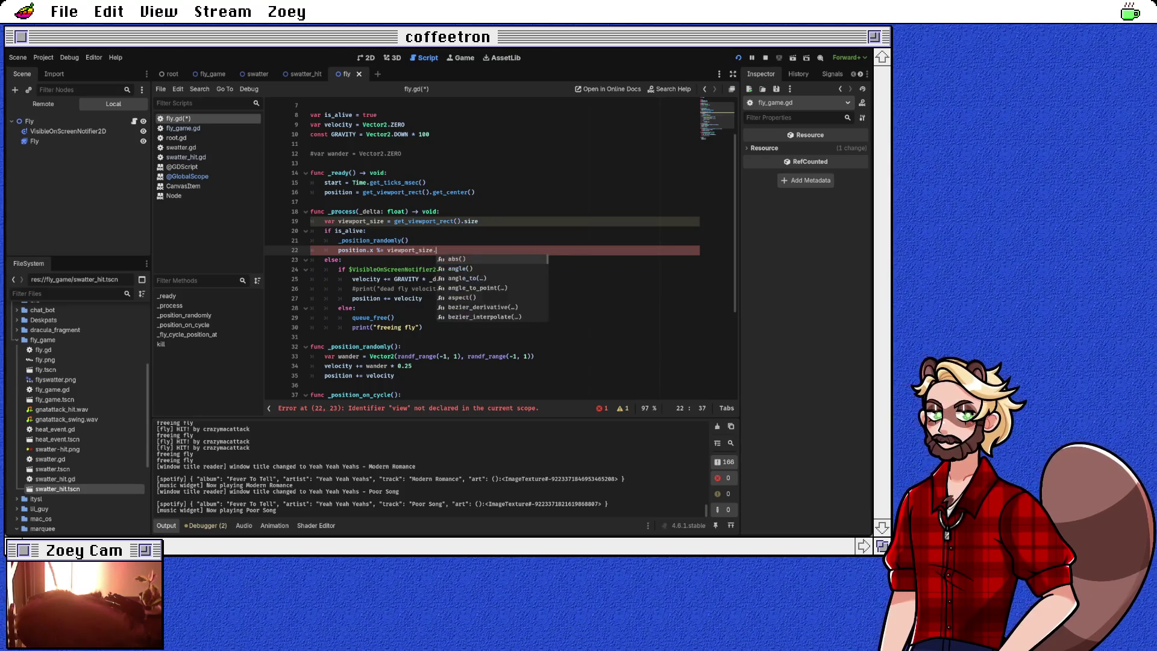
type("x")
key("Return")
key("Return")
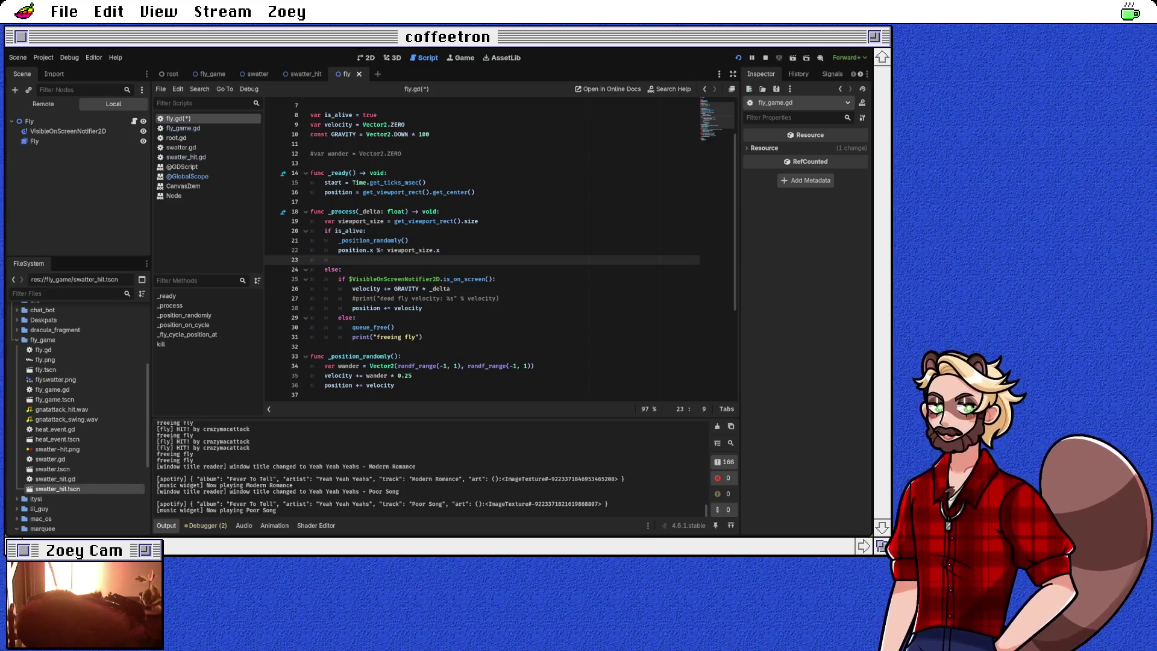
type("position.y")
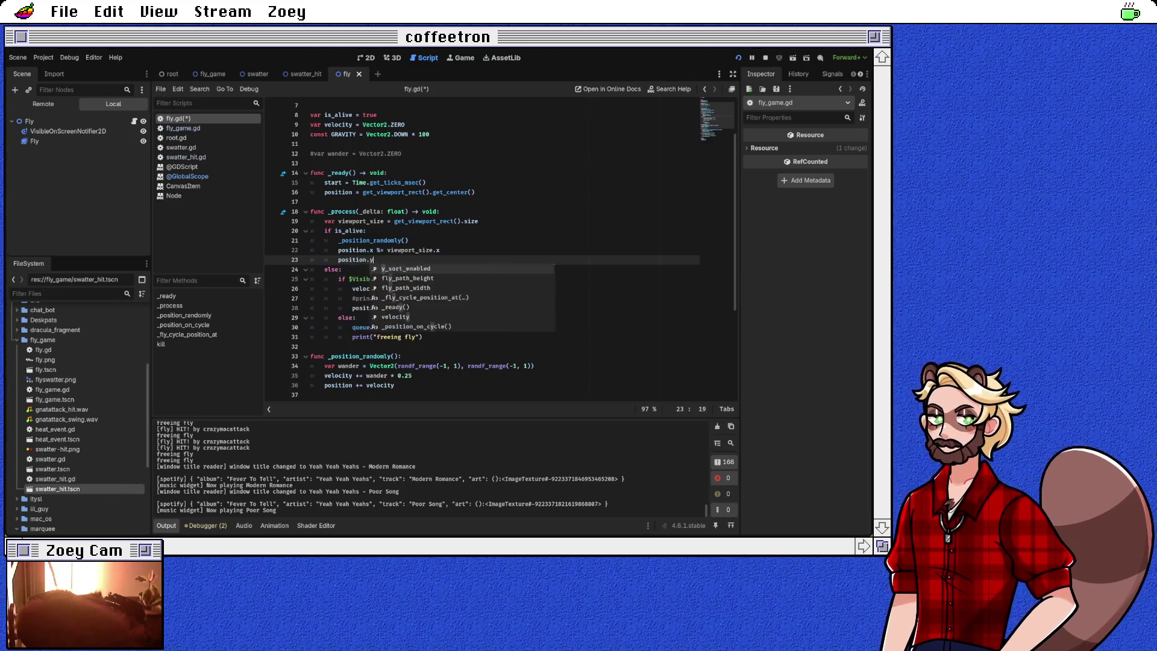
type(" %= view")
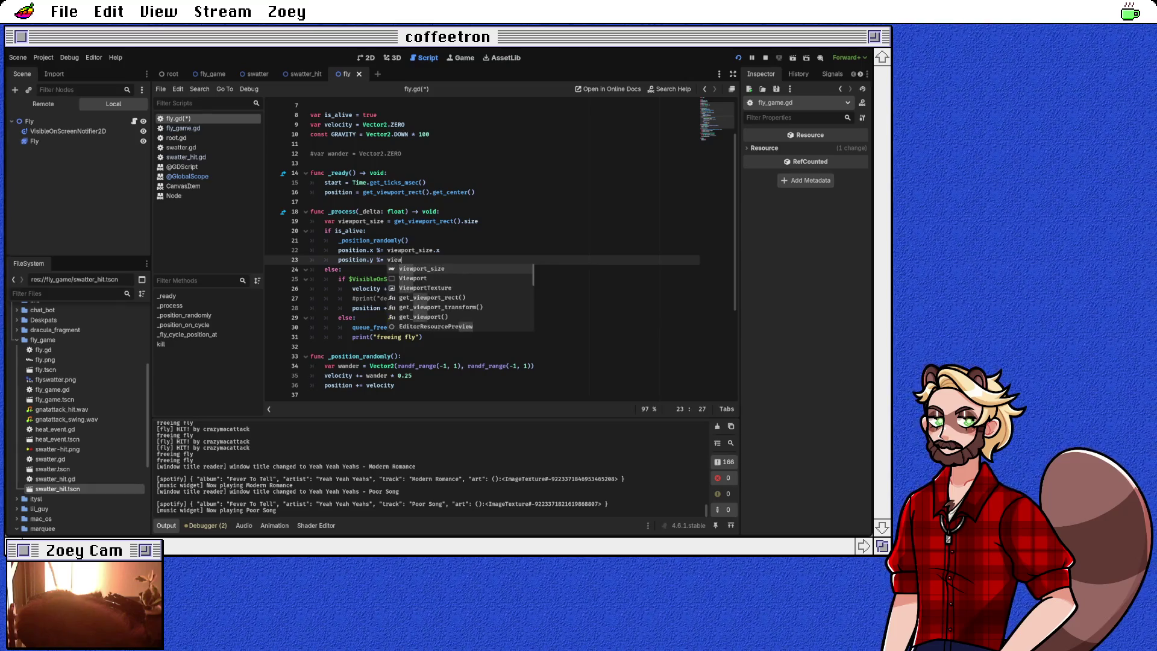
key("Return")
type(".y")
key("Down")
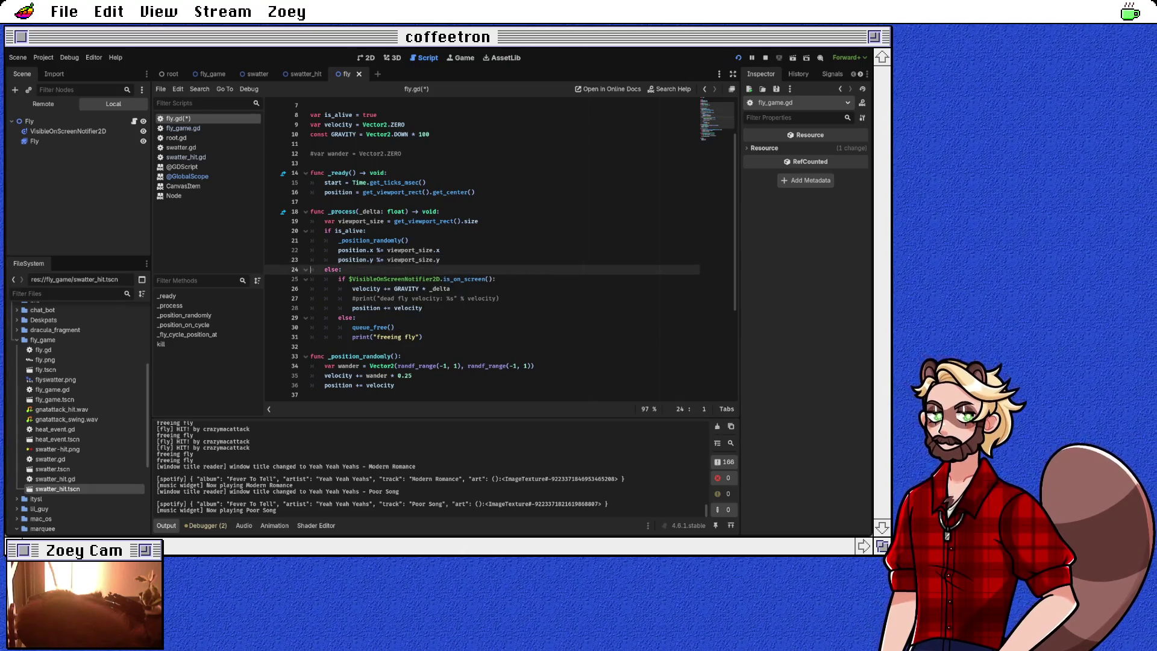
key("ctrl+s")
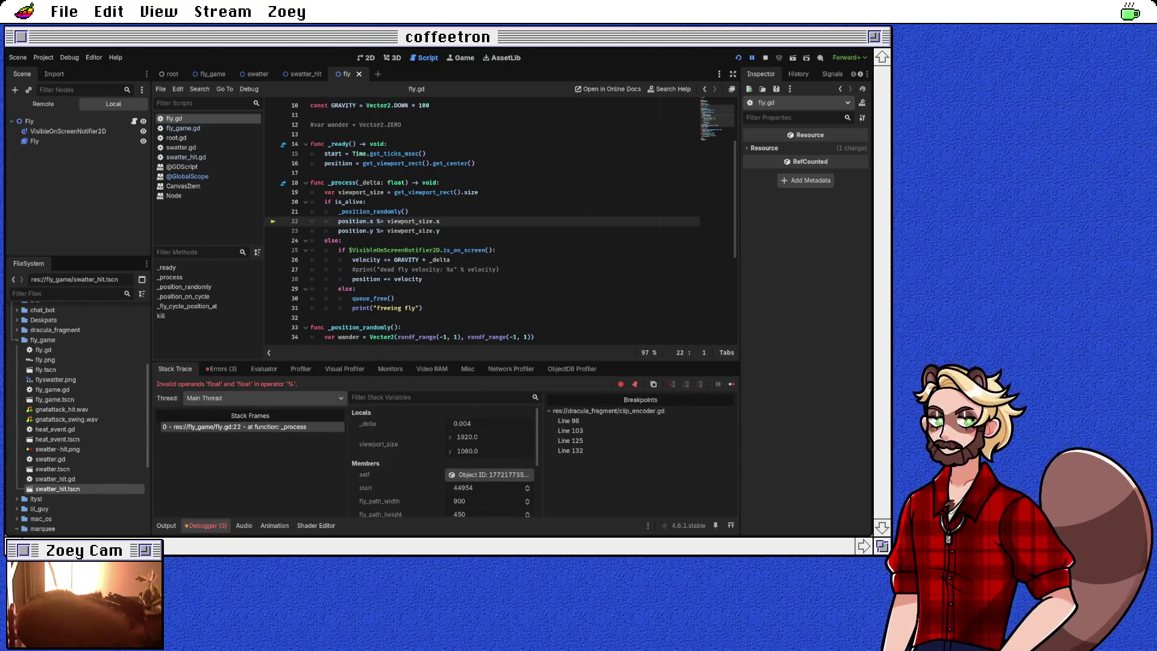
Step: Inspect the position.x and position.y wrap lines, then open the Vector2 documentation
left_click(387, 231)
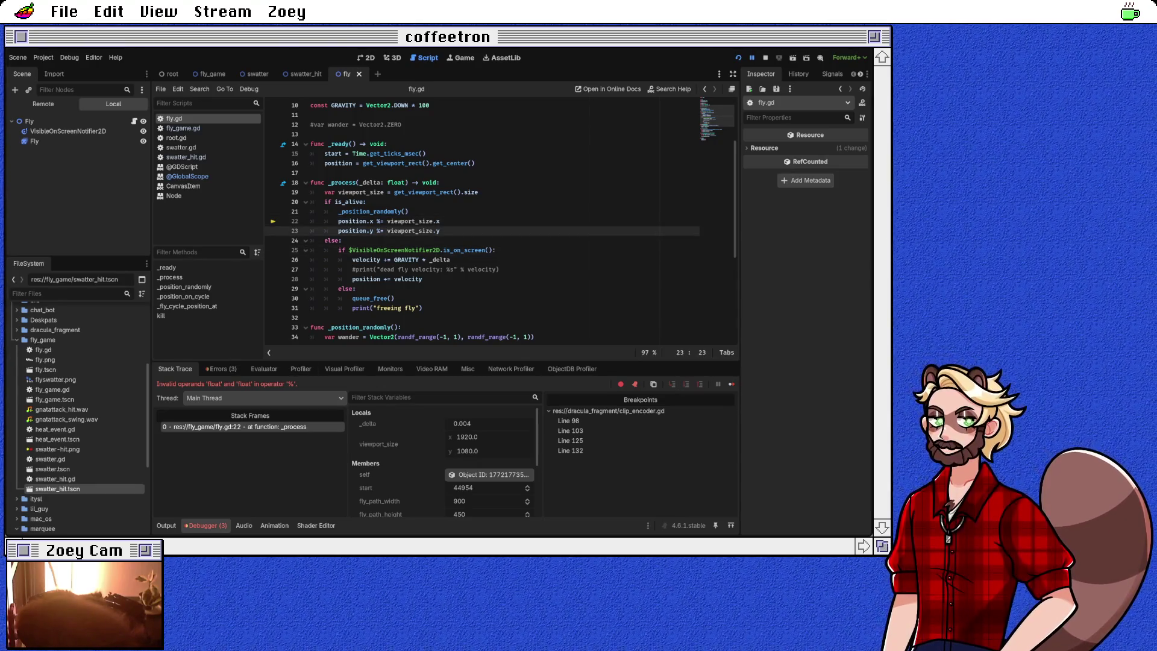
left_click(410, 221)
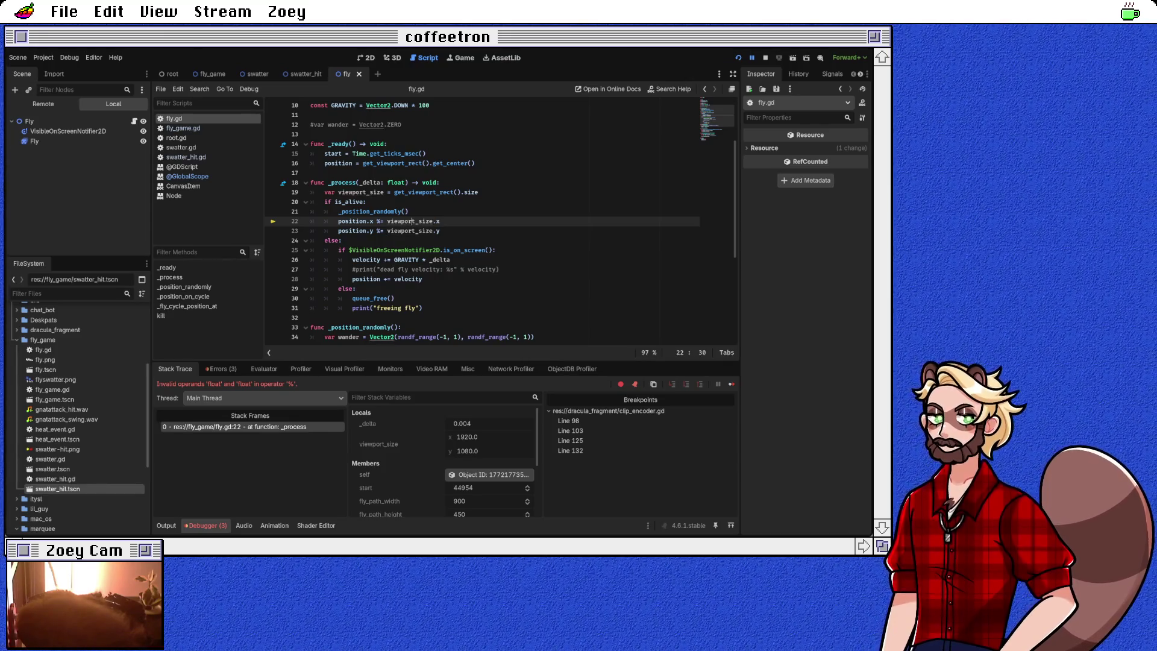
left_click(378, 105, "ctrl")
Step: Browse the Vector2 methods, then return to fly.gd at line 24's else
scroll(496, 224, "down", 5)
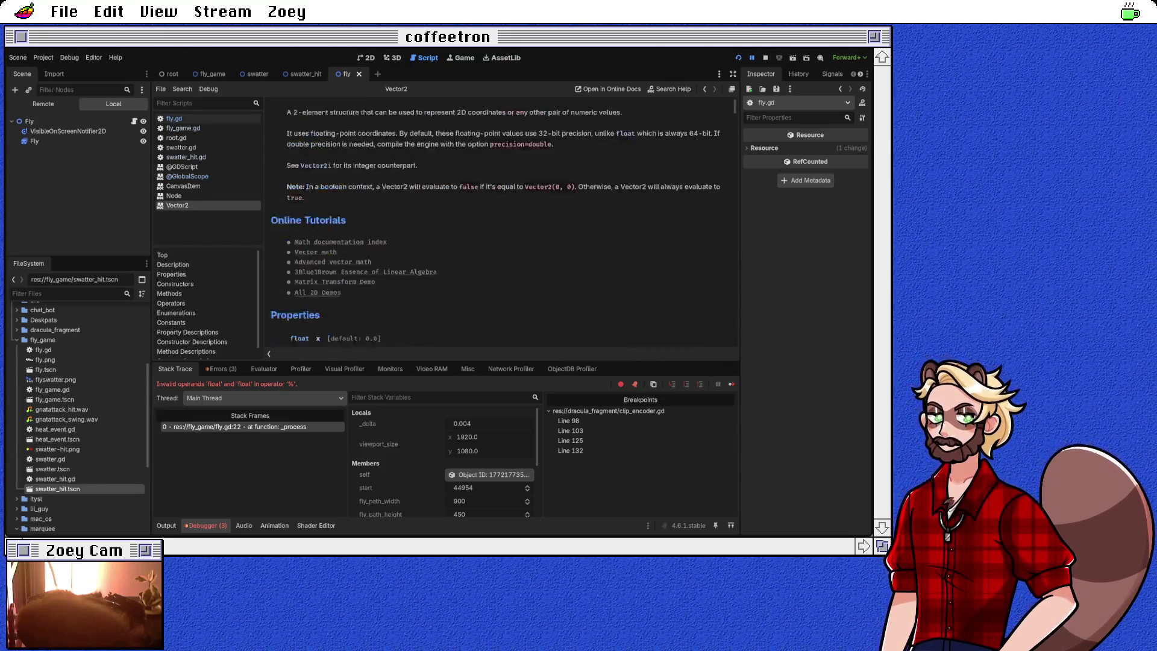
scroll(500, 223, "down", 5)
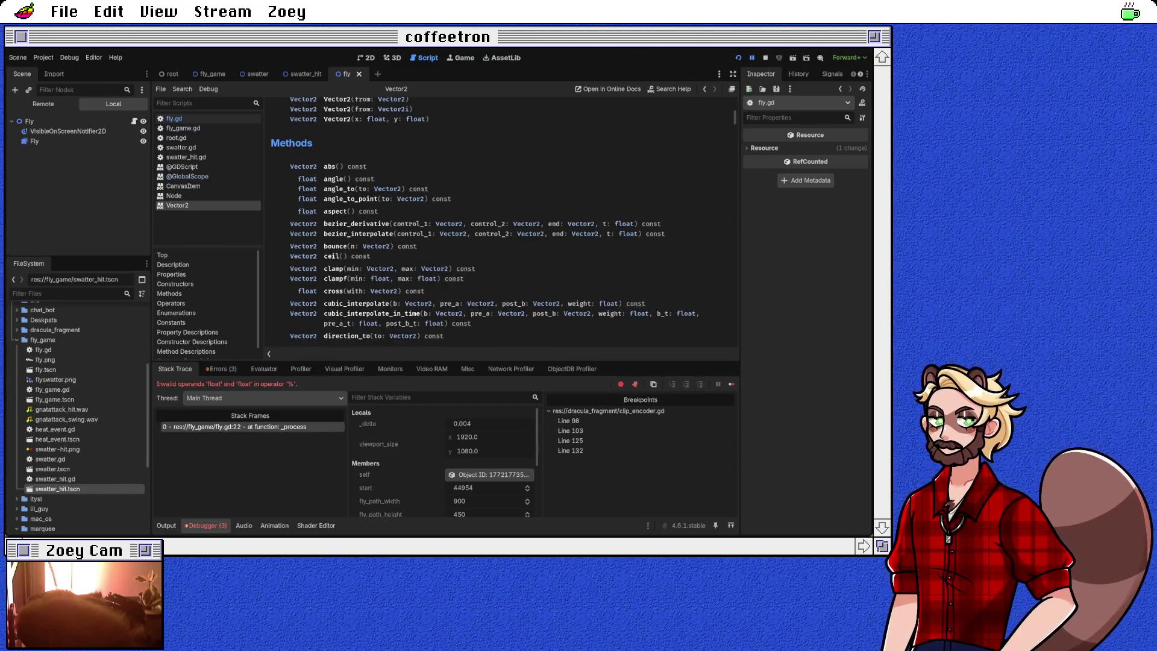
scroll(500, 223, "down", 3)
scroll(501, 223, "up", 5)
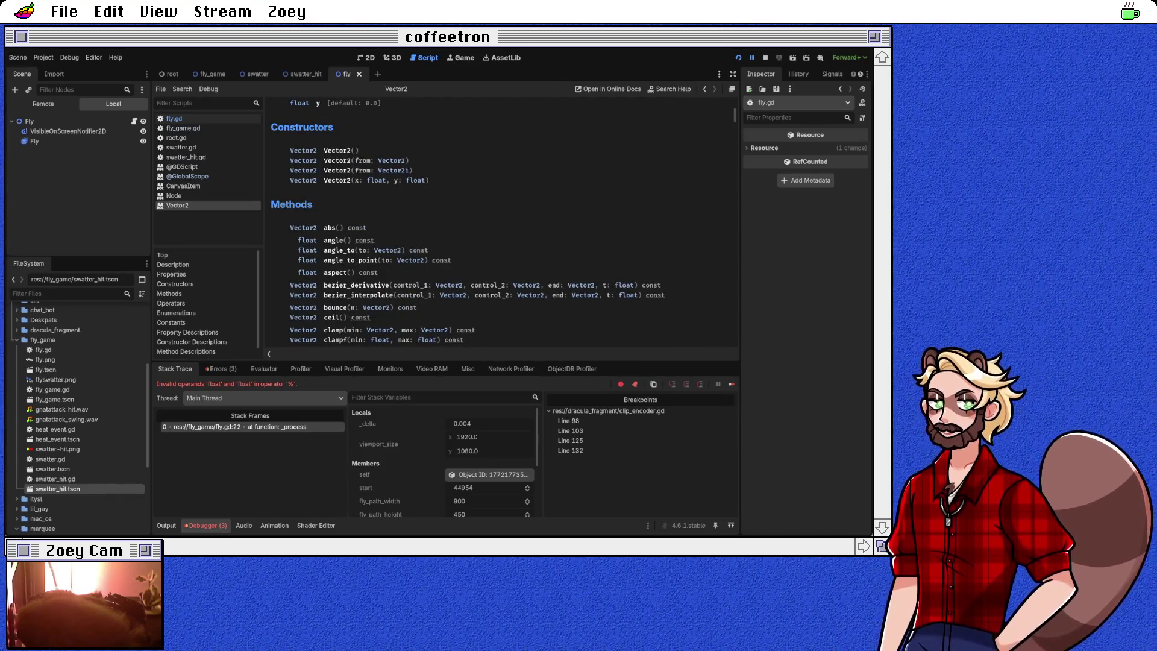
left_click(705, 89)
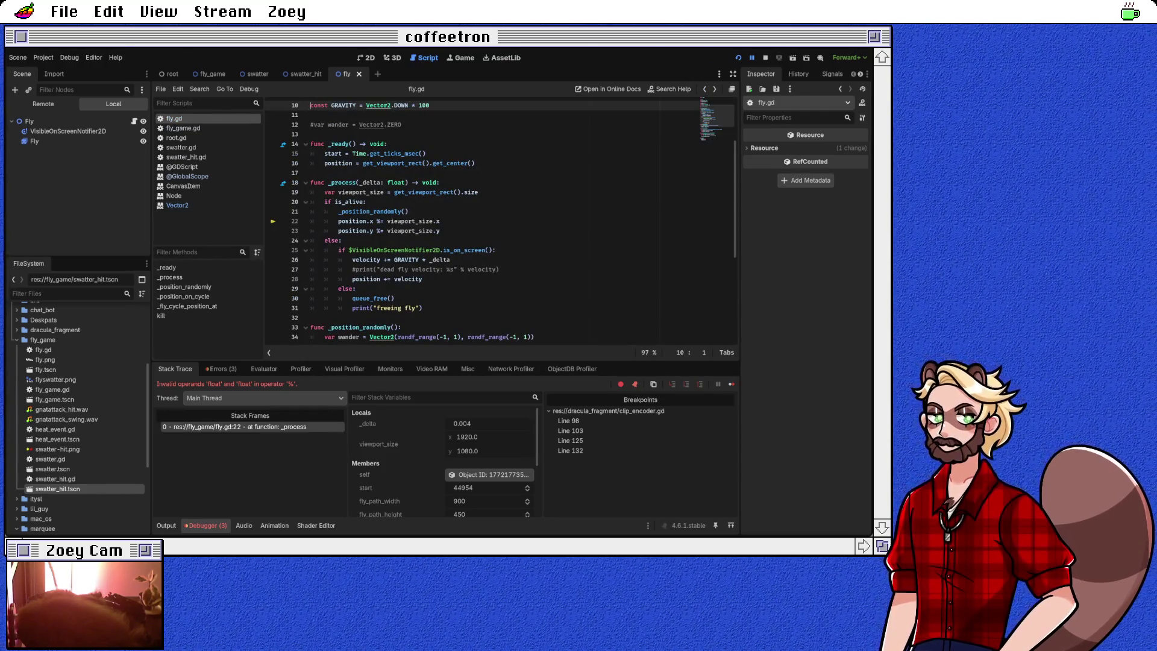
left_click(341, 240)
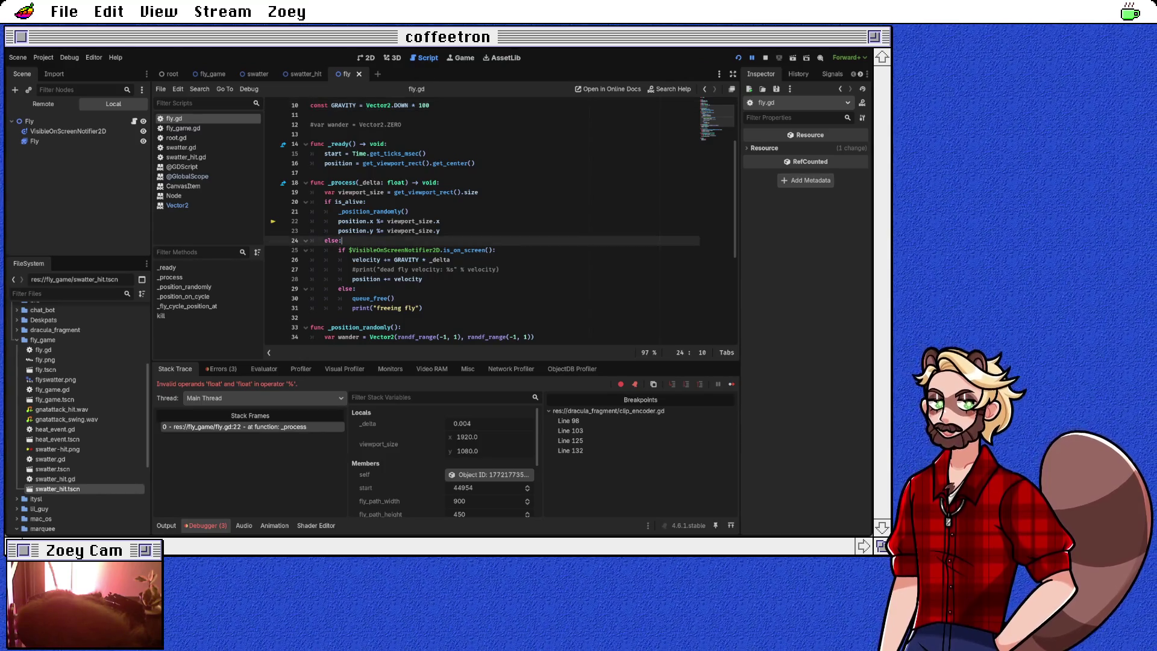
Step: Rewrite line 22 as position.x = fposmod(position.x, viewport_size.x)
left_click(356, 212)
left_click(440, 222)
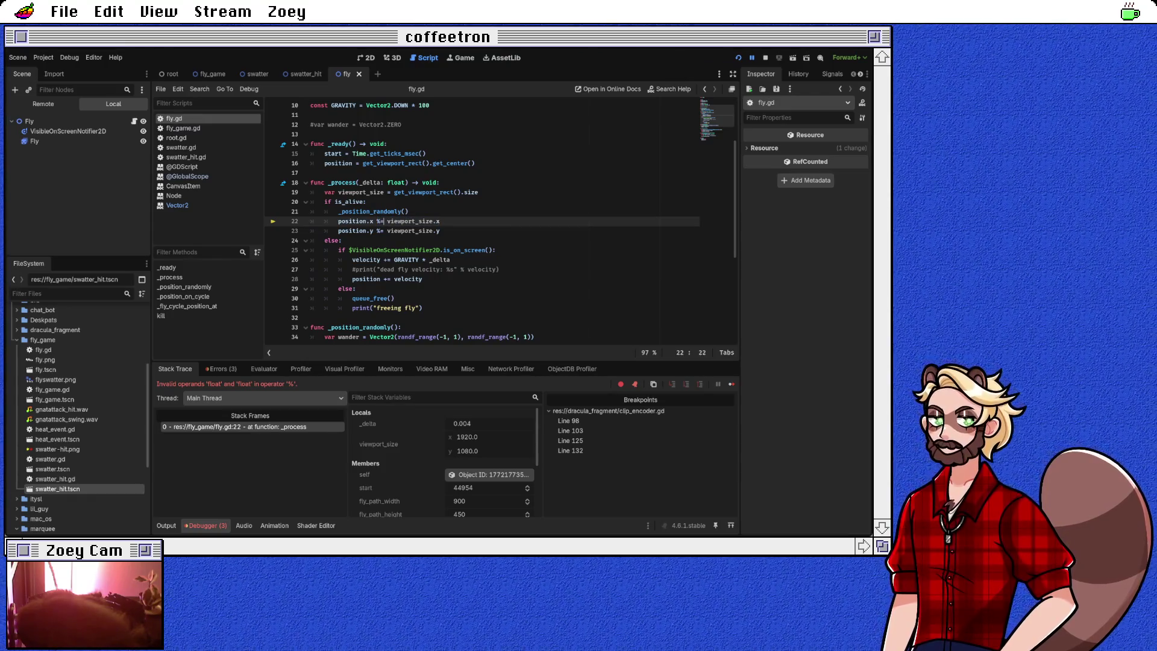
key("BackSpace")
key("BackSpace")
type("= (pos")
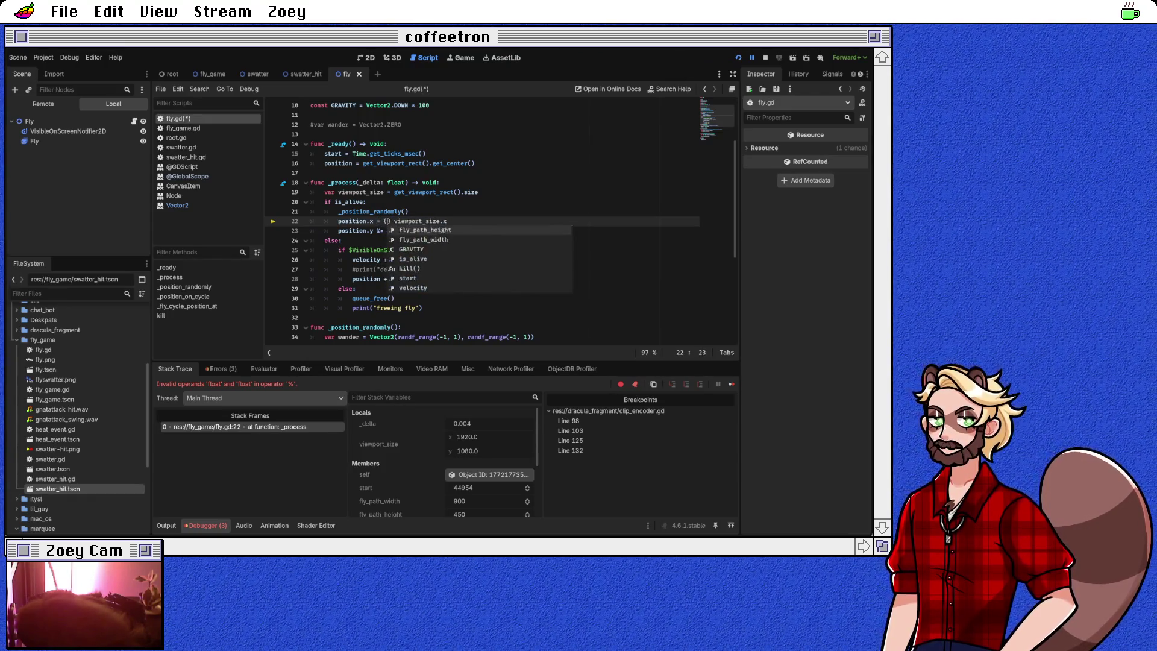
key("Return")
type(".x")
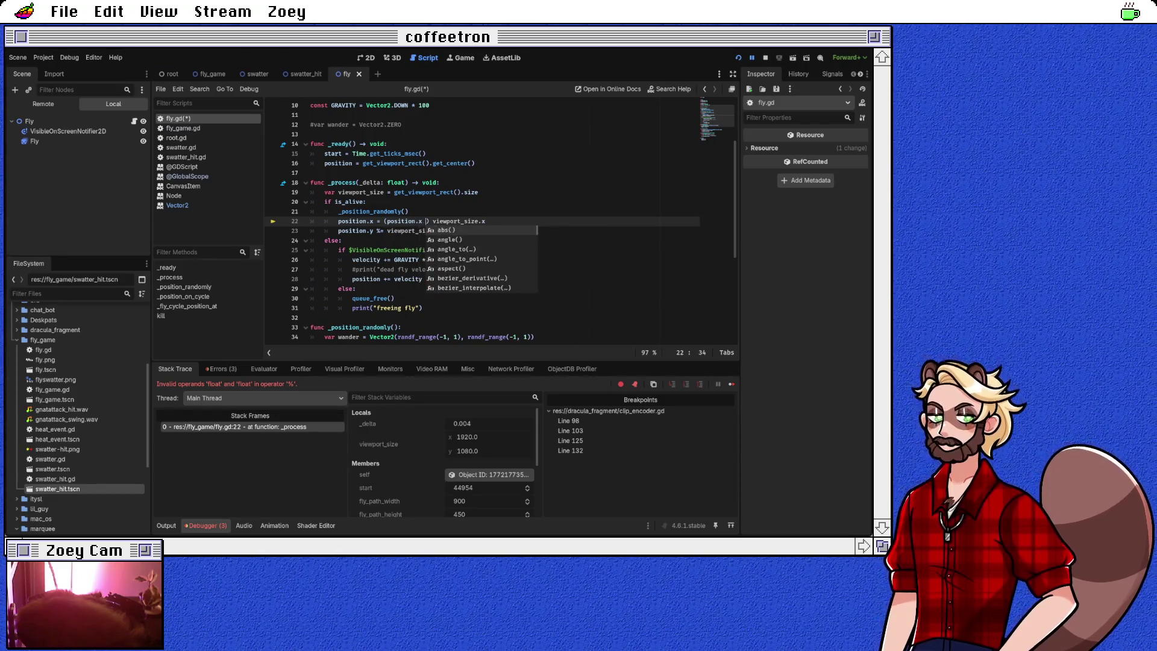
key("BackSpace")
key("BackSpace")
key("BackSpace")
type("fmod")
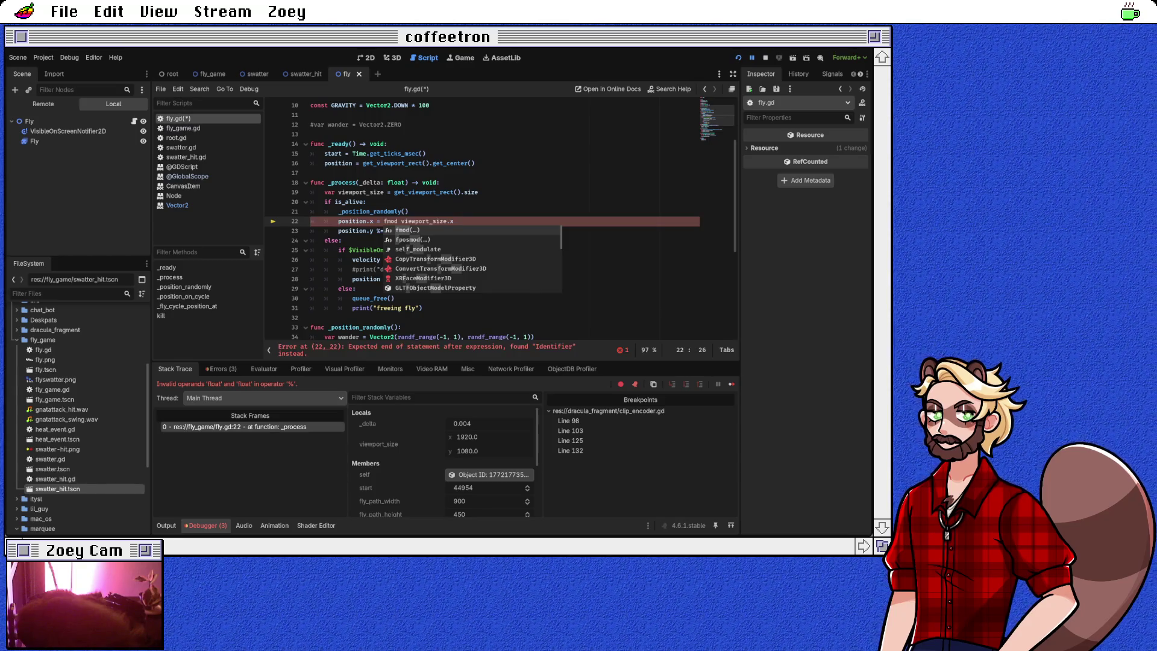
key("Down")
key("Return")
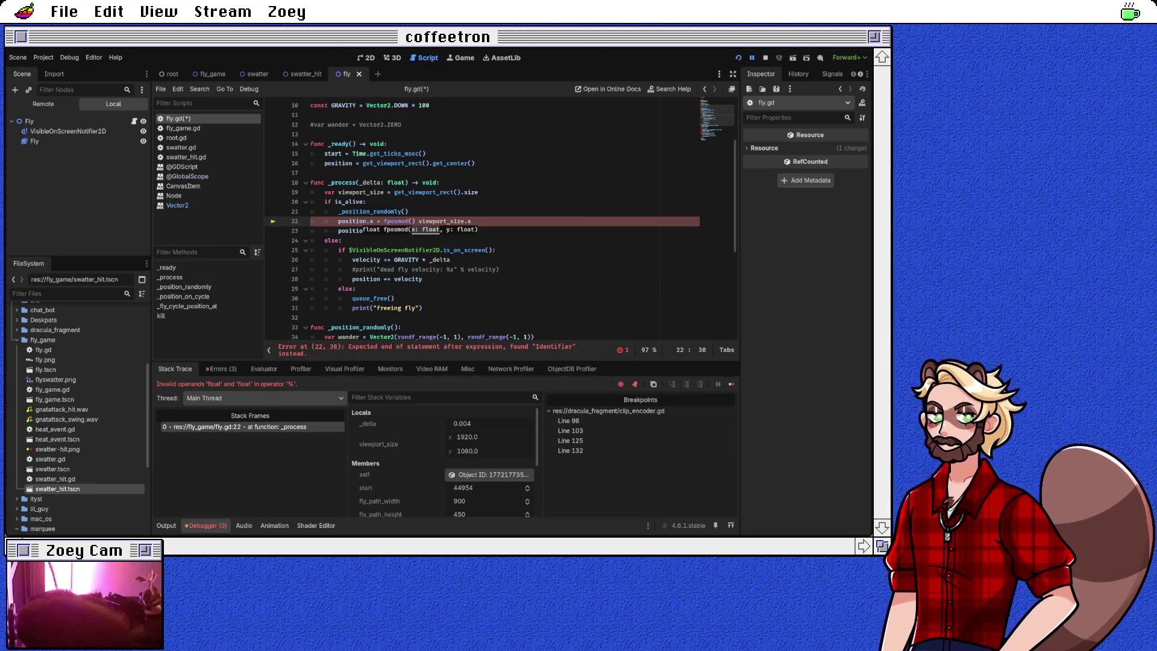
type("position.x,")
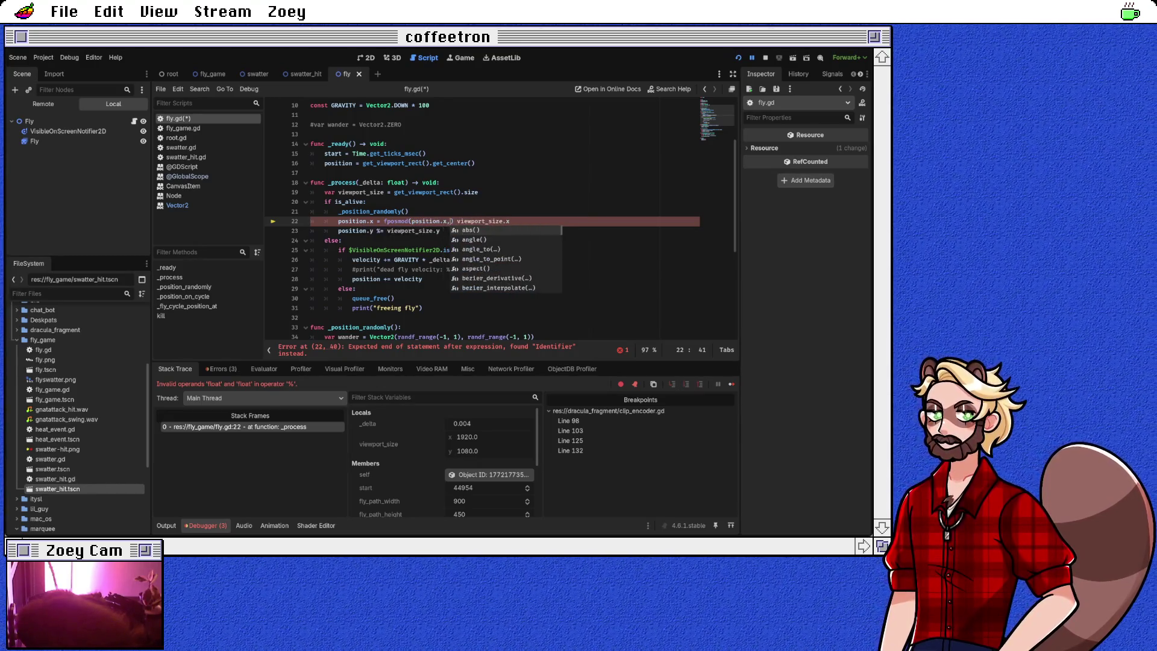
key("Delete")
type(",")
key("End")
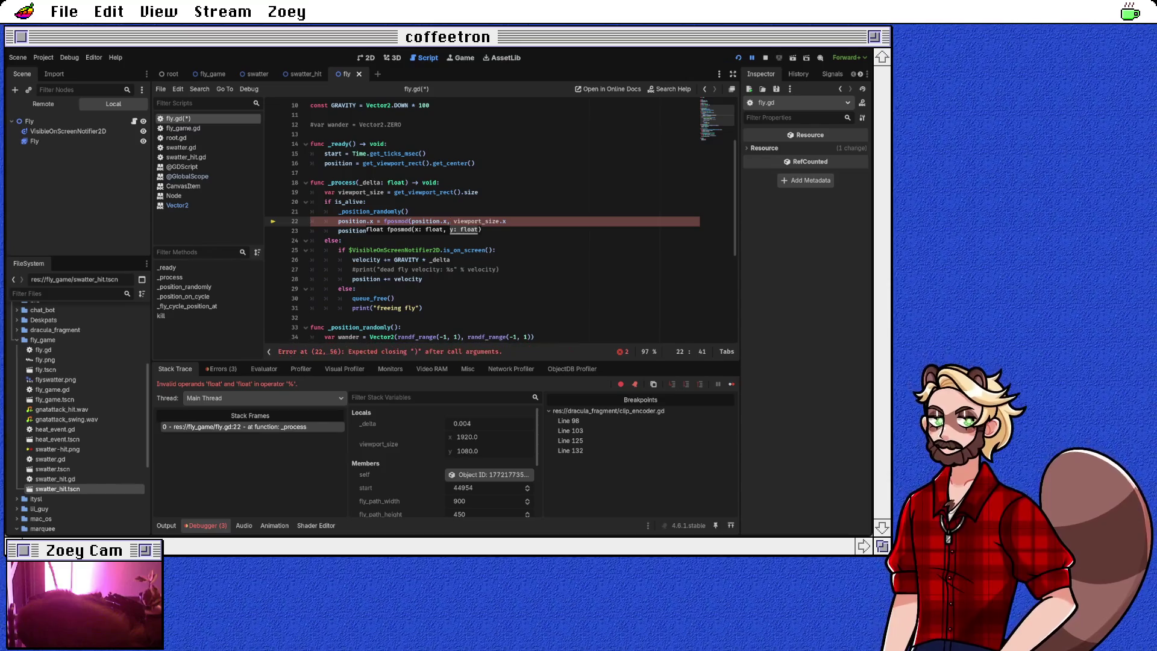
type(")")
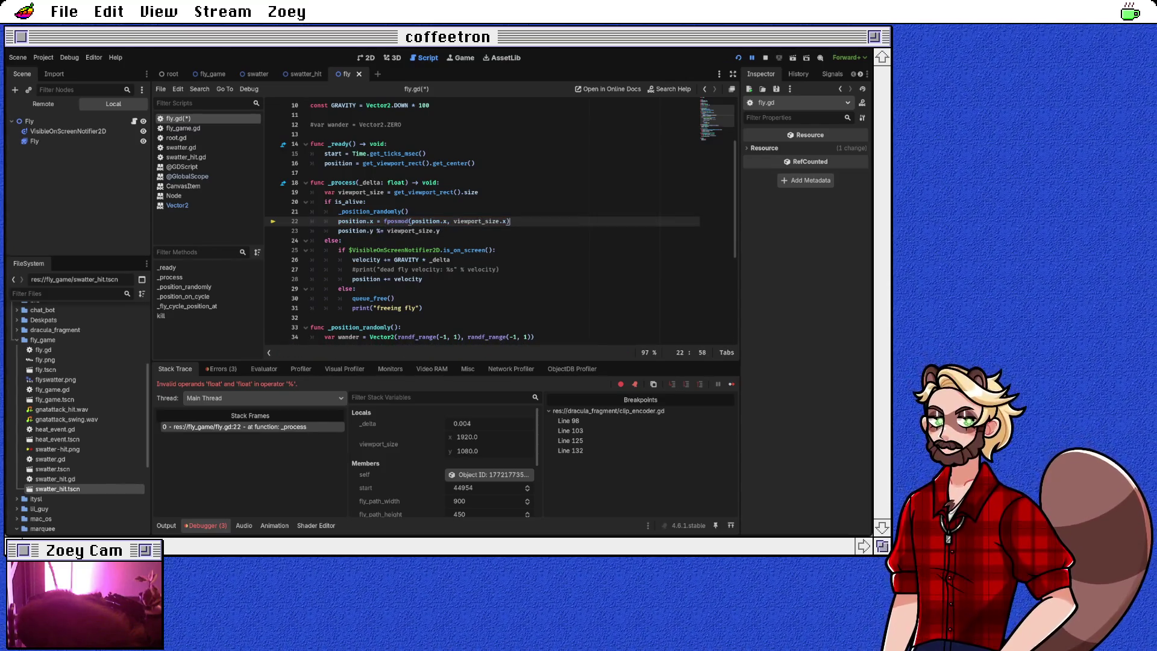
Step: Rewrite line 23 as position.y = fposmod(position.y, viewport_size.y) and save fly.gd
double_click(396, 221)
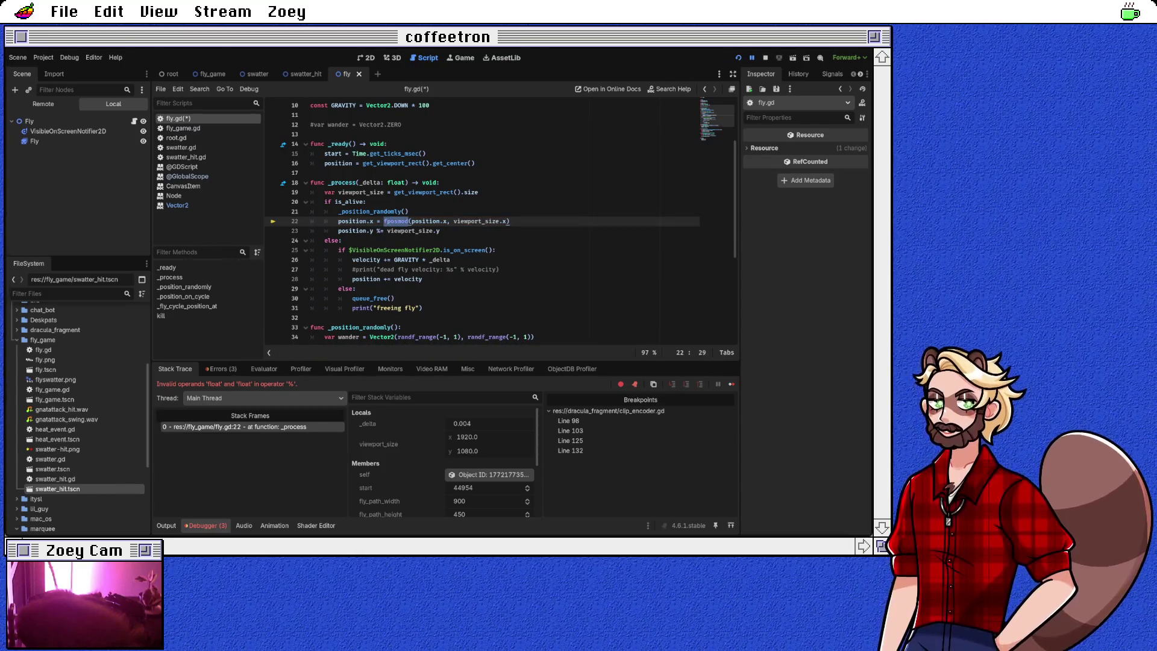
double_click(381, 231)
type("= fposmod(")
key("Delete")
key("Delete")
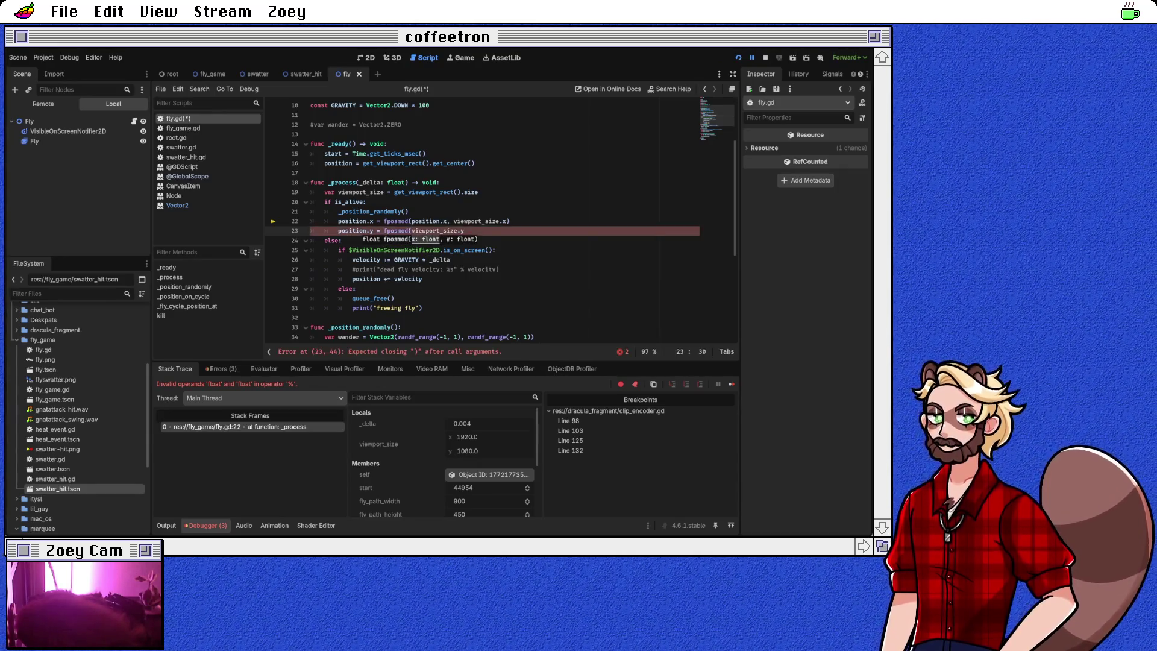
type("f")
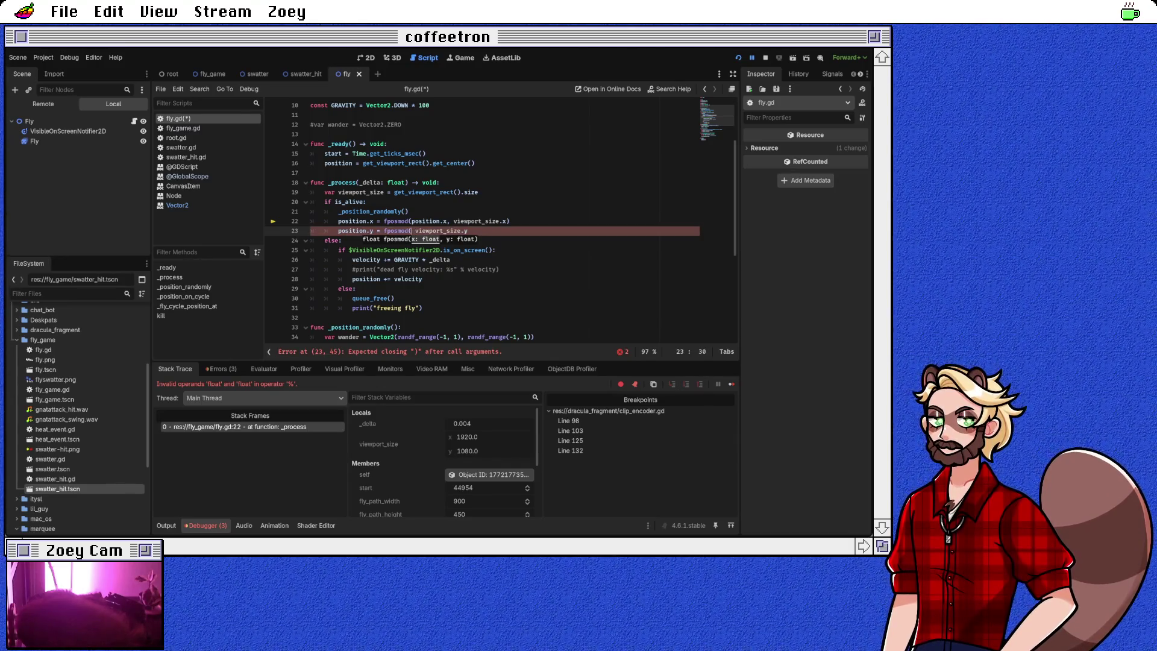
type("pos")
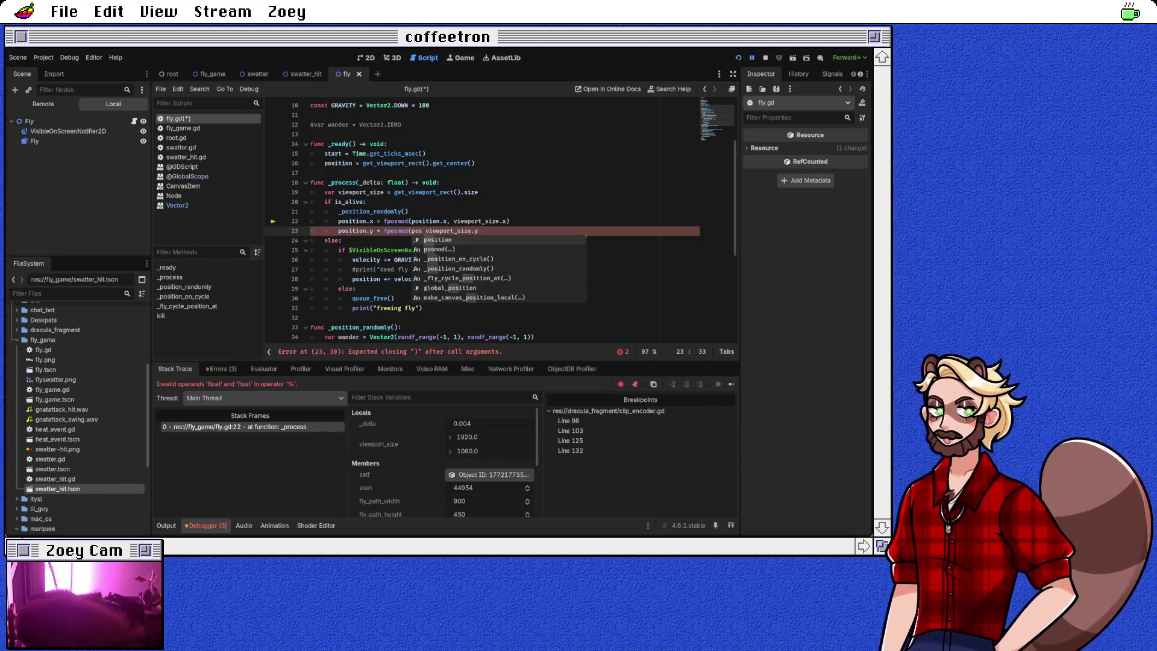
key("Return")
type(".y")
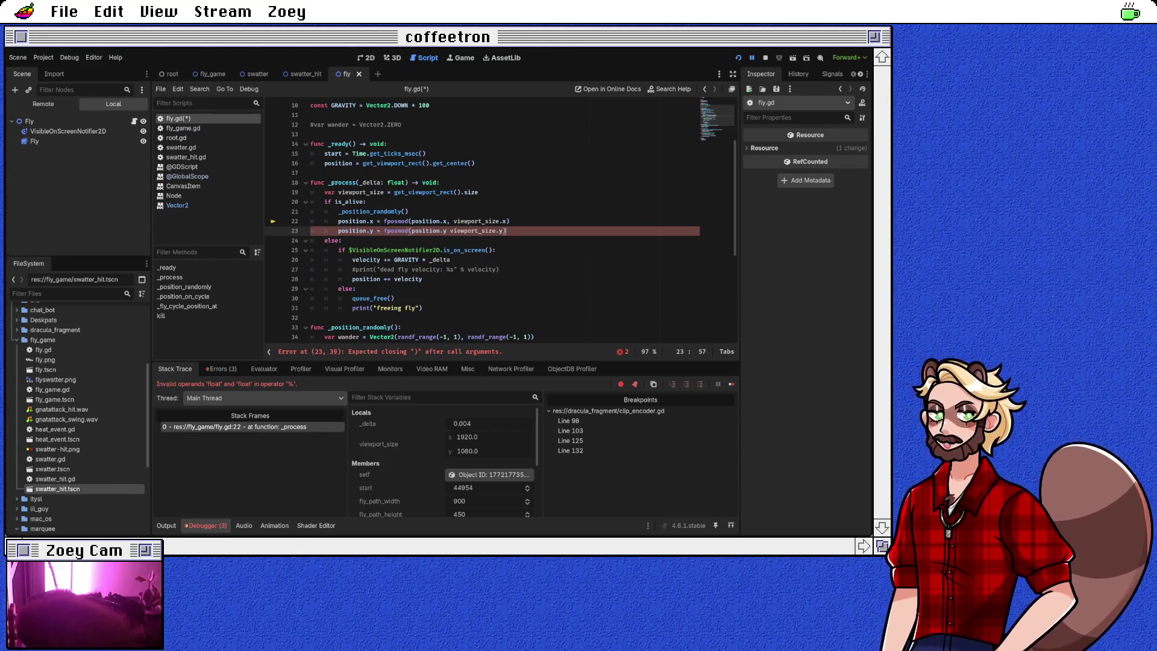
double_click(396, 231)
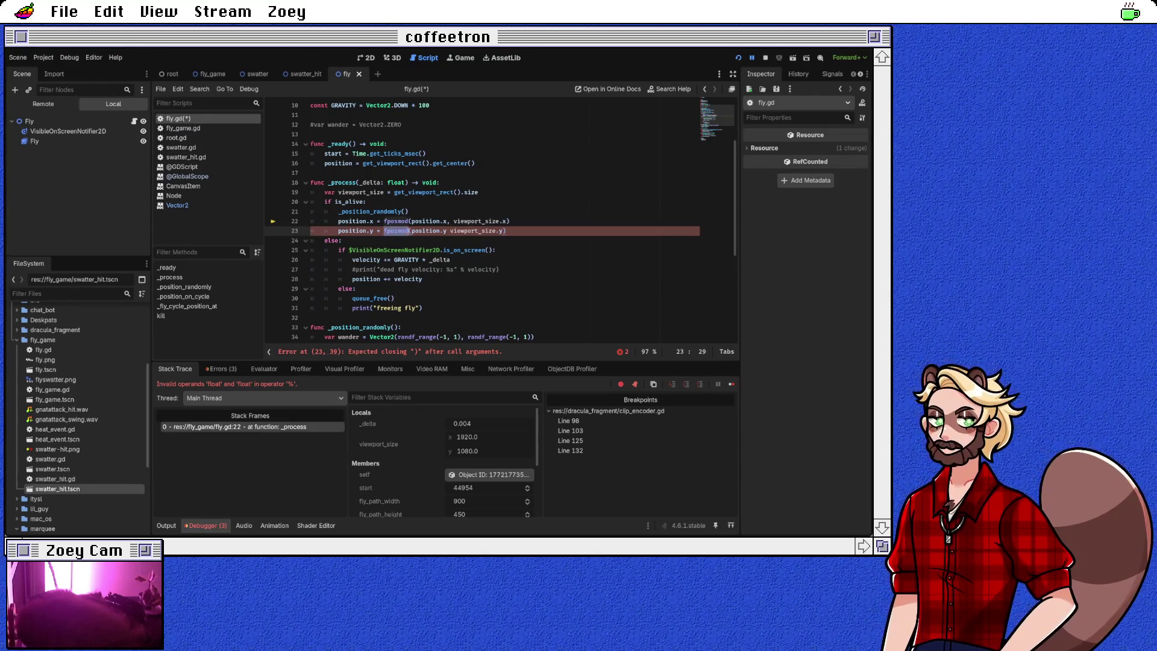
left_click(324, 231)
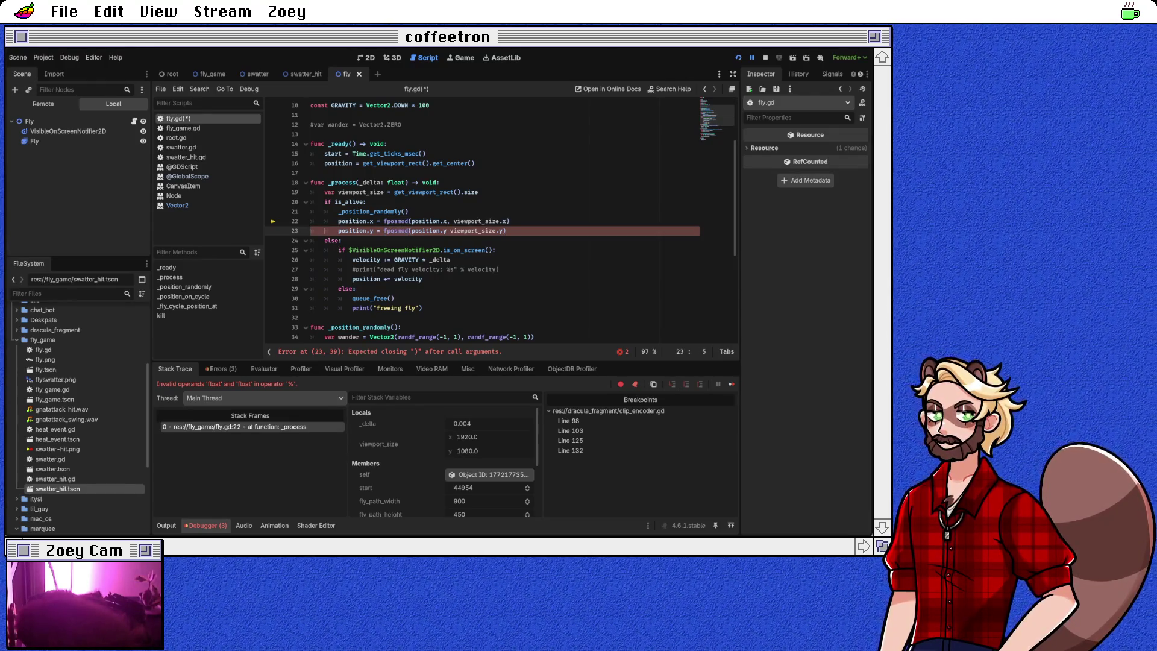
type(",")
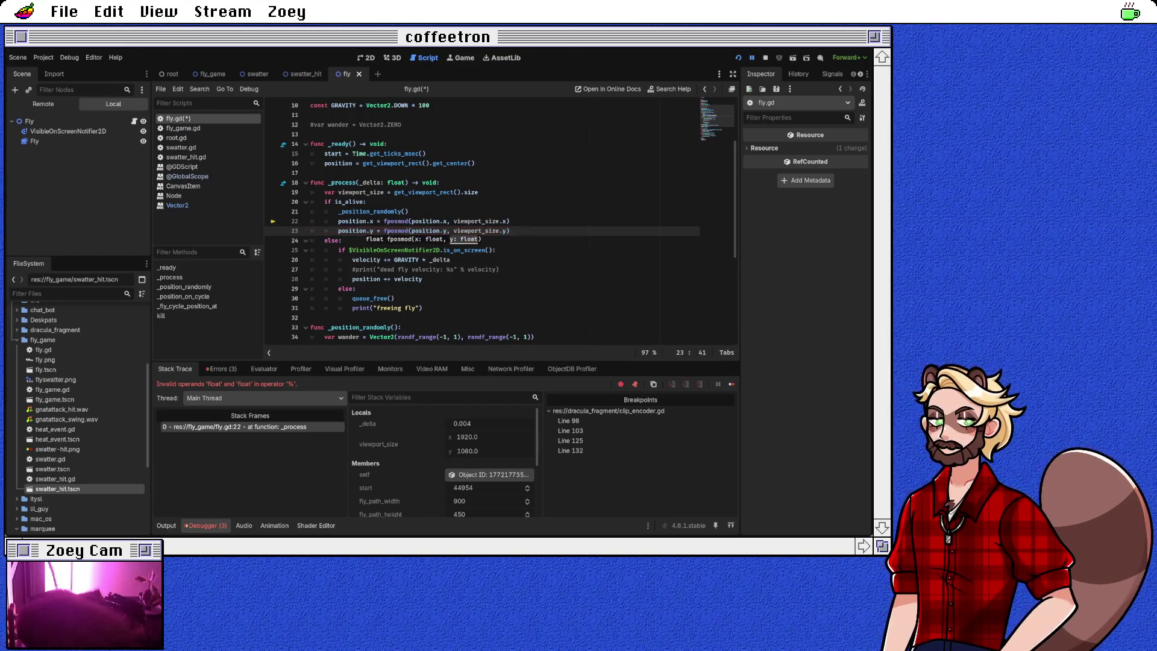
double_click(396, 231)
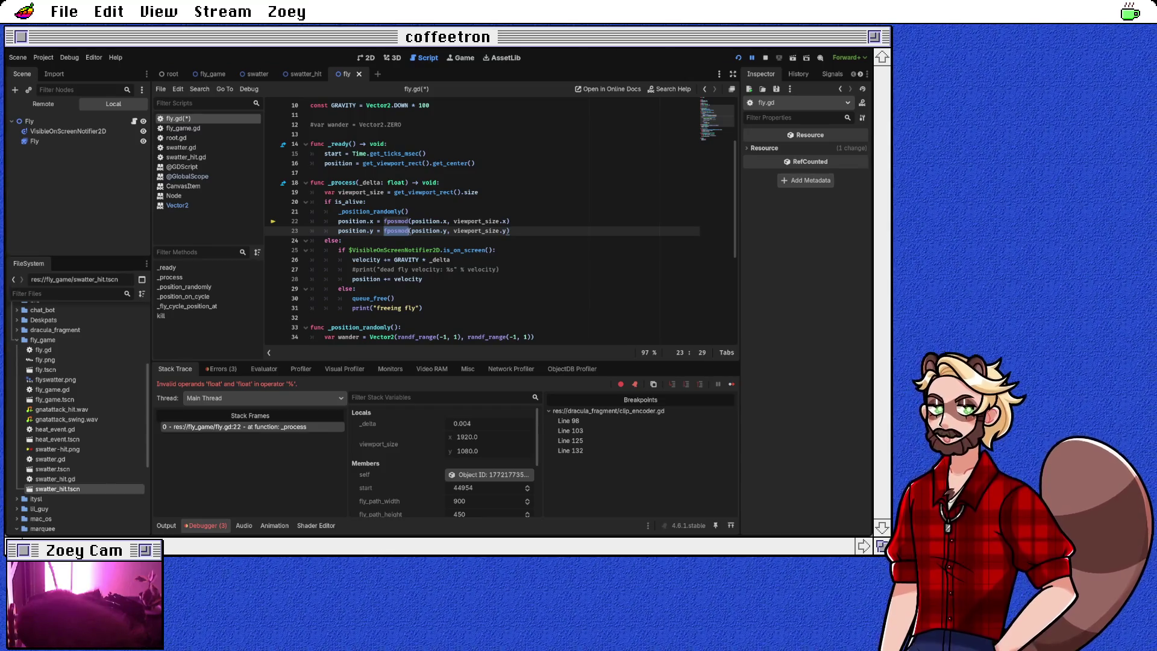
left_click(387, 230)
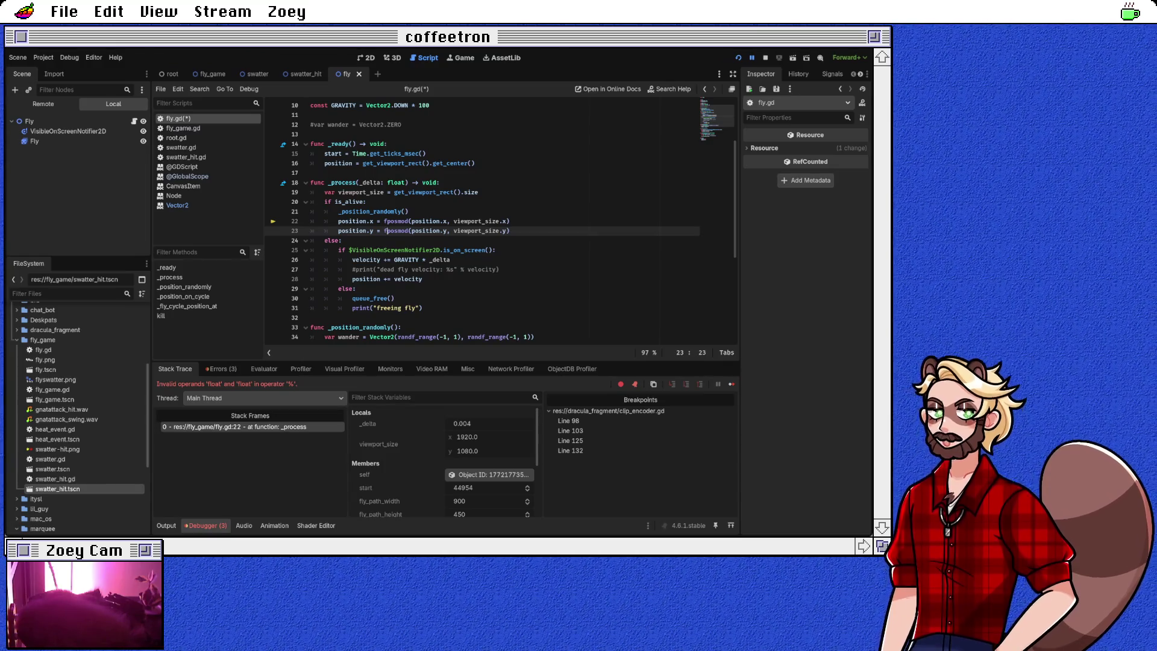
type(")")
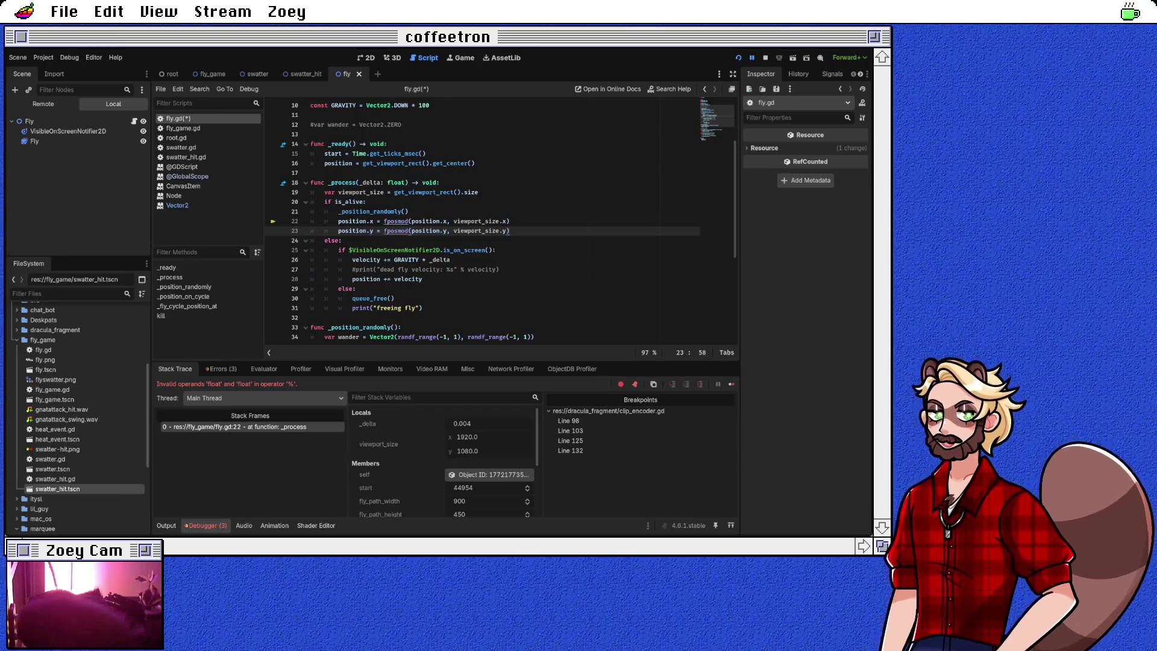
key("ctrl+s")
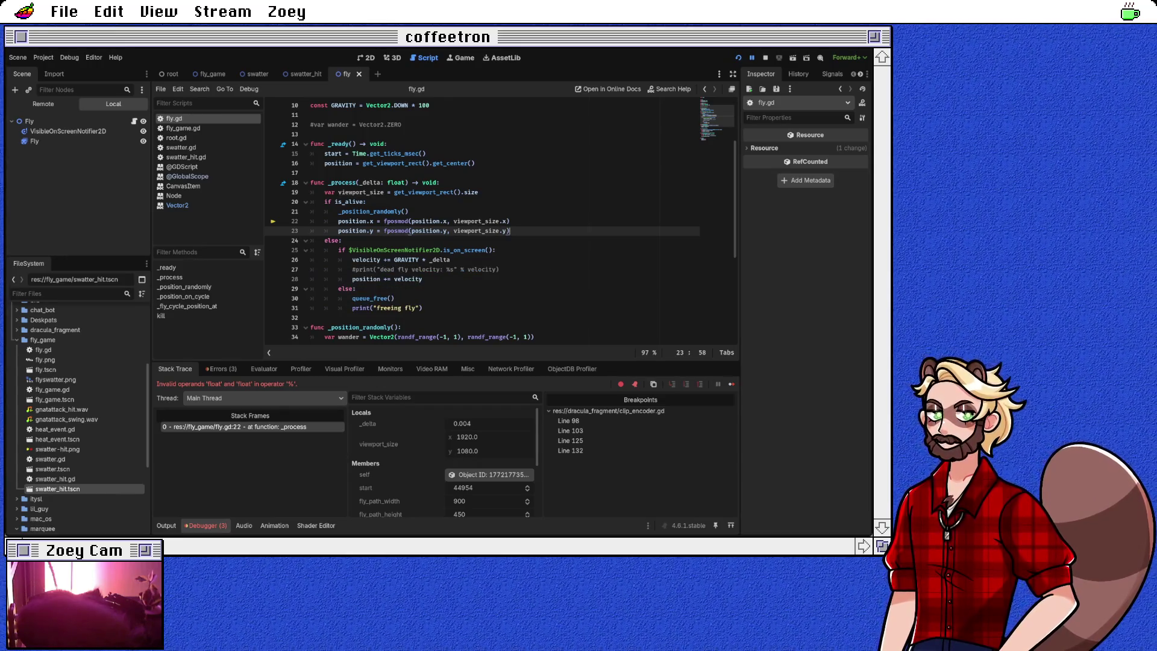
Step: Continue the game past the breakpoint and review fly.gd's lines 15–33 while flies wander
key("F8")
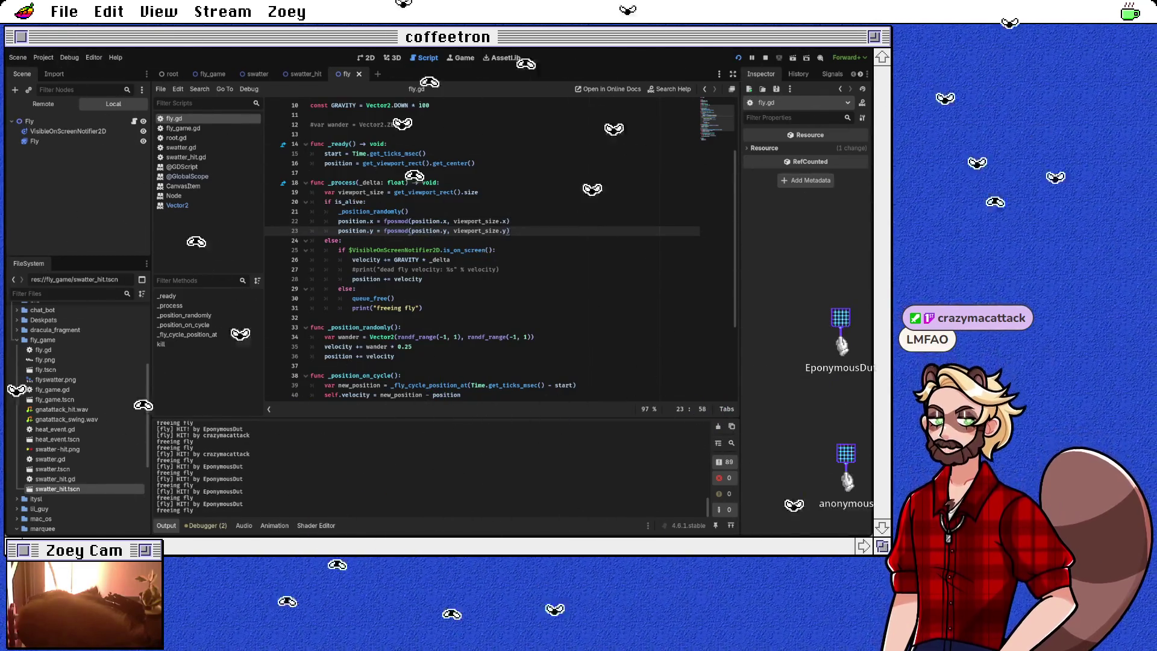
scroll(483, 247, "down", 1)
scroll(482, 247, "up", 3)
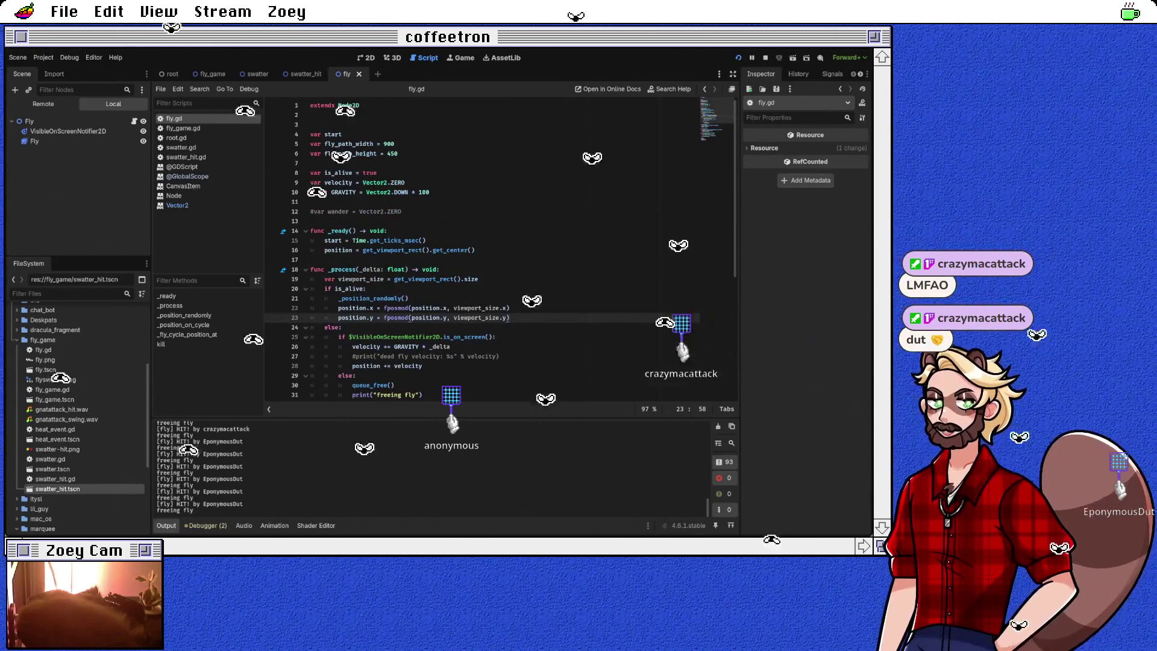
left_click(408, 299)
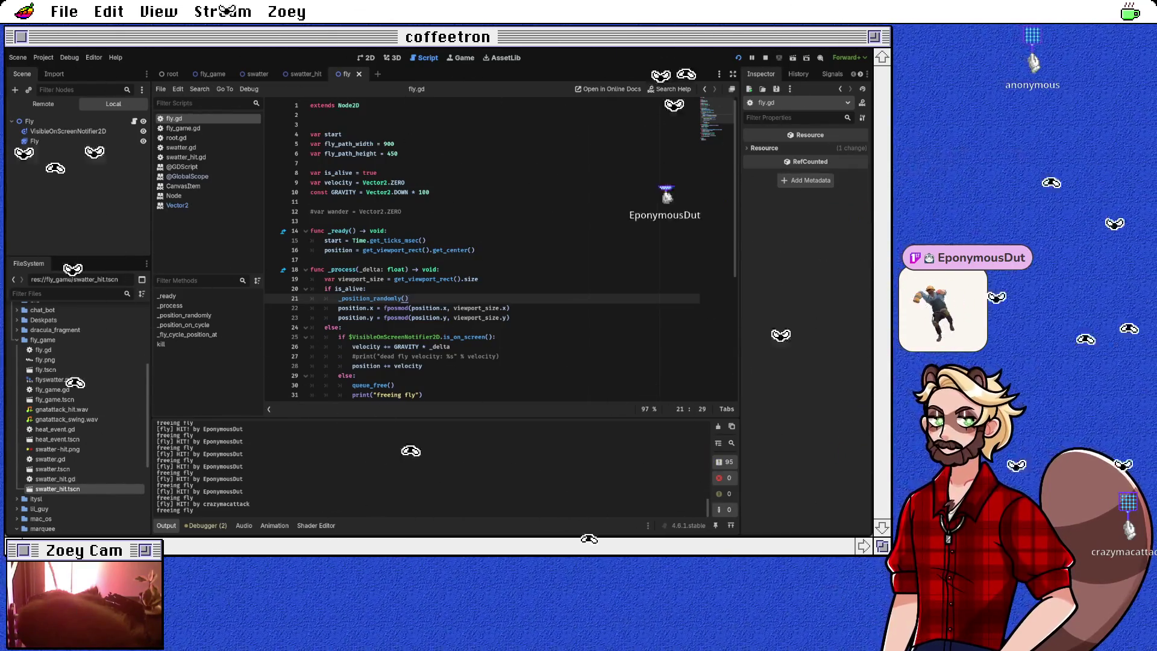
scroll(482, 248, "down", 7)
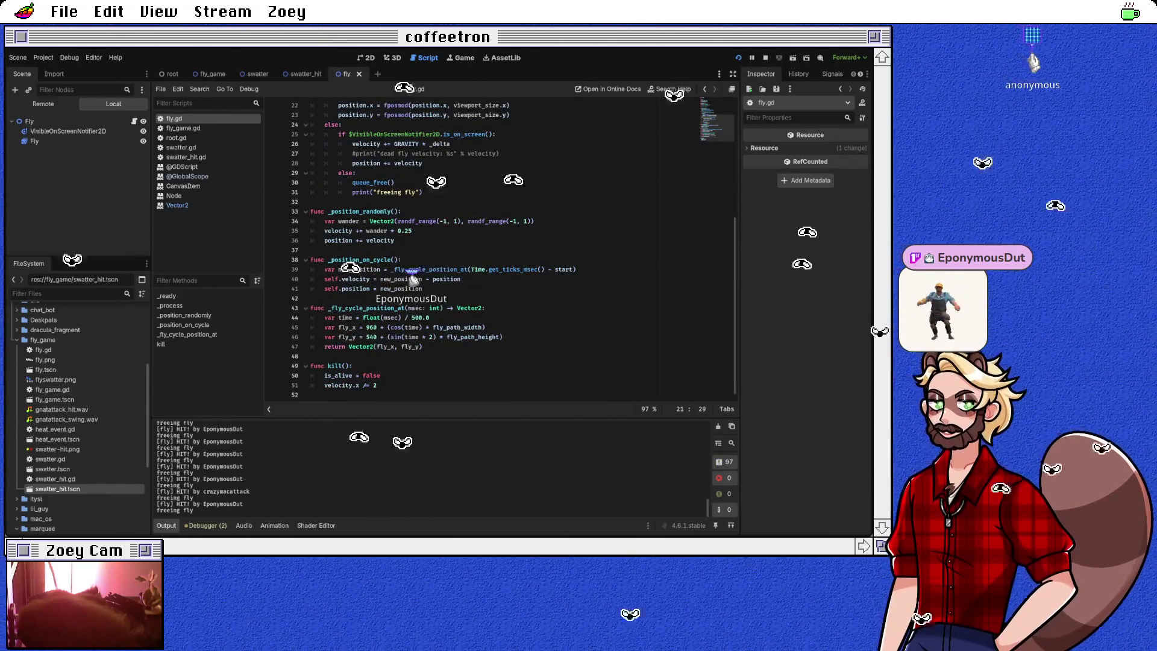
scroll(501, 247, "up", 3)
scroll(500, 247, "up", 2)
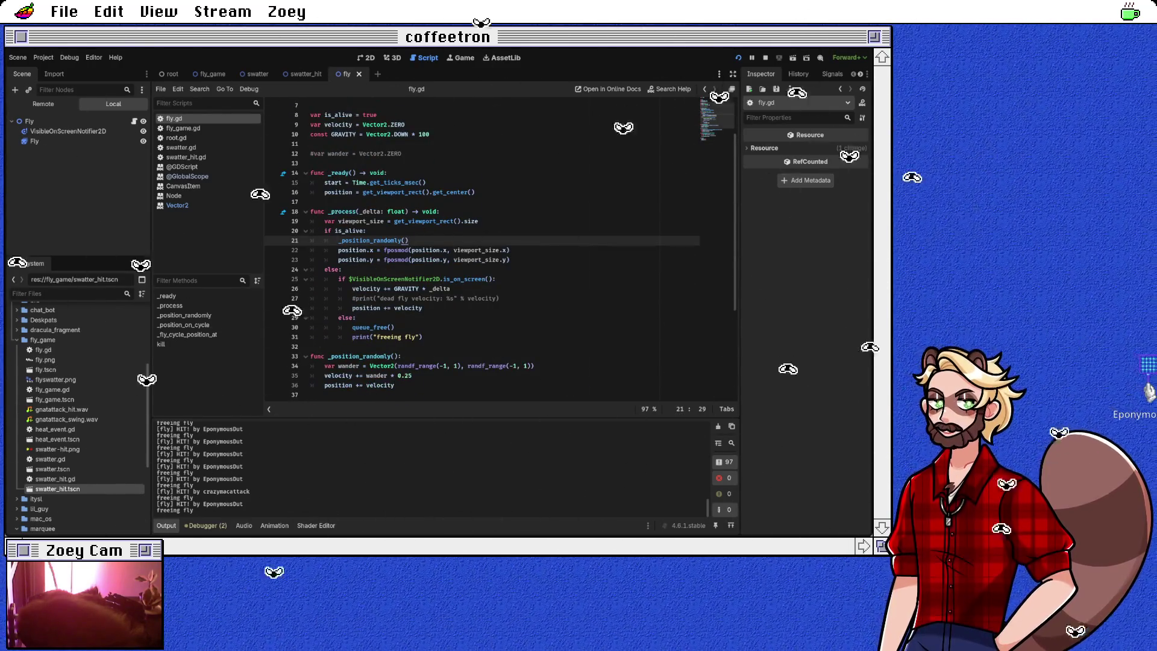
scroll(482, 247, "down", 5)
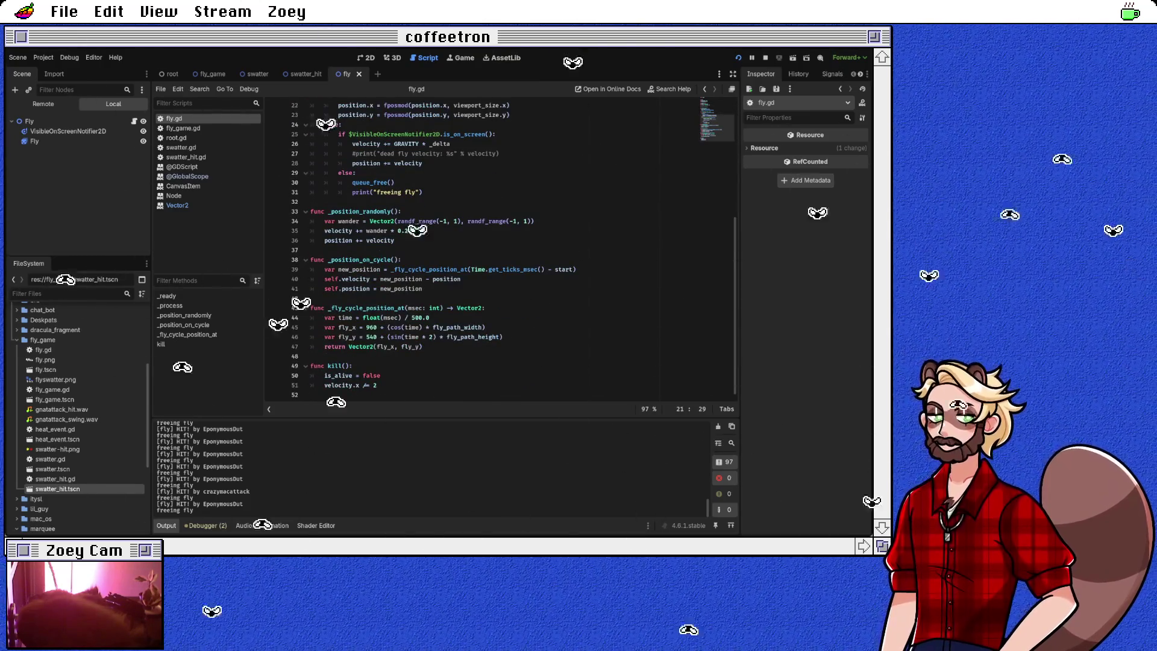
left_click(402, 211)
scroll(483, 247, "up", 7)
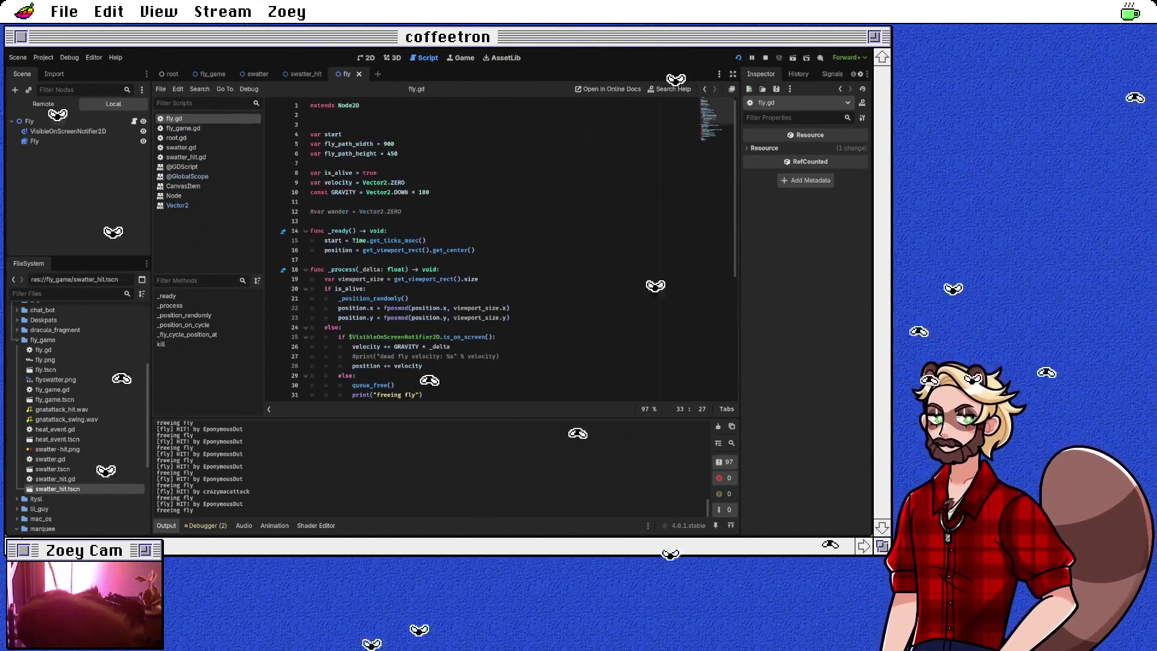
left_click(426, 241)
Step: Move the viewport_size line from _process into _ready
left_click_drag(363, 250, 429, 250)
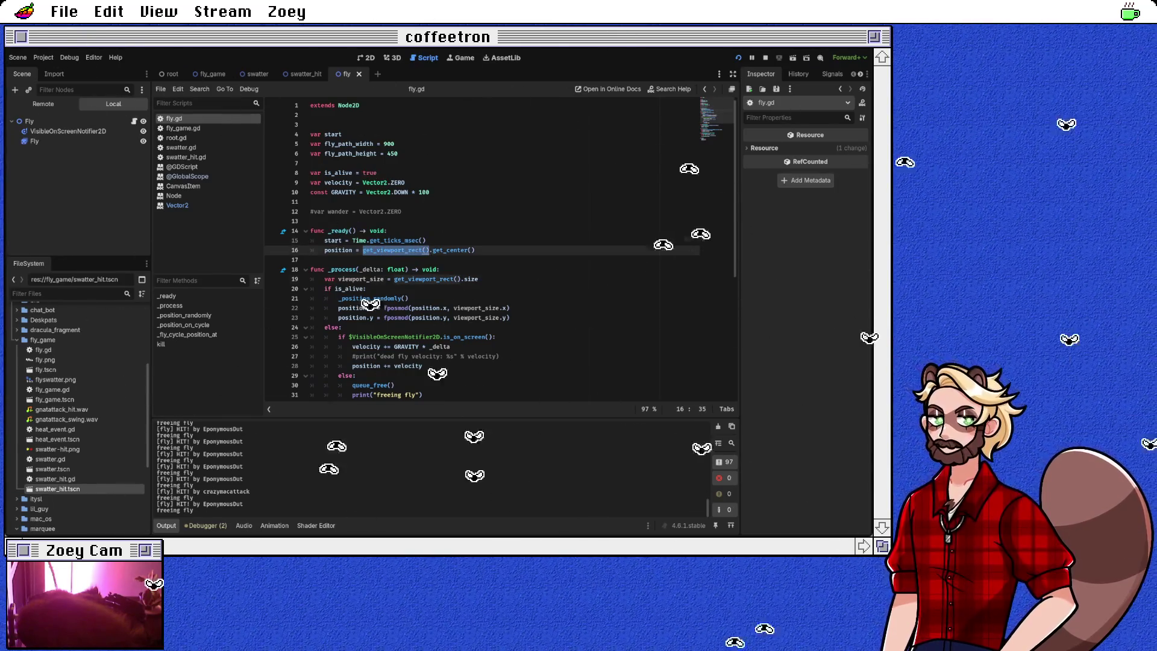
triple_click(391, 279)
key("ctrl+x")
left_click(311, 250)
key("ctrl+v")
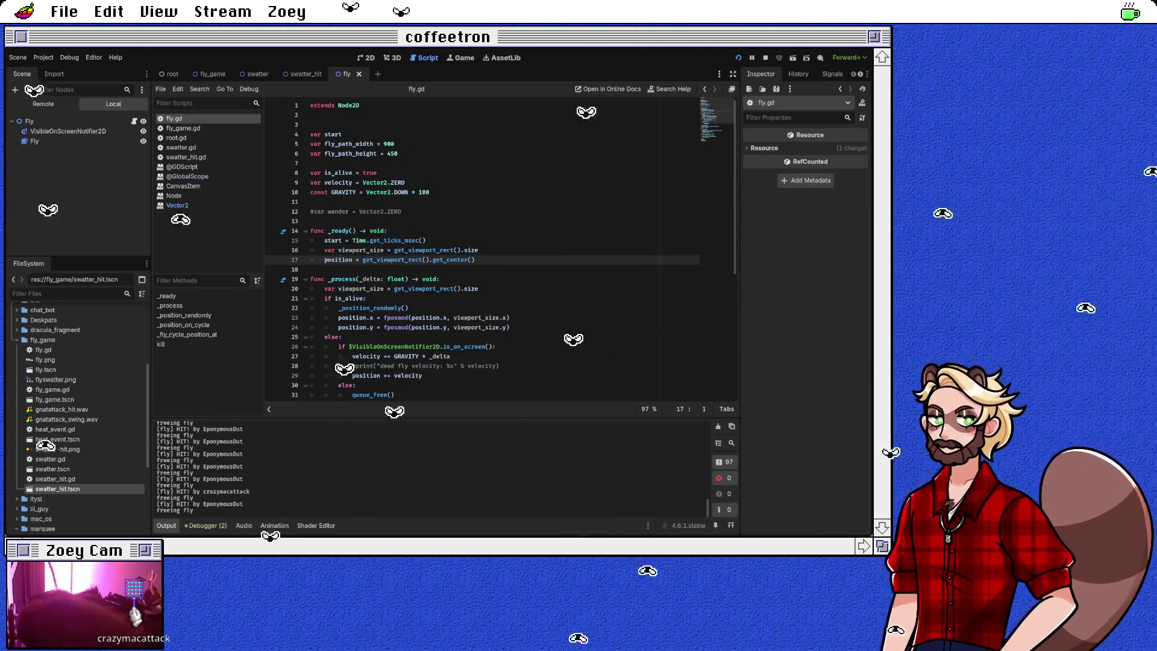
Step: Replace the centred start position on line 17 with viewport_size * randf()
left_click_drag(362, 260, 475, 259)
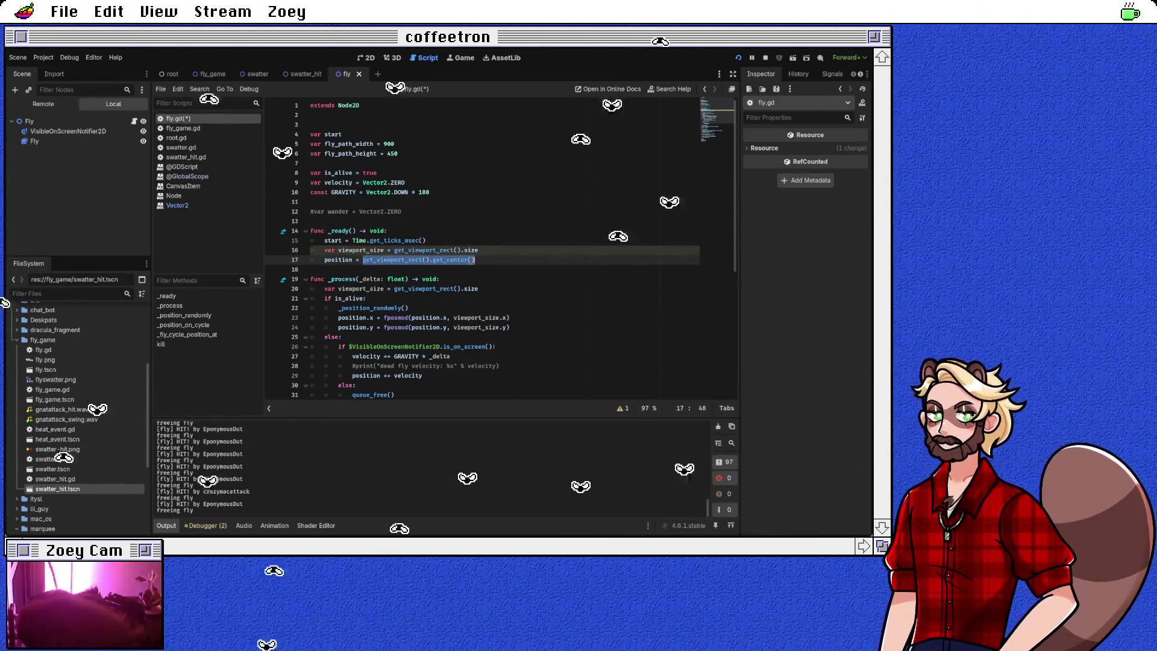
key("BackSpace")
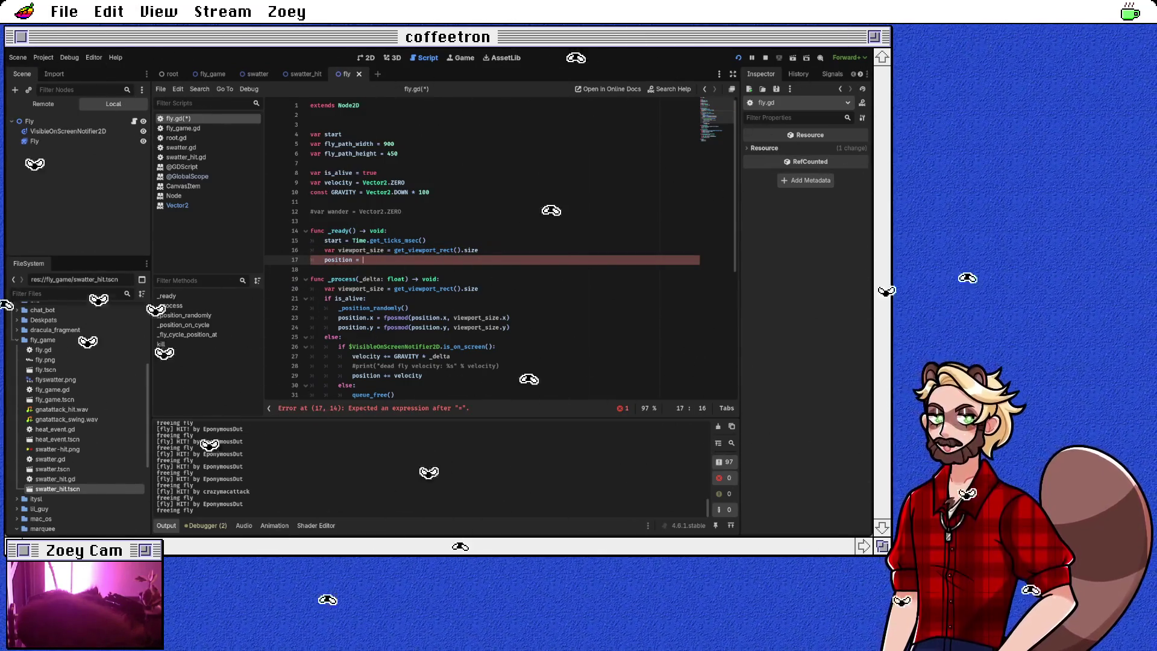
left_click(409, 318)
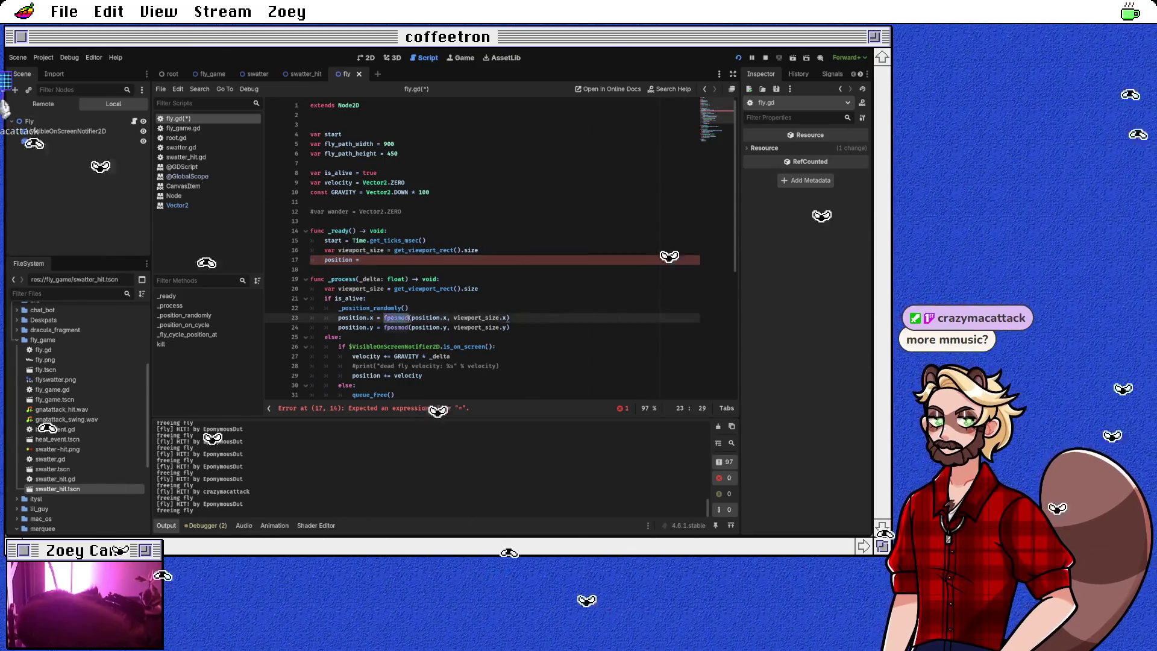
left_click_drag(311, 318, 311, 337)
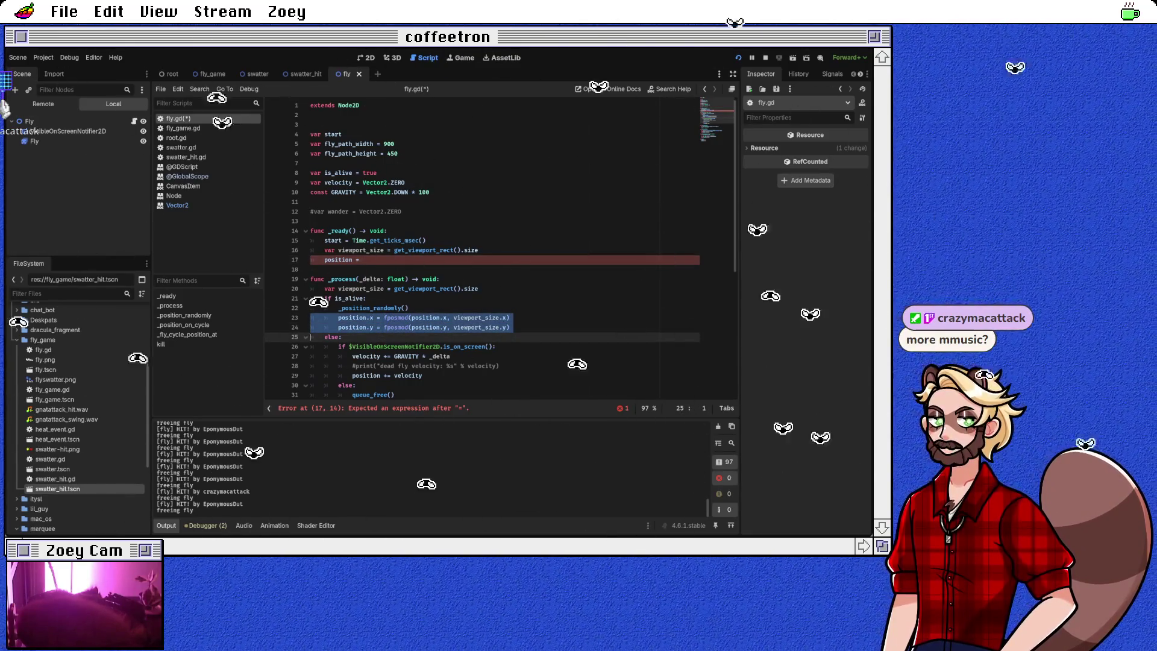
left_click(361, 260)
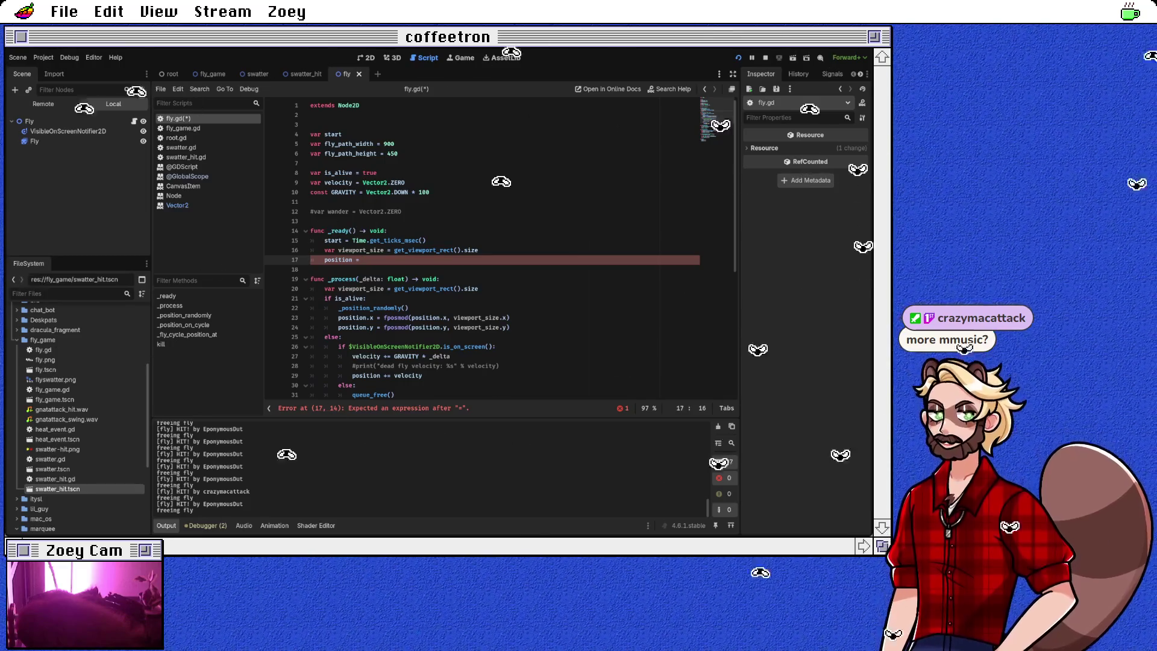
type("view_")
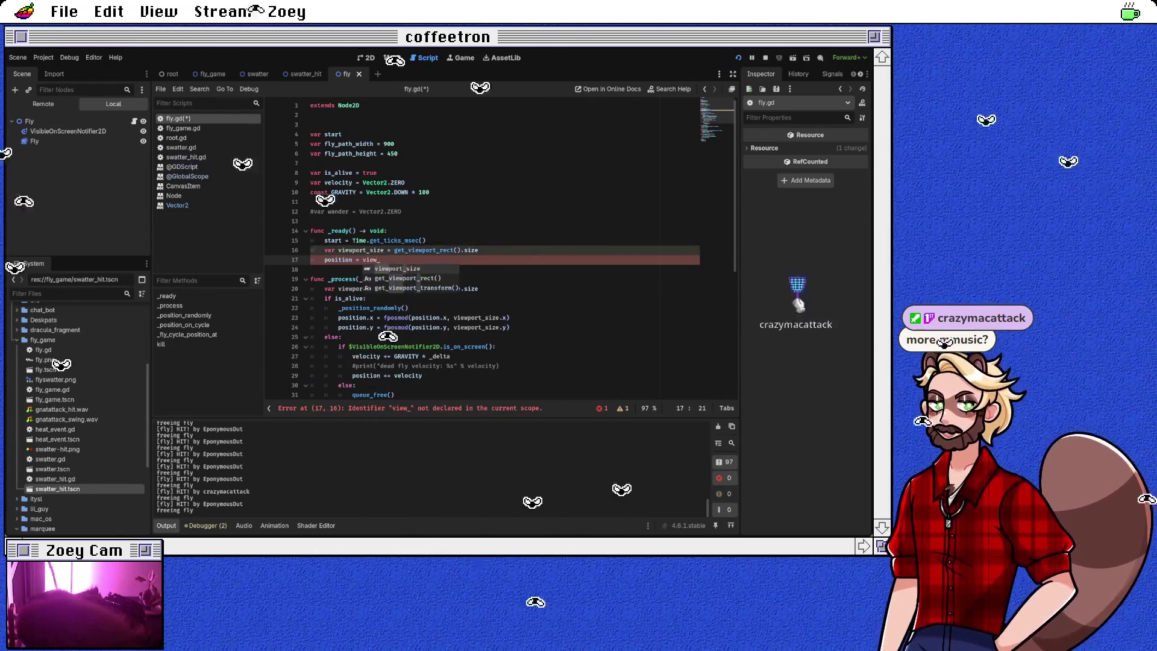
key("Return")
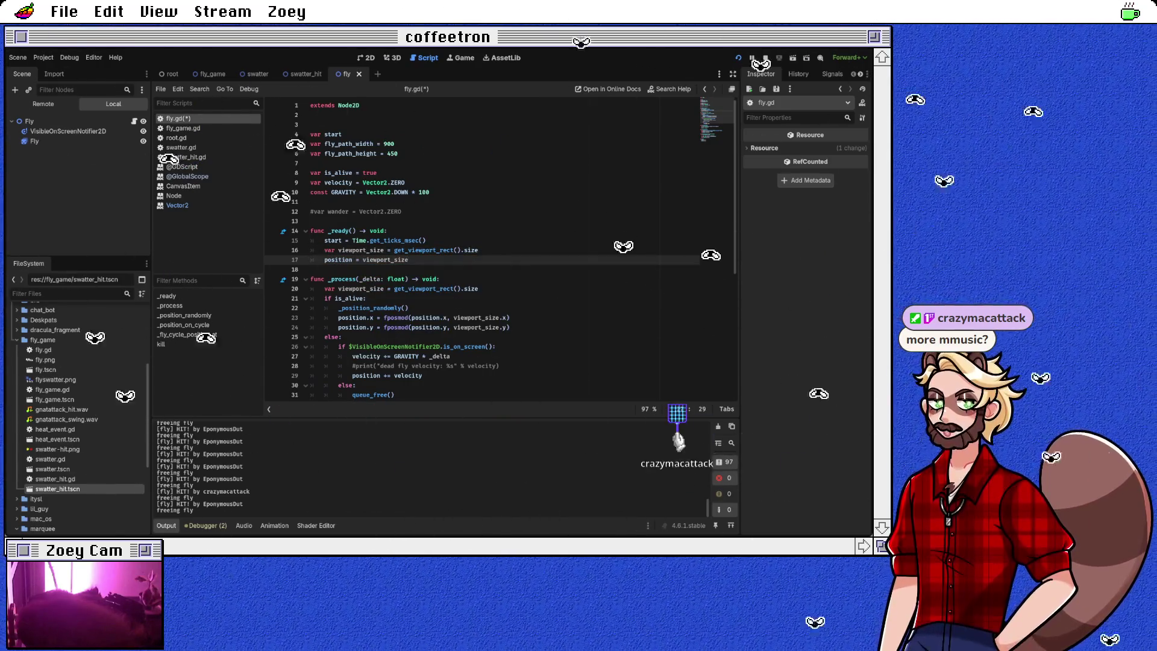
type("* ")
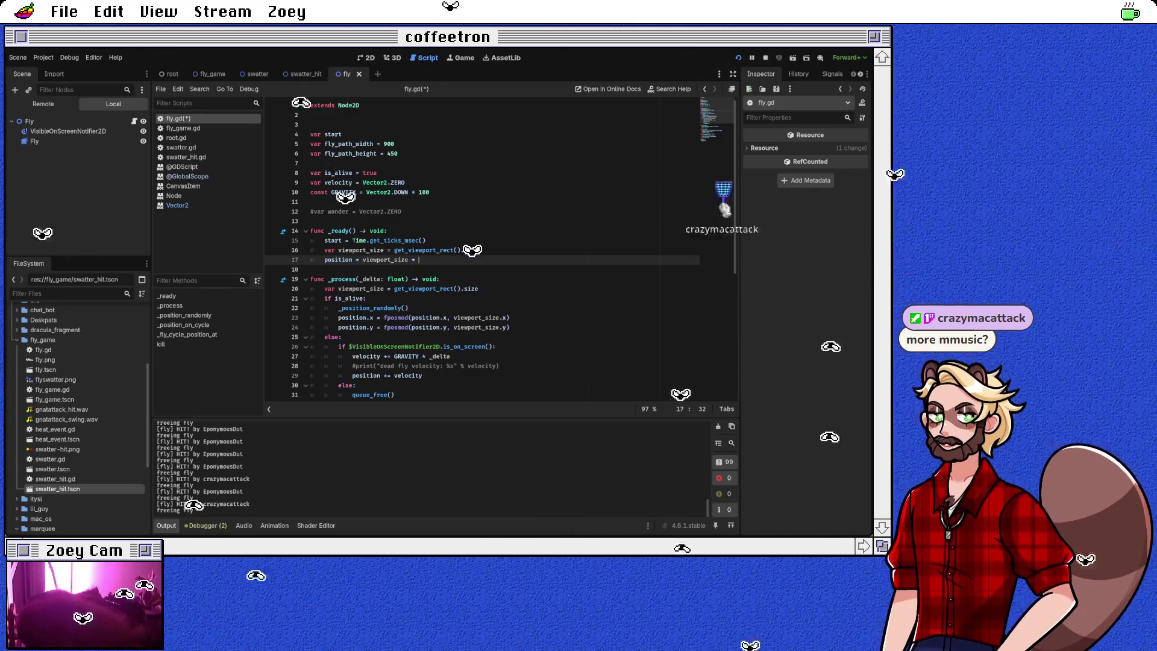
type("fran")
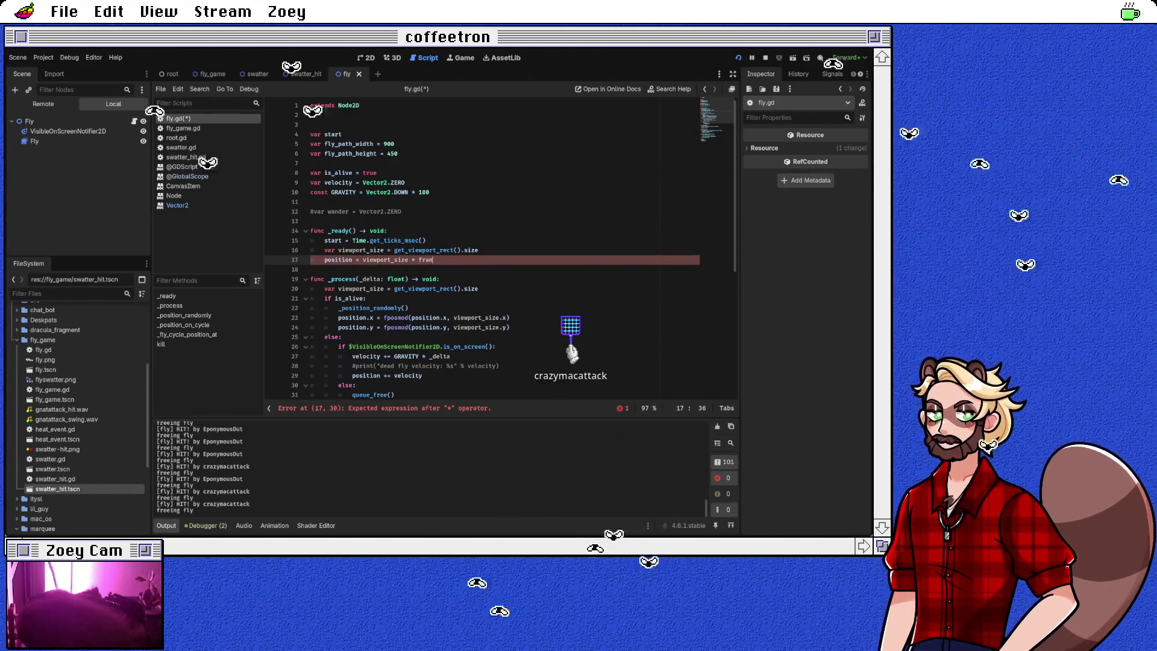
key("BackSpace")
key("BackSpace")
key("BackSpace")
key("BackSpace")
type("ran")
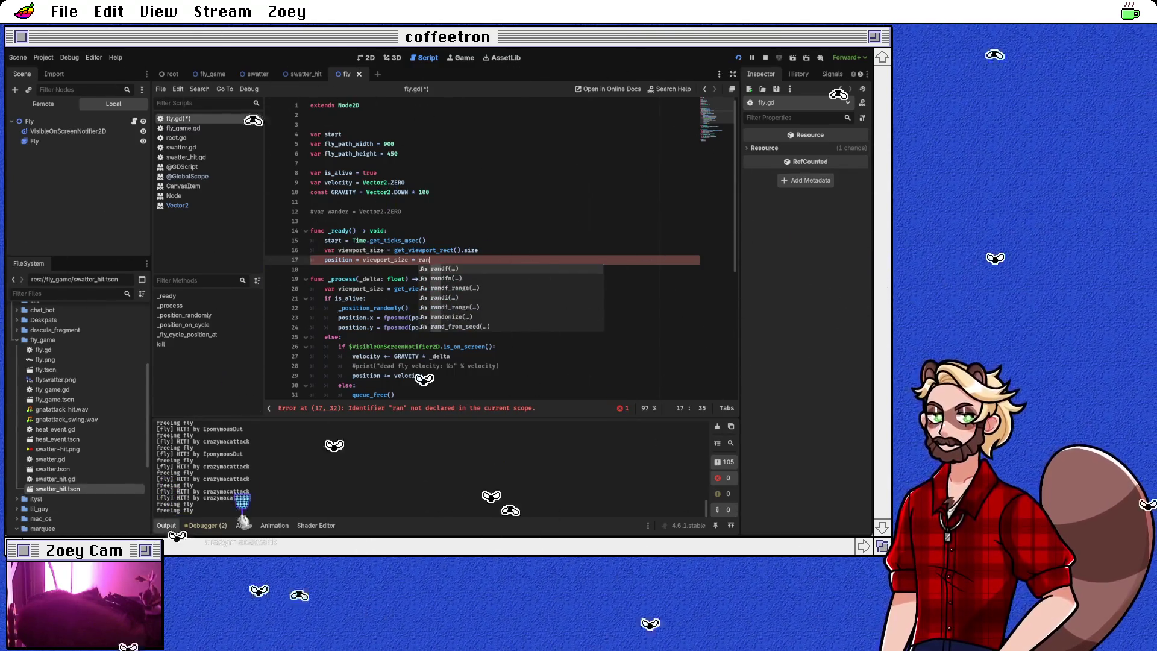
key("Return")
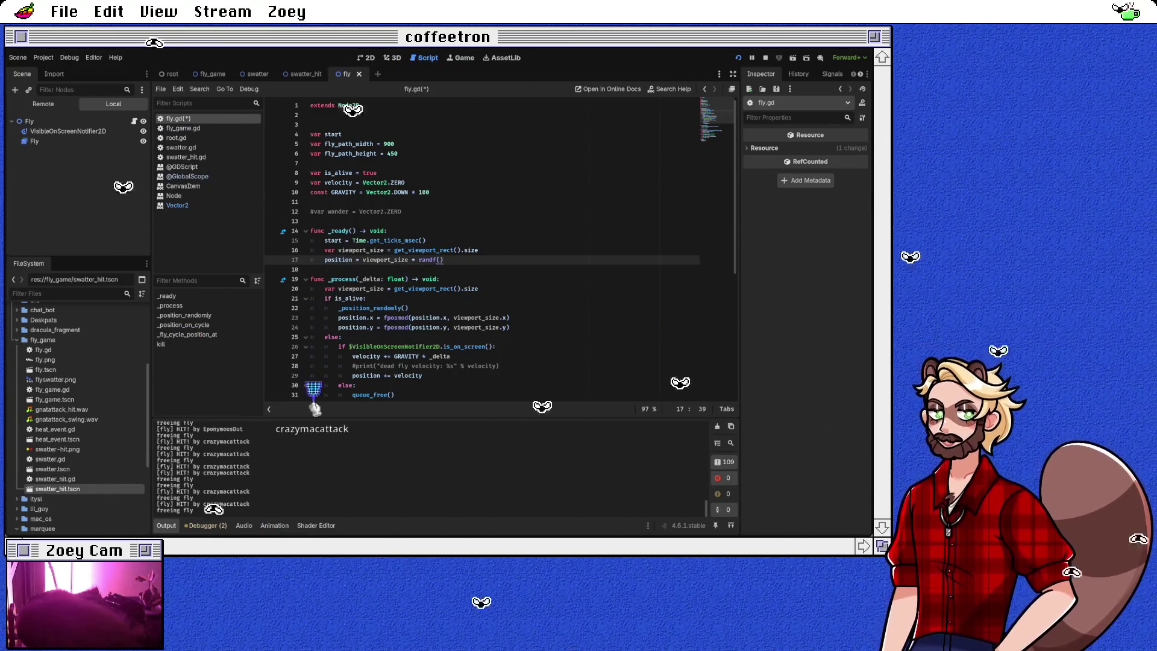
Step: Save fly.gd, stop the running game, and switch to the album-ratings page
key("ctrl+s")
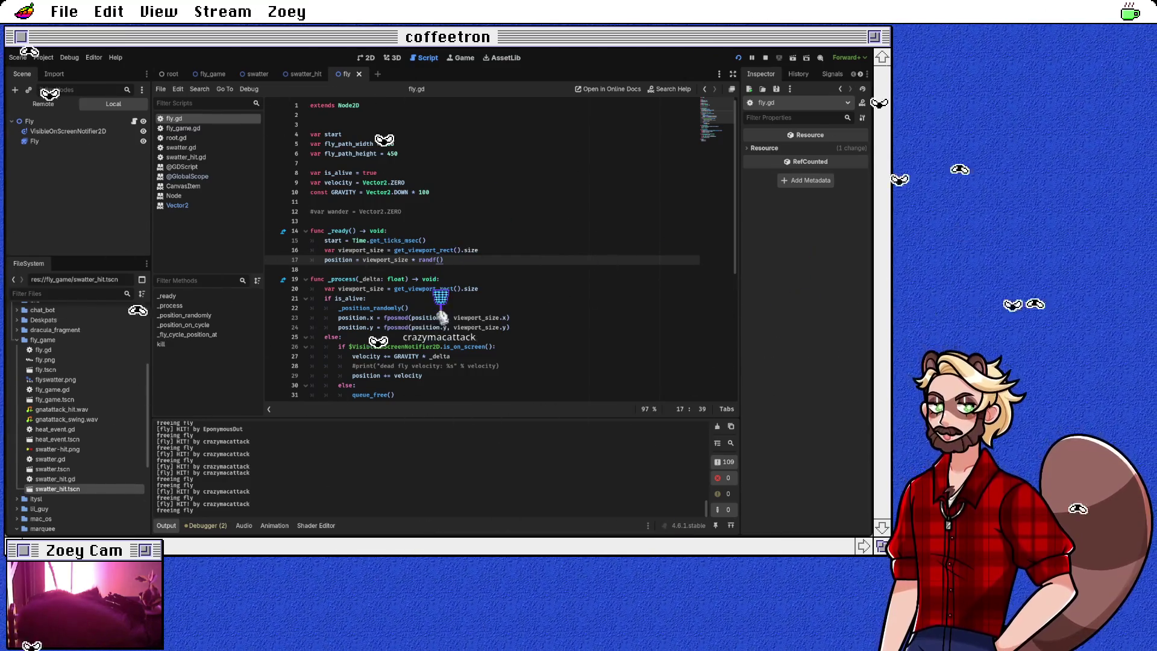
key("F8")
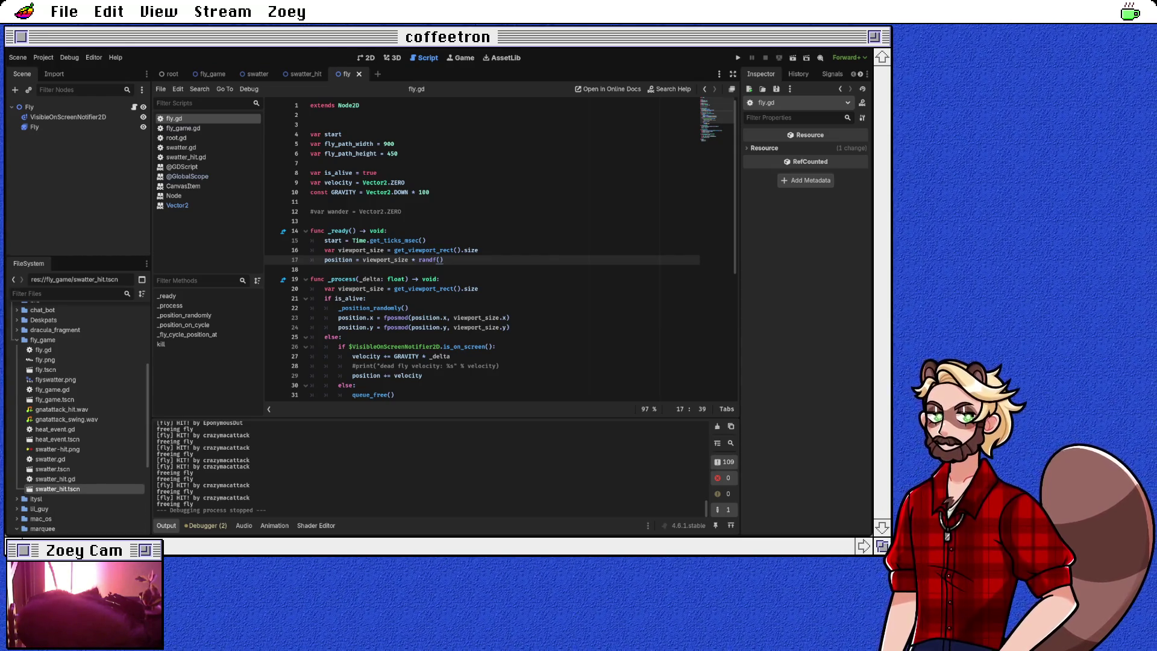
key("alt+Tab")
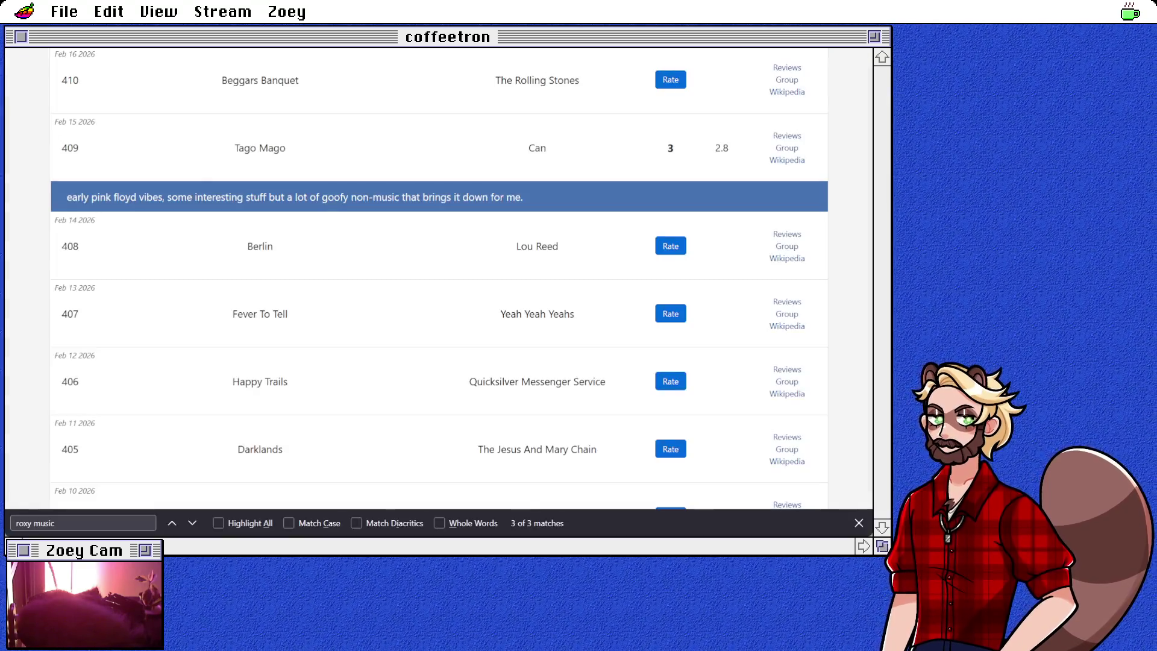
Step: Scroll the album history to the Fever To Tell row
scroll(428, 389, "down", 1)
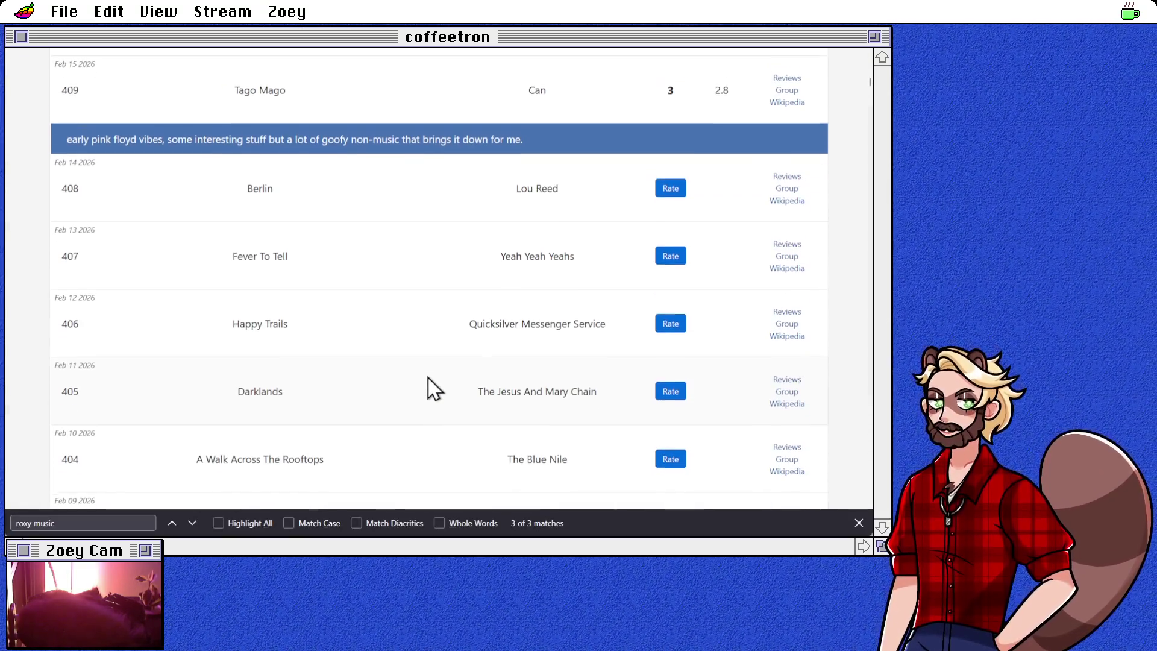
scroll(422, 362, "up", 1)
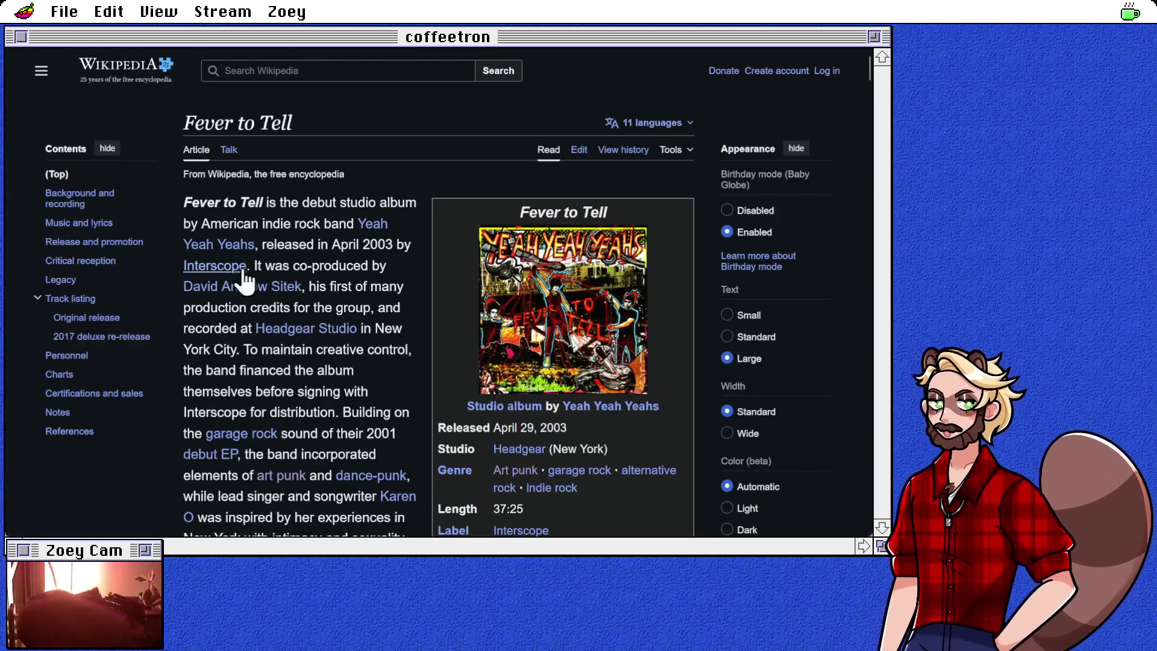
Step: Read the Yeah Yeah Yeahs band article, then return to the album-ratings tab
left_click(245, 248)
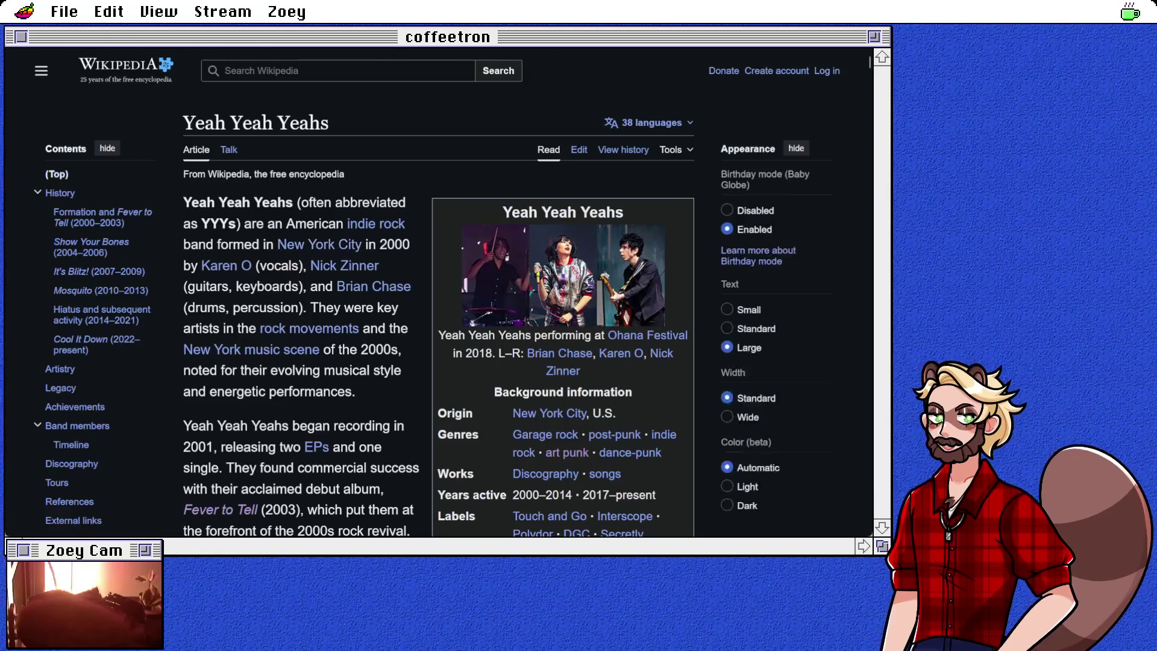
scroll(272, 461, "down", 1)
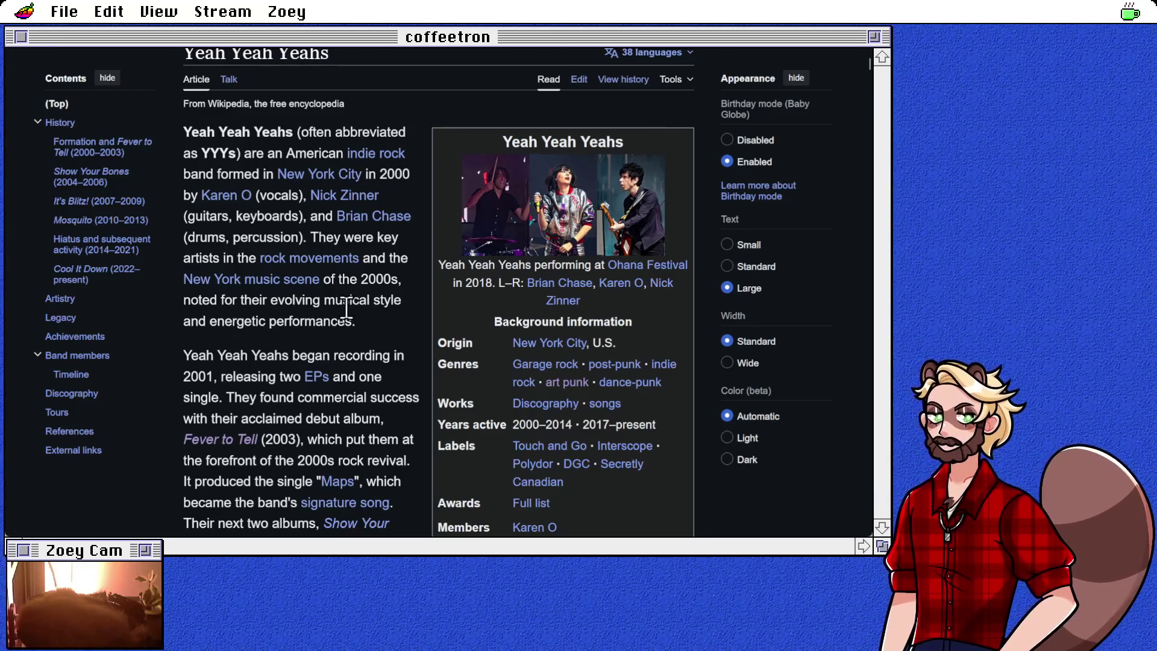
scroll(259, 335, "down", 5)
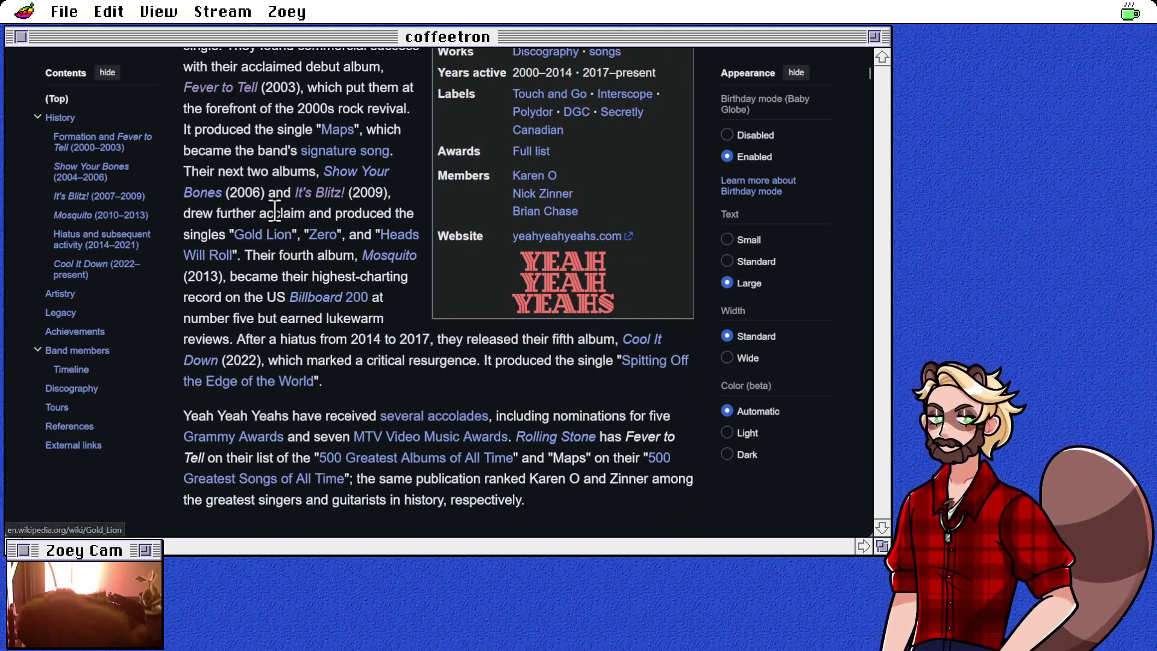
key("ctrl+Tab")
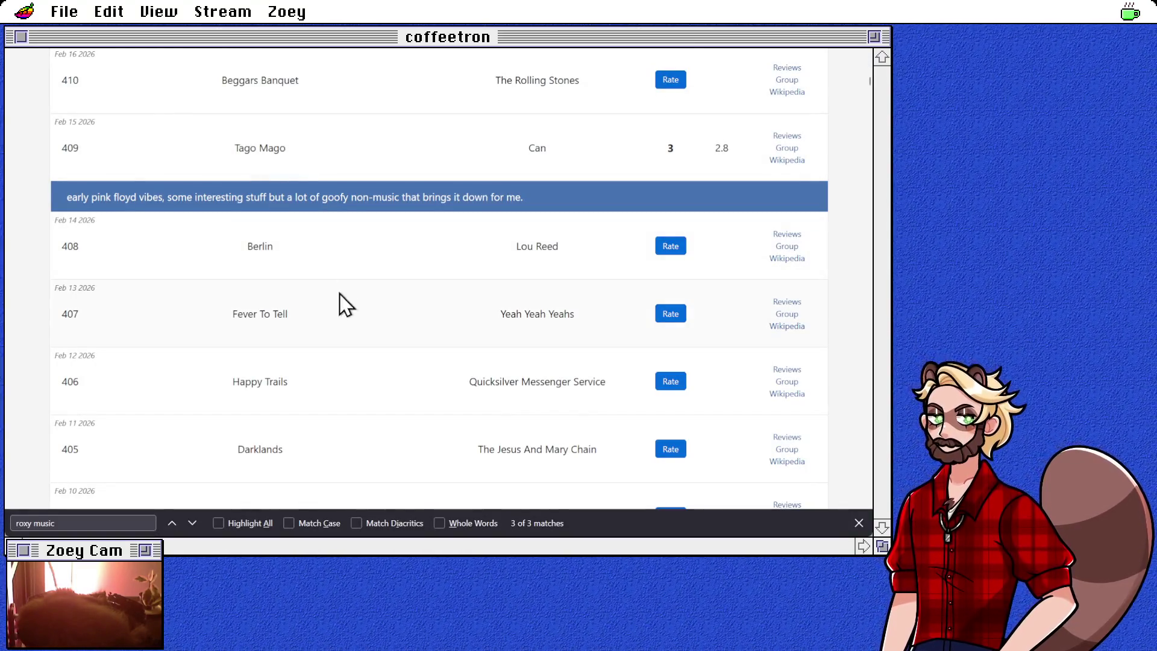
Step: Open the Fever To Tell rating form and draft a note about the singer
left_click(671, 315)
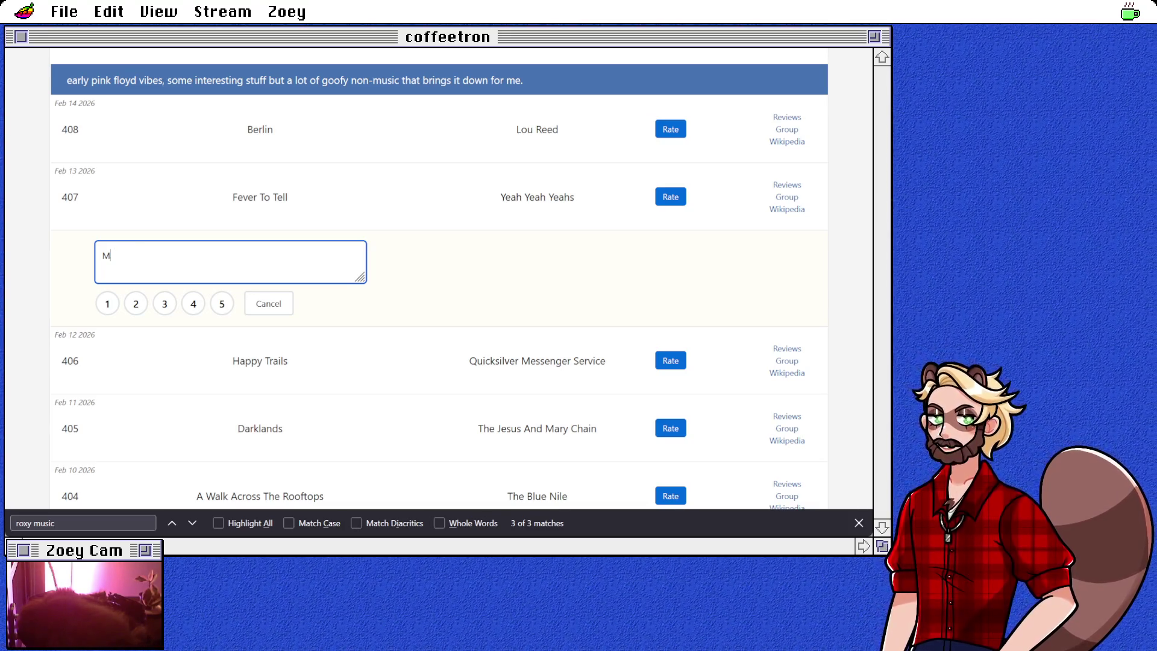
type("made the whole plane out of maps?")
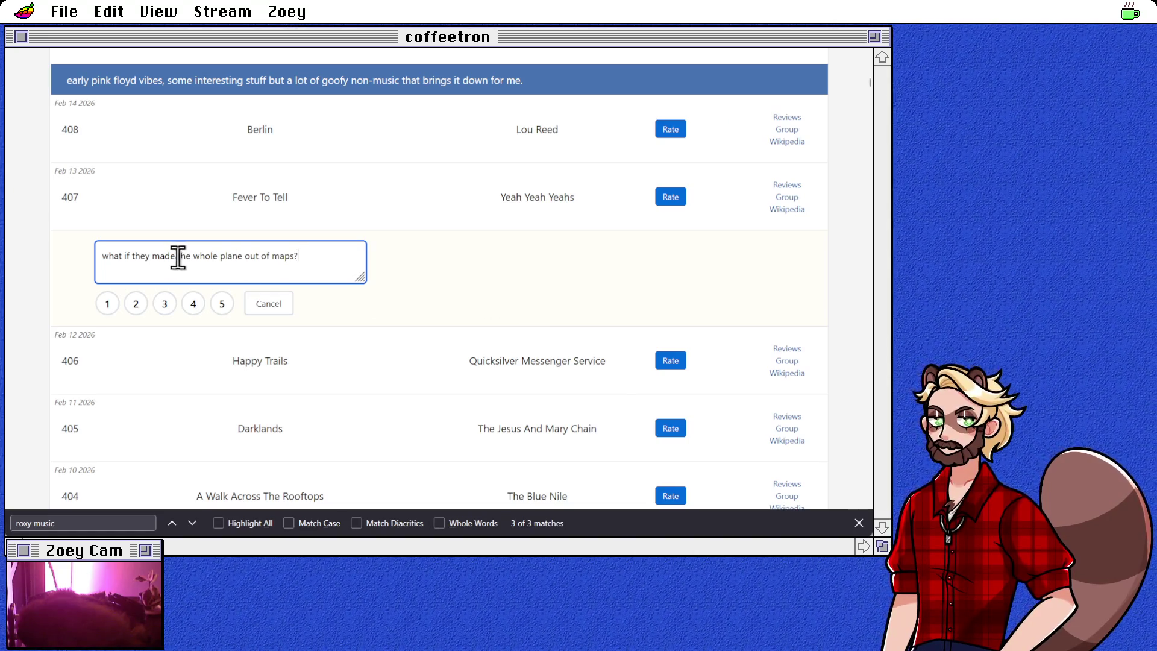
left_click(149, 256)
type("just")
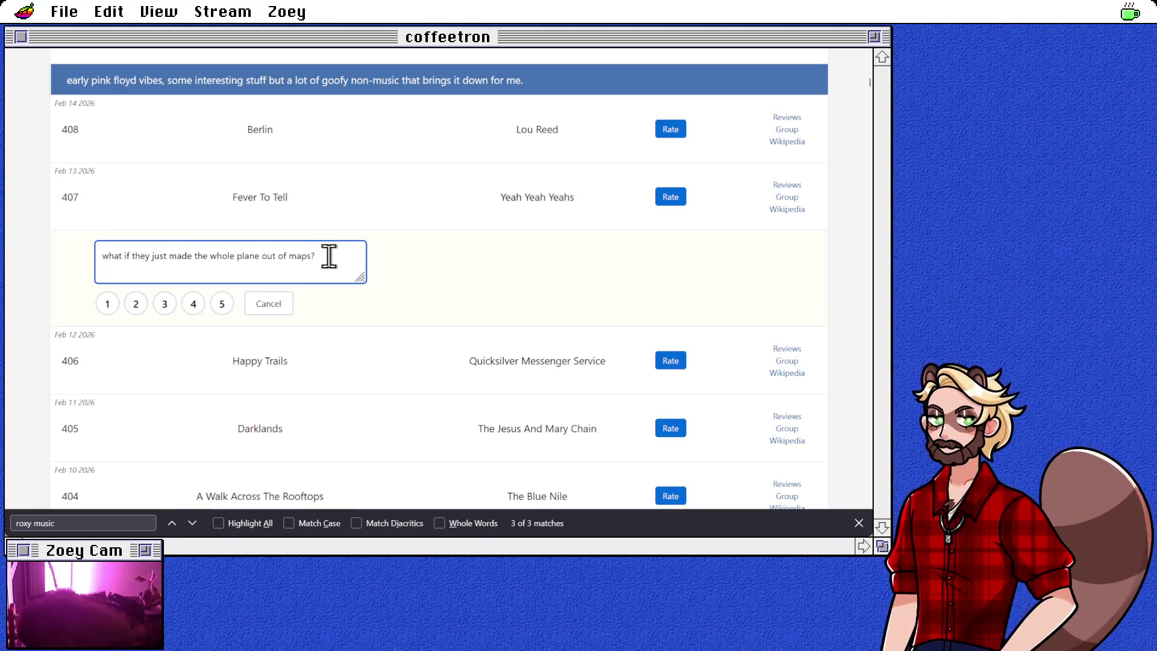
Step: Replace the note with 'I gotta hand it to karen' and return to the Yeah Yeah Yeahs article
left_click_drag(329, 256, 88, 252)
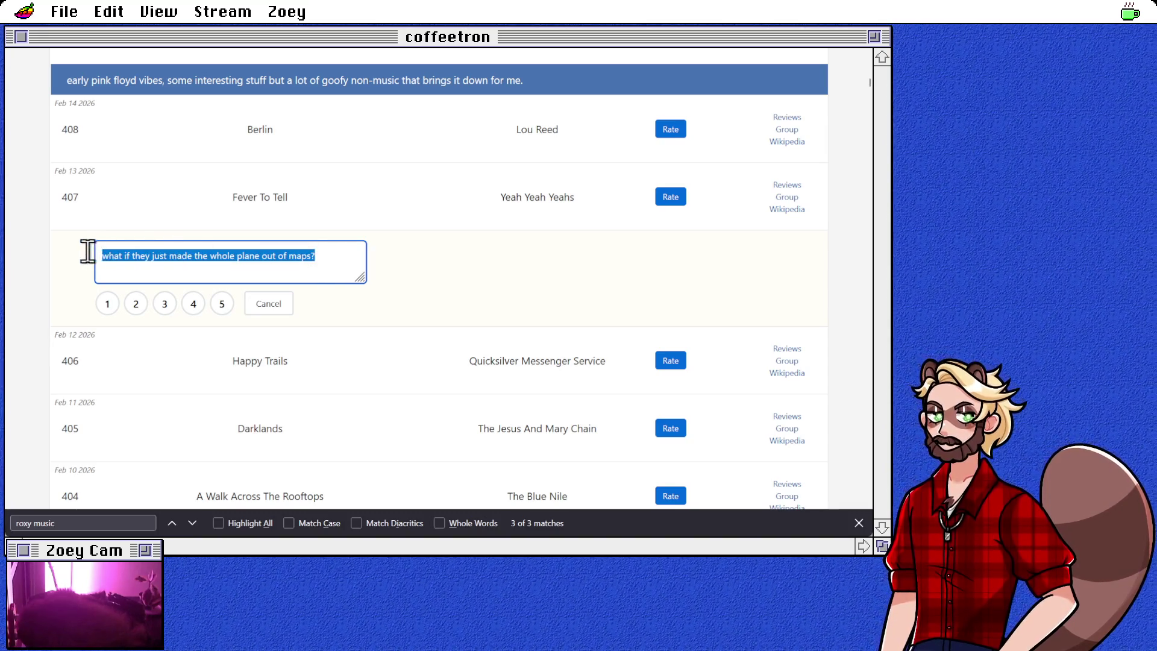
key("BackSpace")
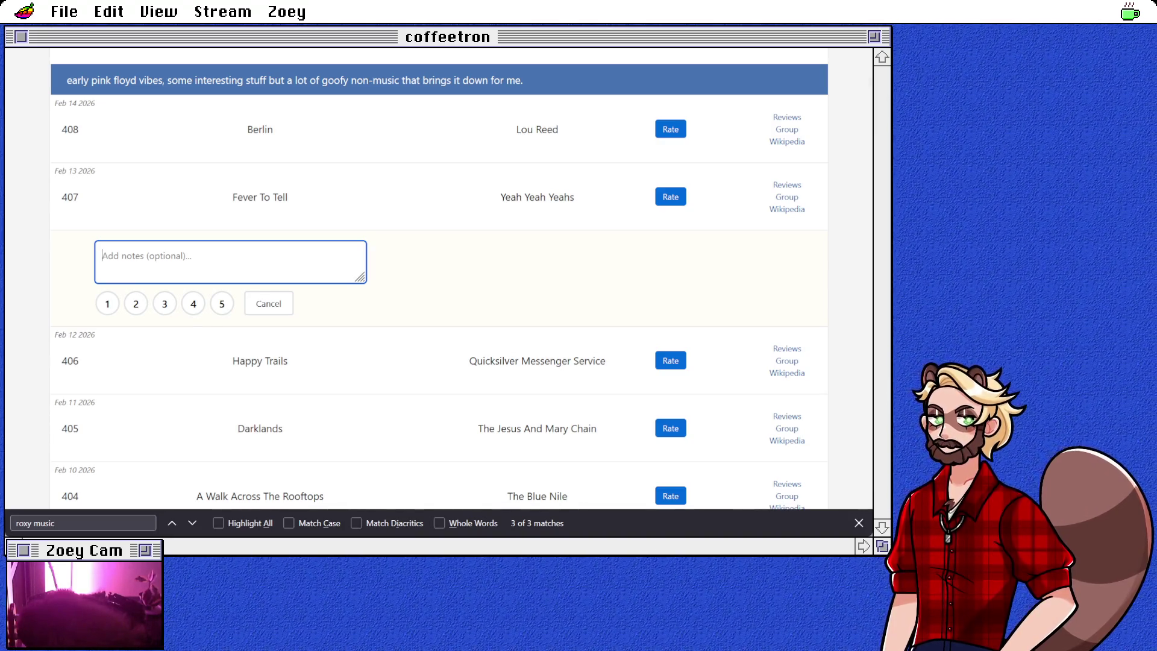
type("I gotta hand it to karen")
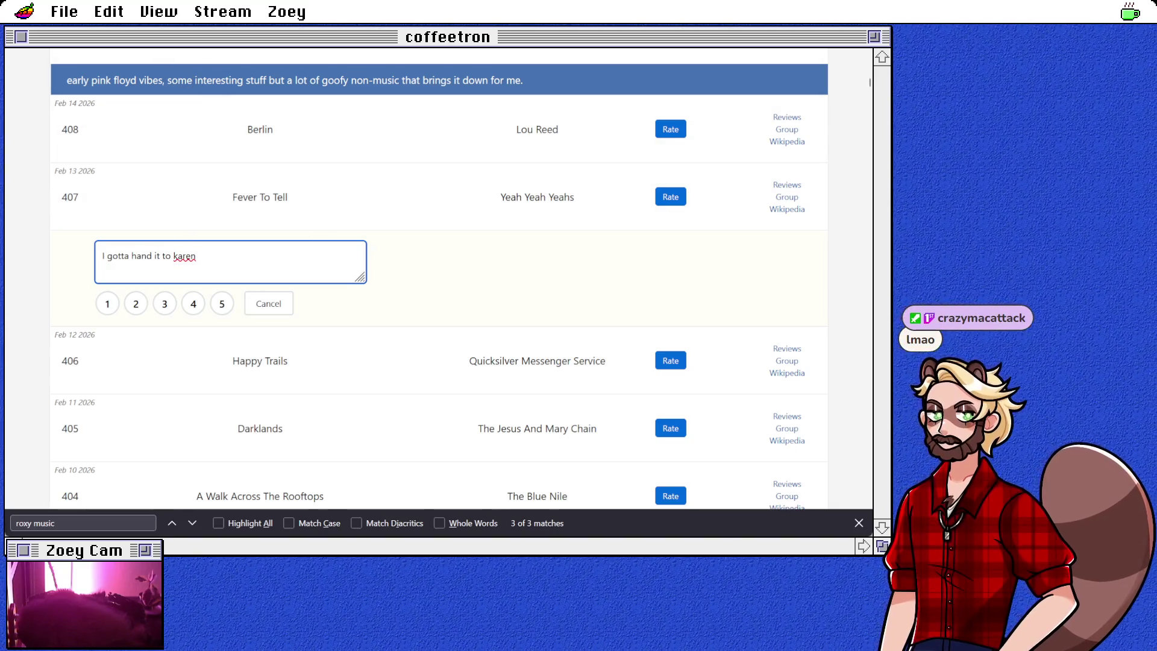
left_click(187, 49)
scroll(235, 145, "up", 5)
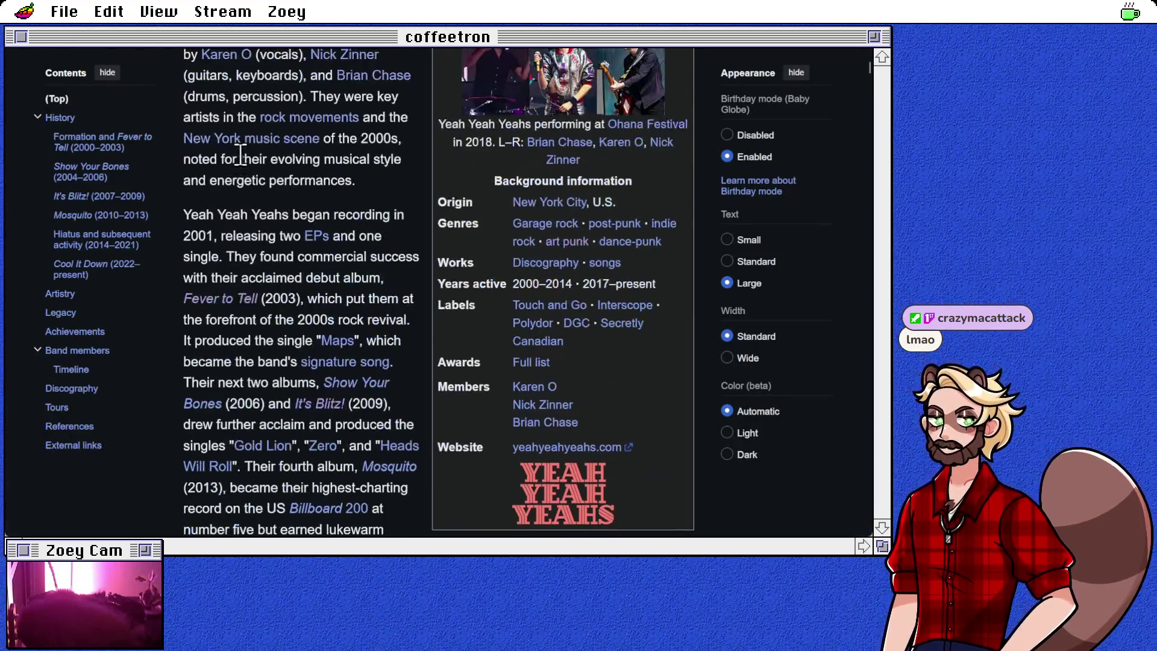
Step: Open the Karen O article and read through her Early life and Career sections
left_click(224, 124)
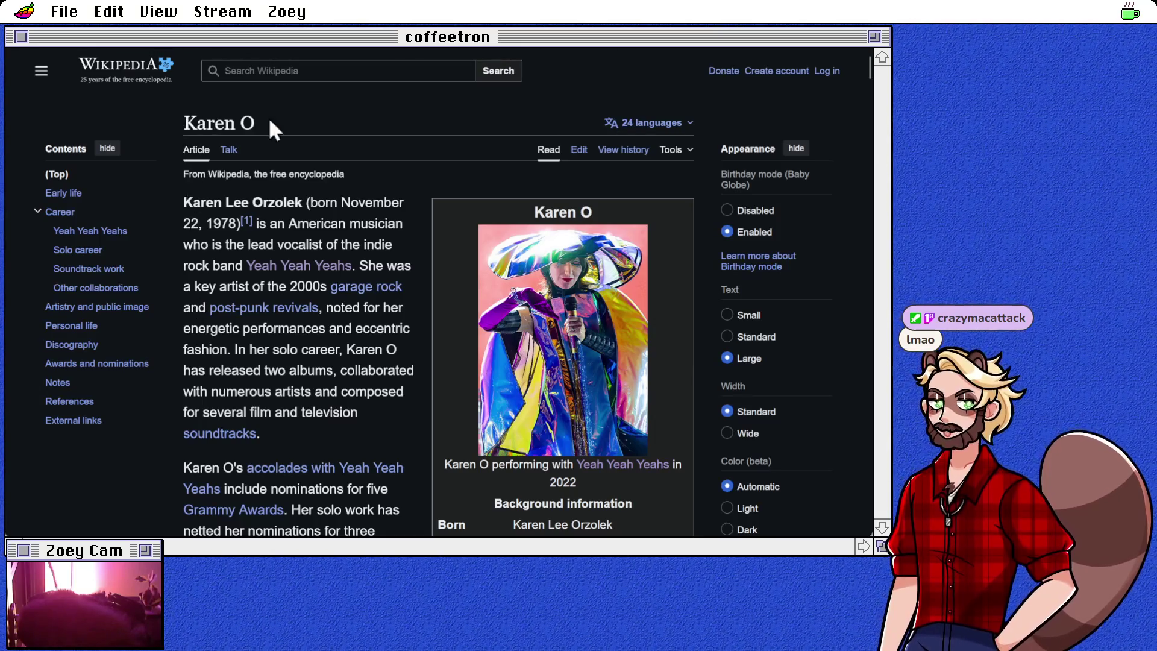
double_click(214, 123)
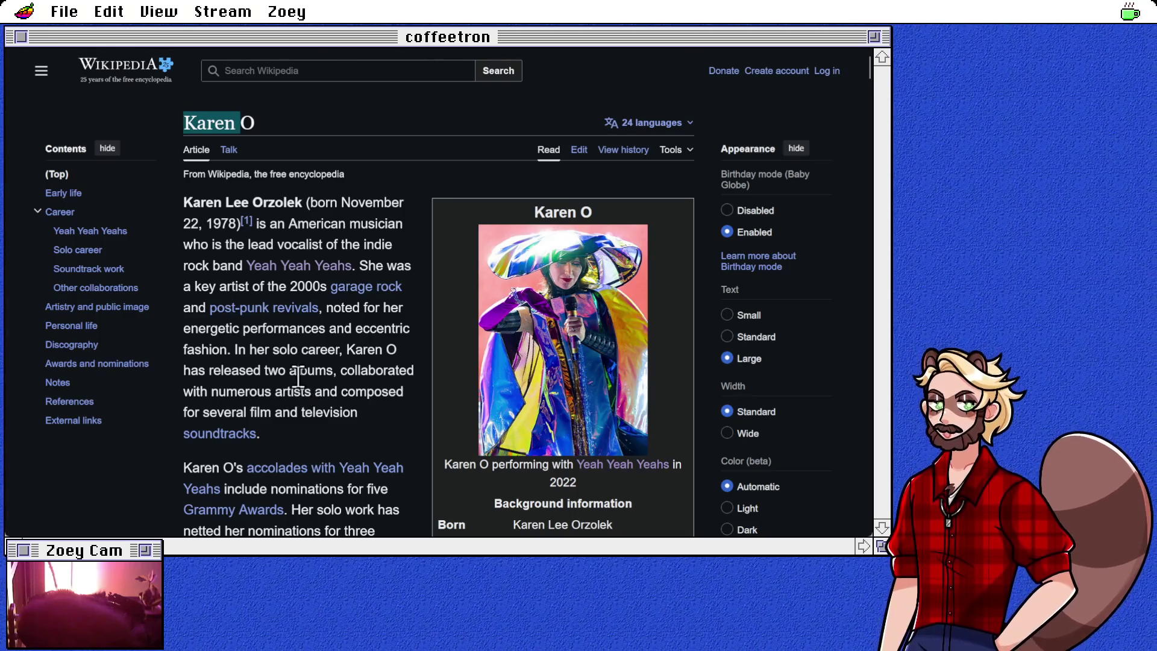
scroll(300, 370, "down", 3)
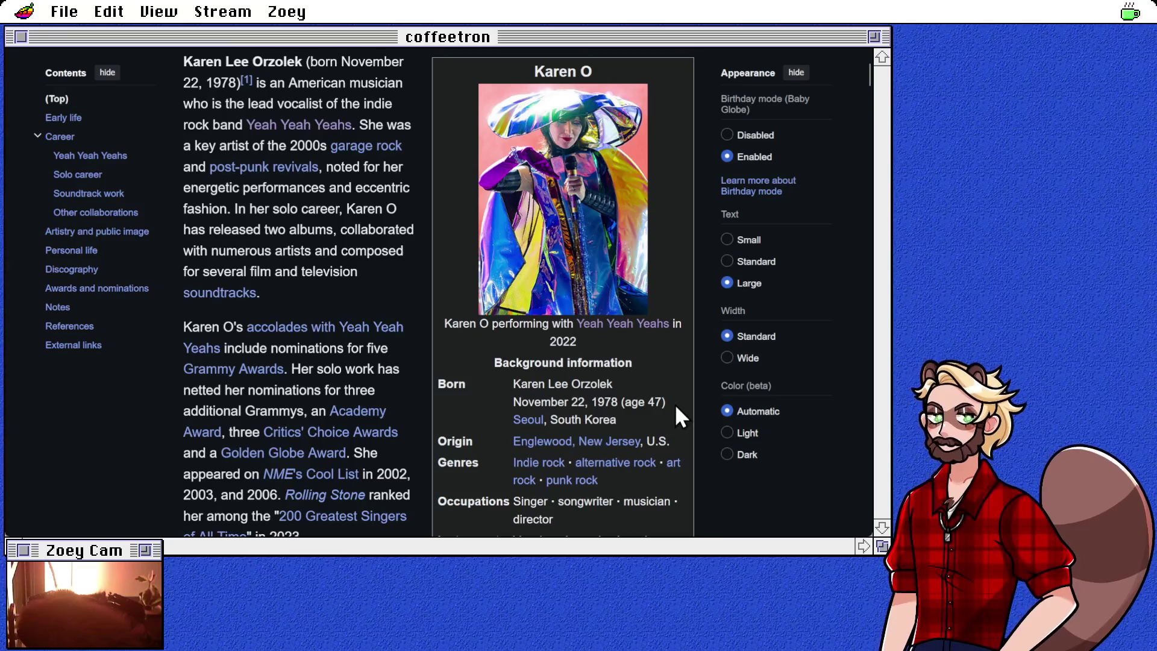
scroll(229, 404, "down", 5)
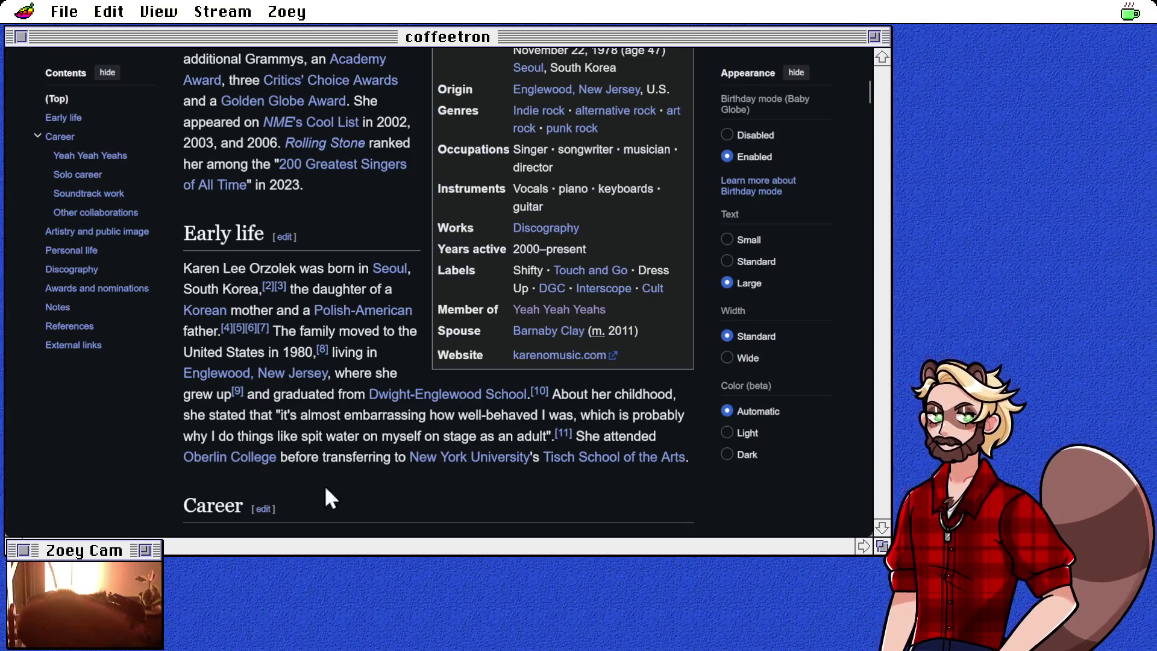
scroll(143, 483, "down", 6)
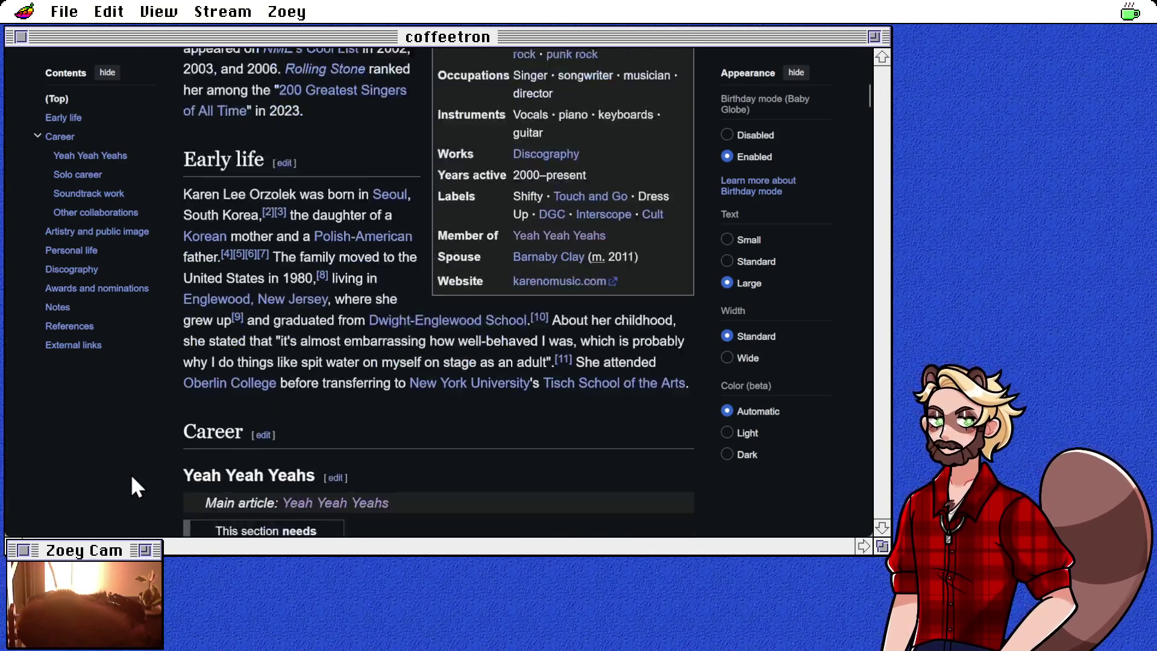
scroll(496, 446, "down", 5)
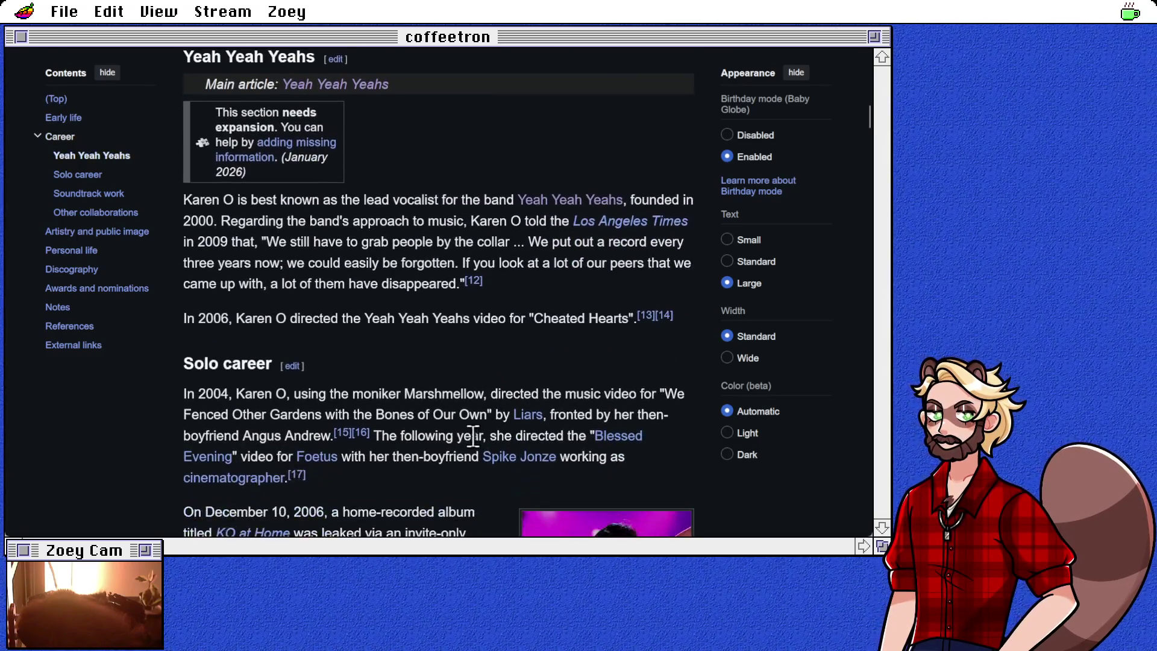
scroll(453, 432, "down", 3)
scroll(453, 431, "up", 14)
scroll(453, 430, "up", 10)
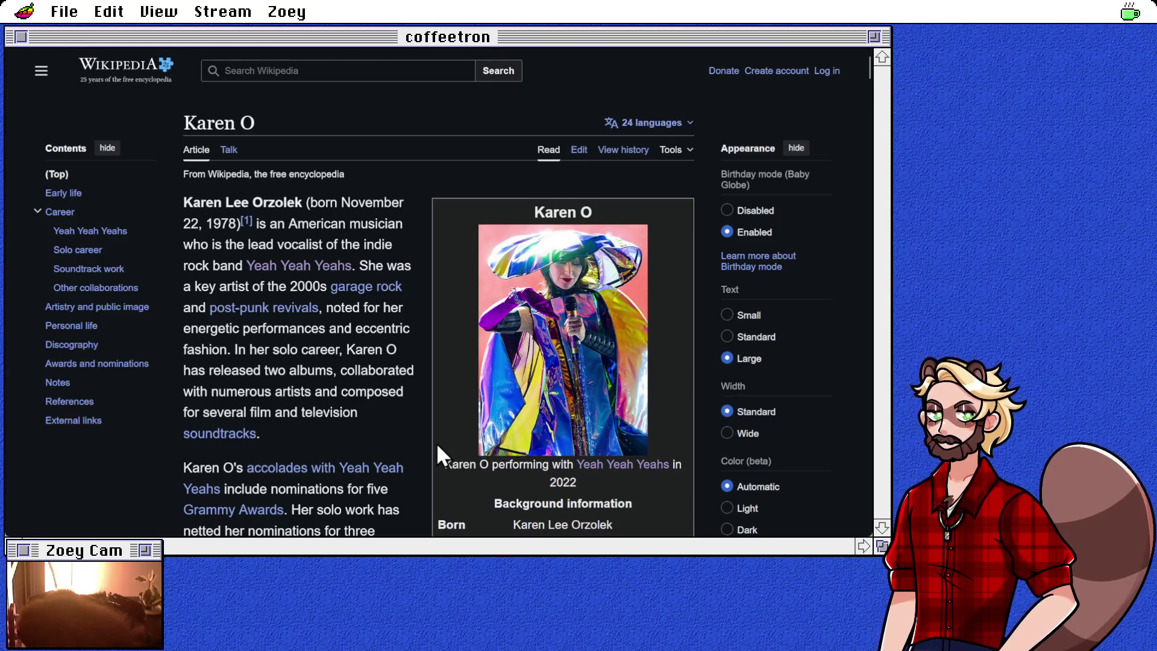
scroll(437, 443, "down", 3)
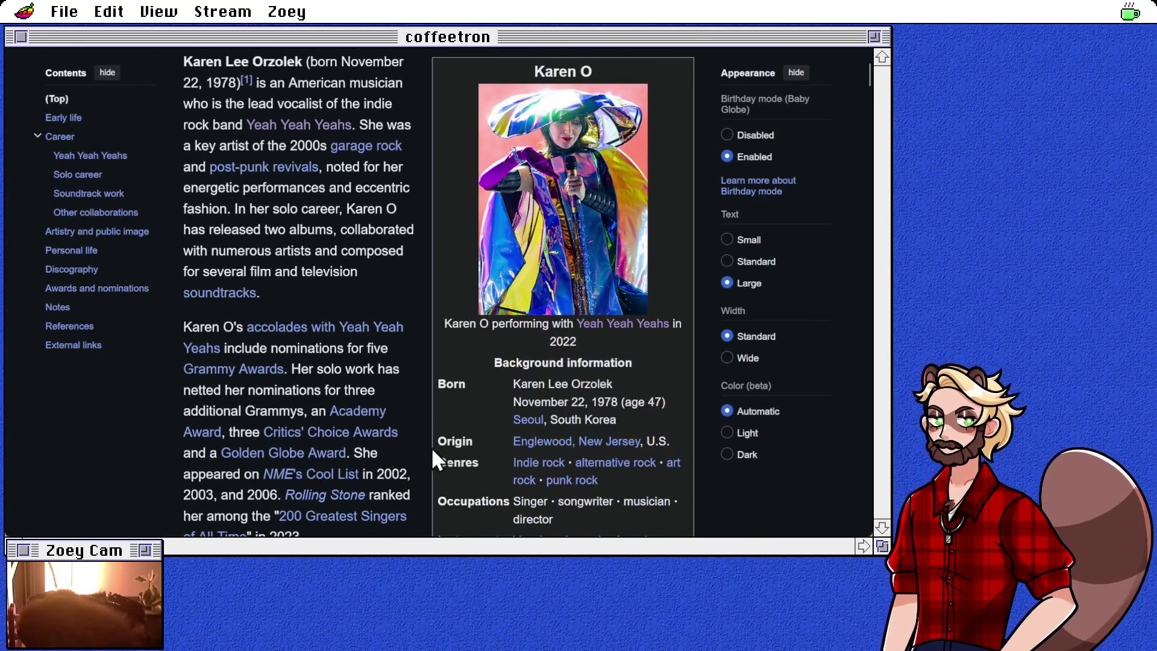
Step: Complete the comment 'I gotta hand it to karen o' and rate Fever To Tell 4
left_click(489, 205)
key("ctrl+w")
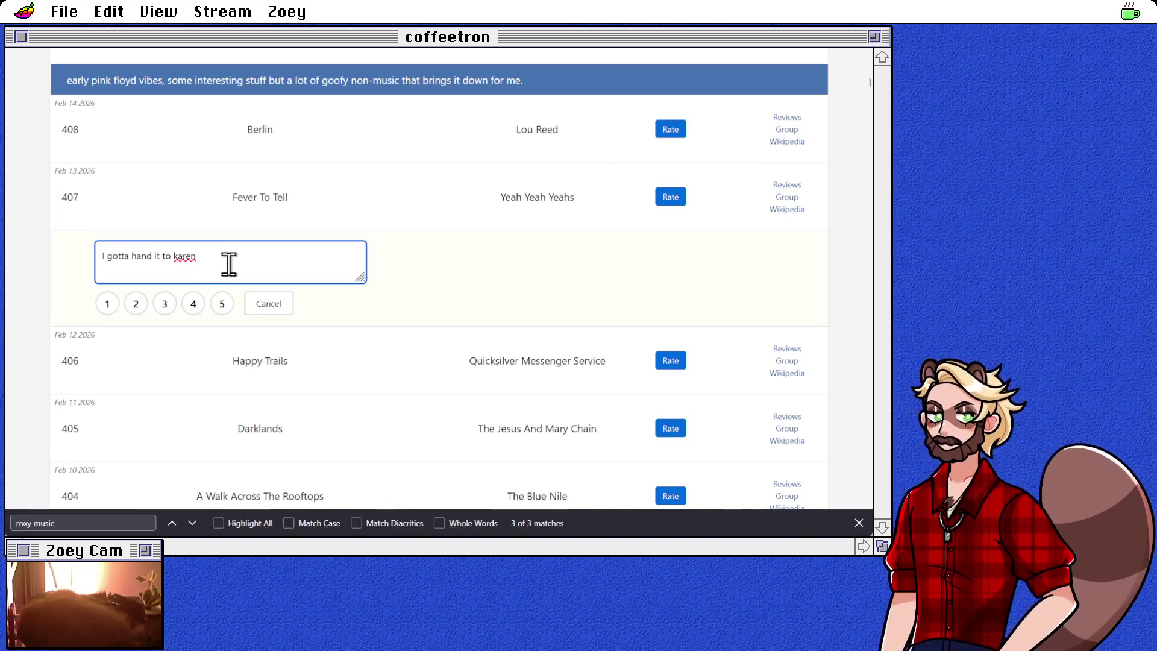
type(" o.")
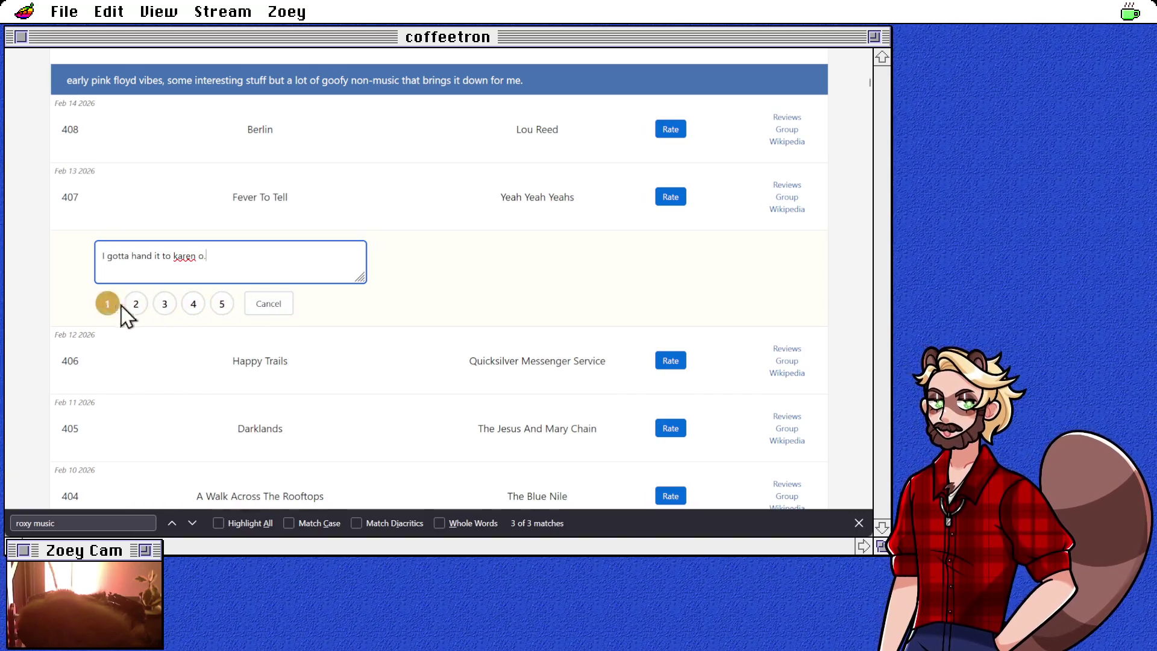
left_click(192, 304)
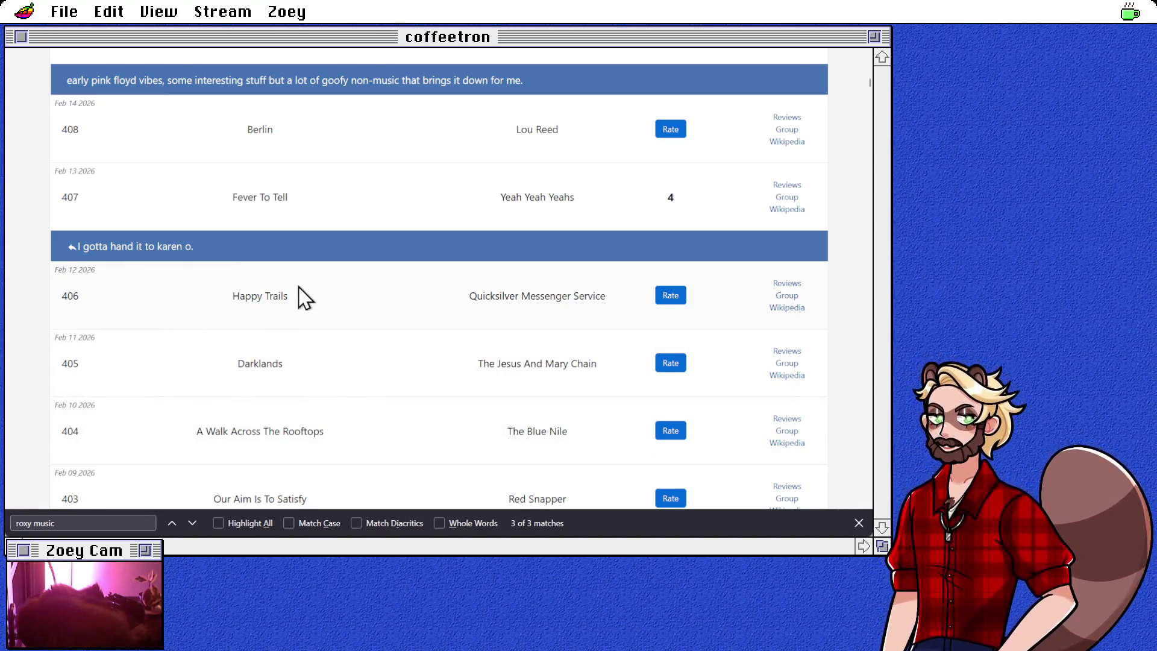
Step: Scroll to history entry 406 and open the Happy Trails Wikipedia article
scroll(289, 302, "down", 5)
scroll(274, 306, "up", 4)
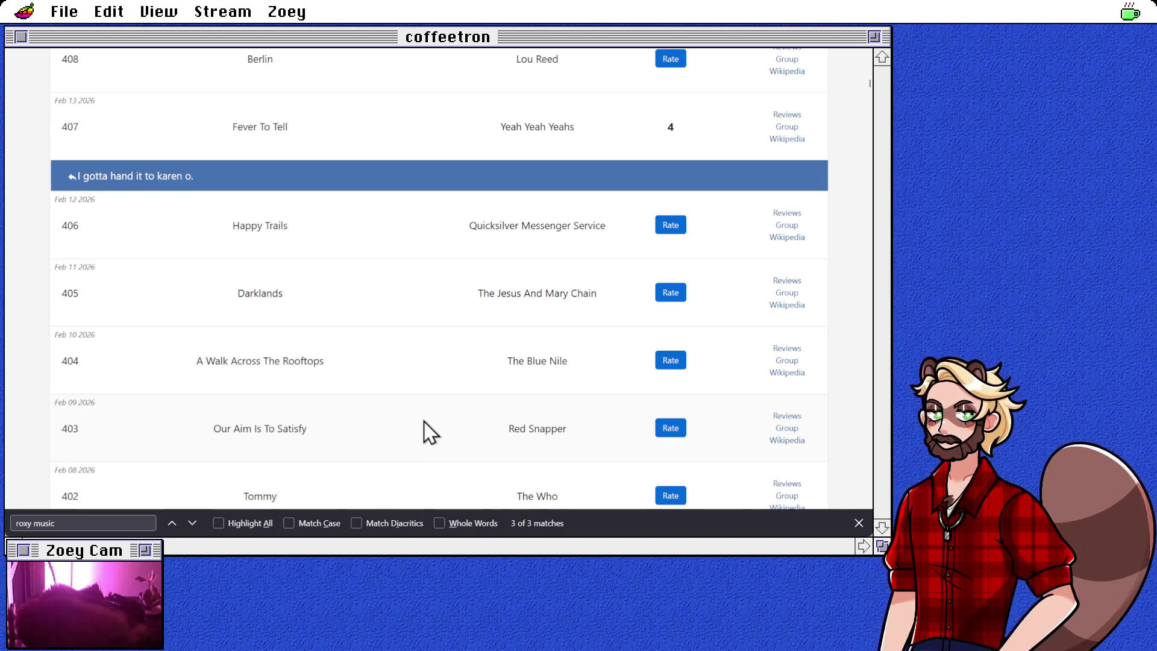
scroll(401, 359, "up", 3)
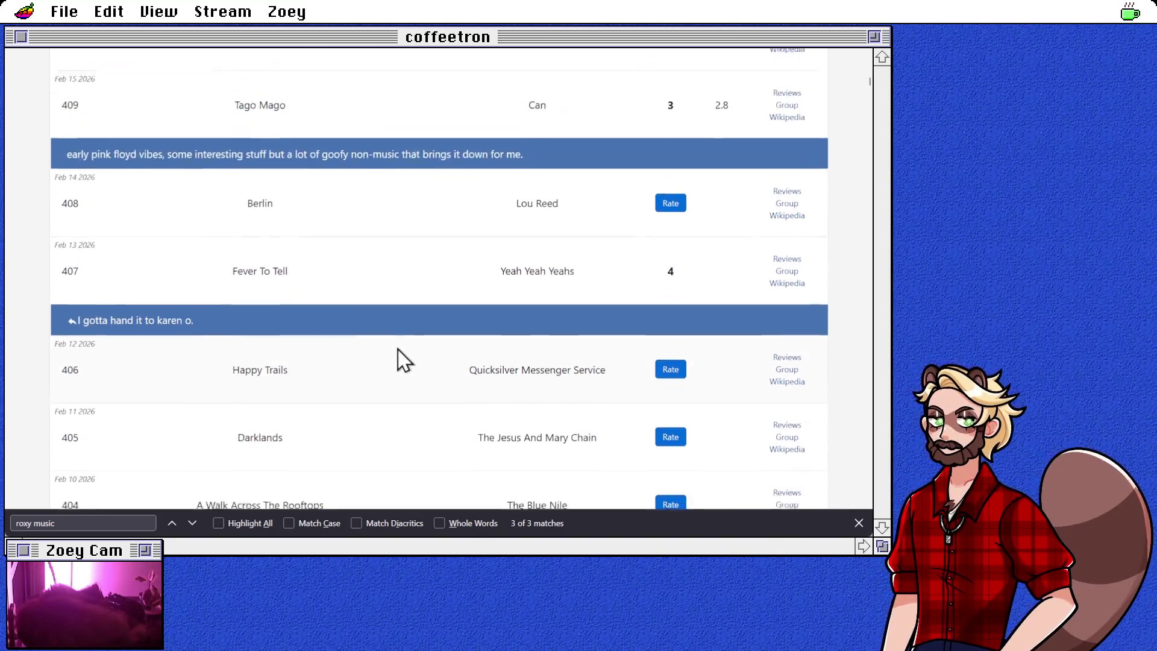
scroll(372, 422, "down", 3)
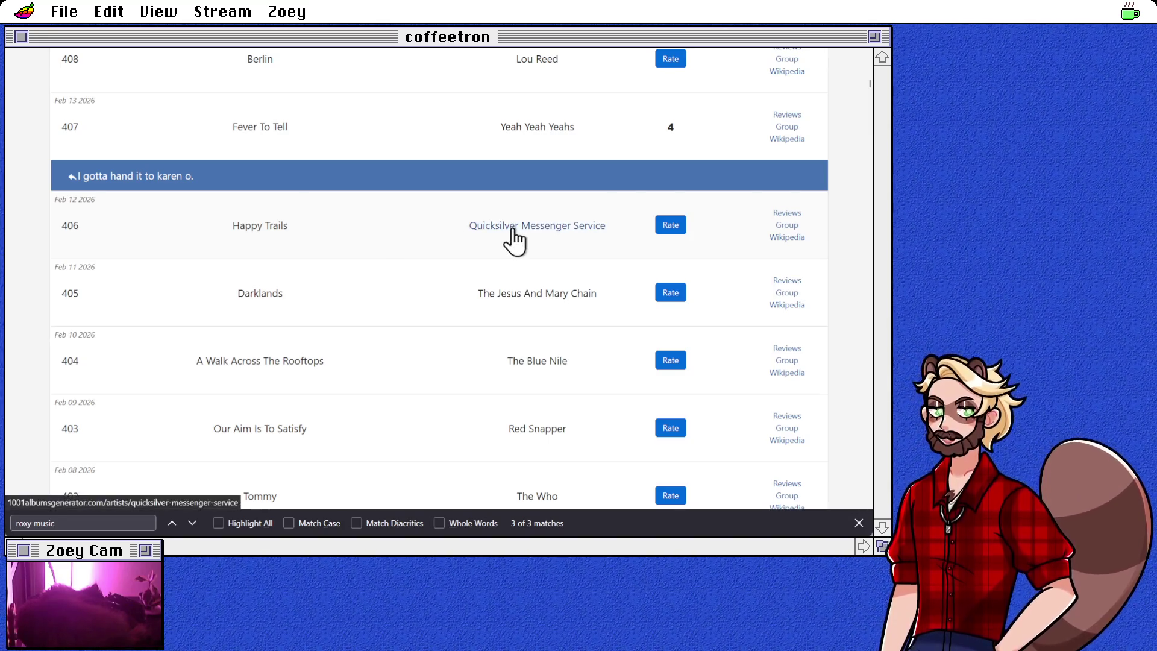
left_click(787, 237)
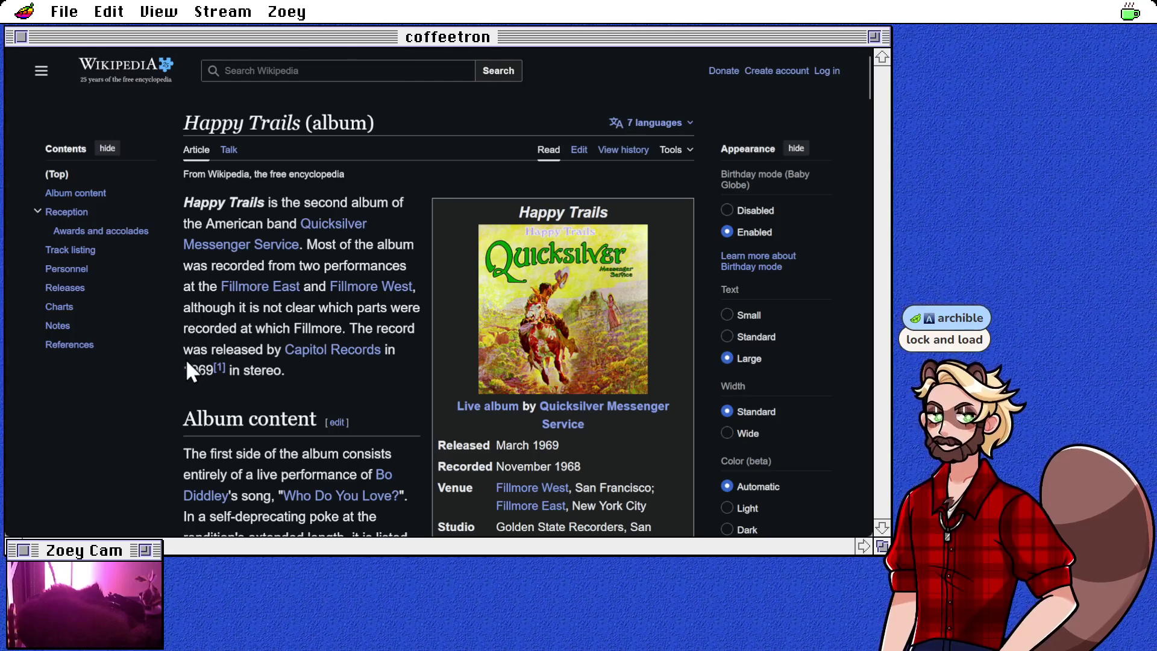
Step: Read through the Happy Trails album article
scroll(190, 362, "down", 3)
mouse_move(219, 371)
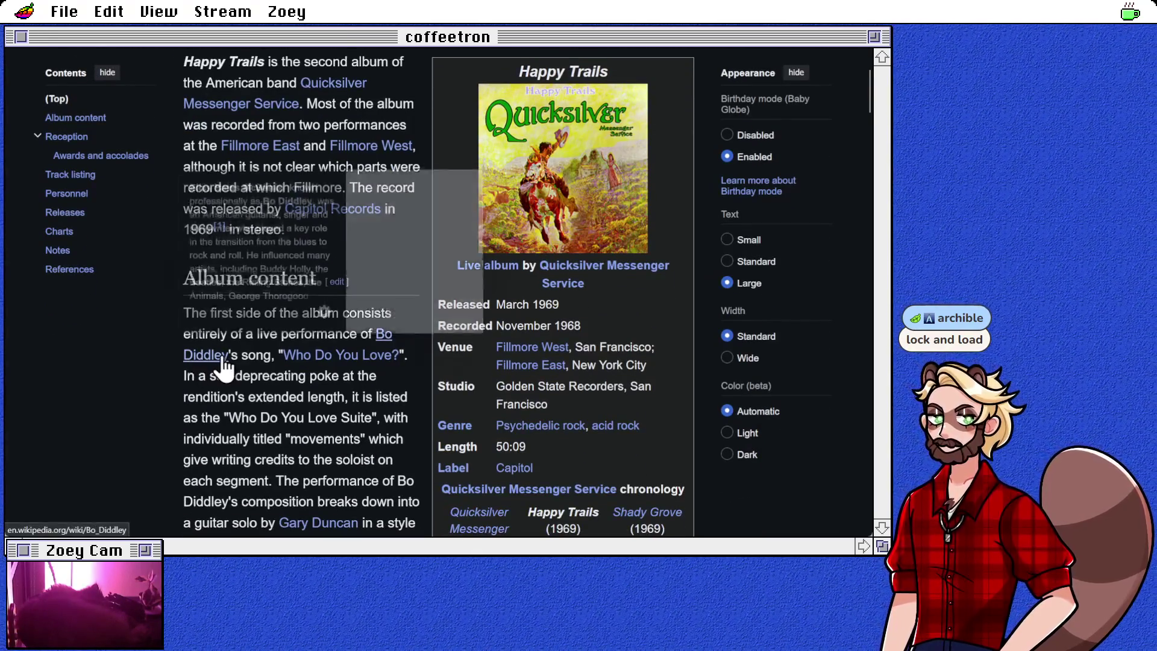
scroll(221, 365, "down", 1)
scroll(223, 359, "down", 1)
scroll(236, 335, "down", 5)
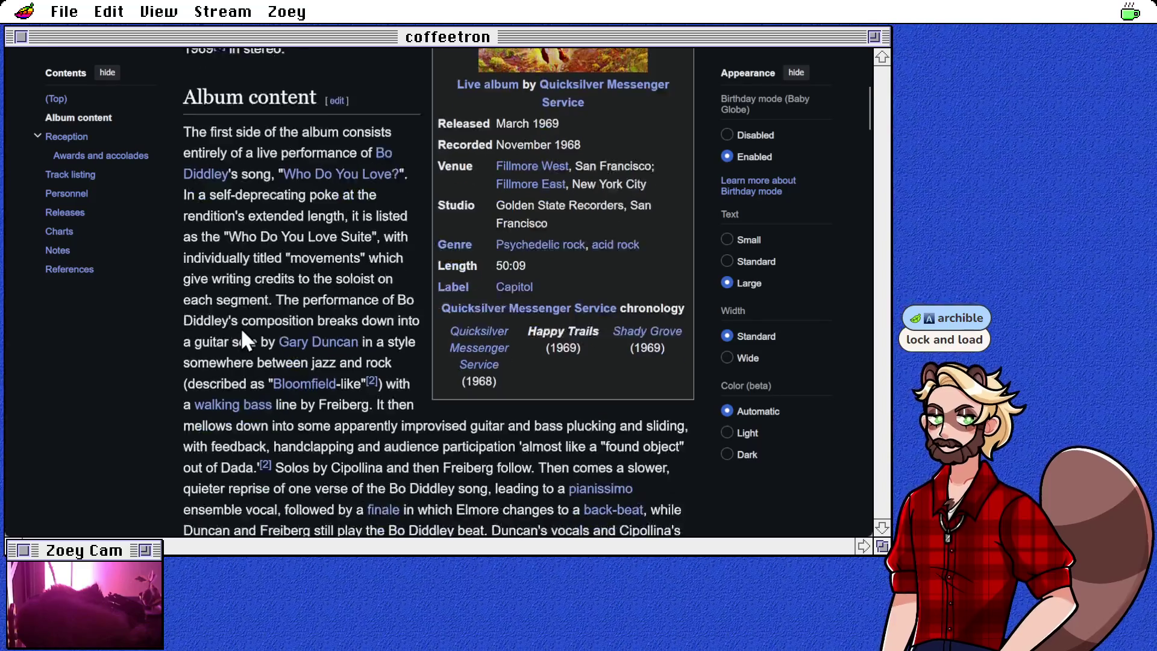
scroll(307, 341, "up", 10)
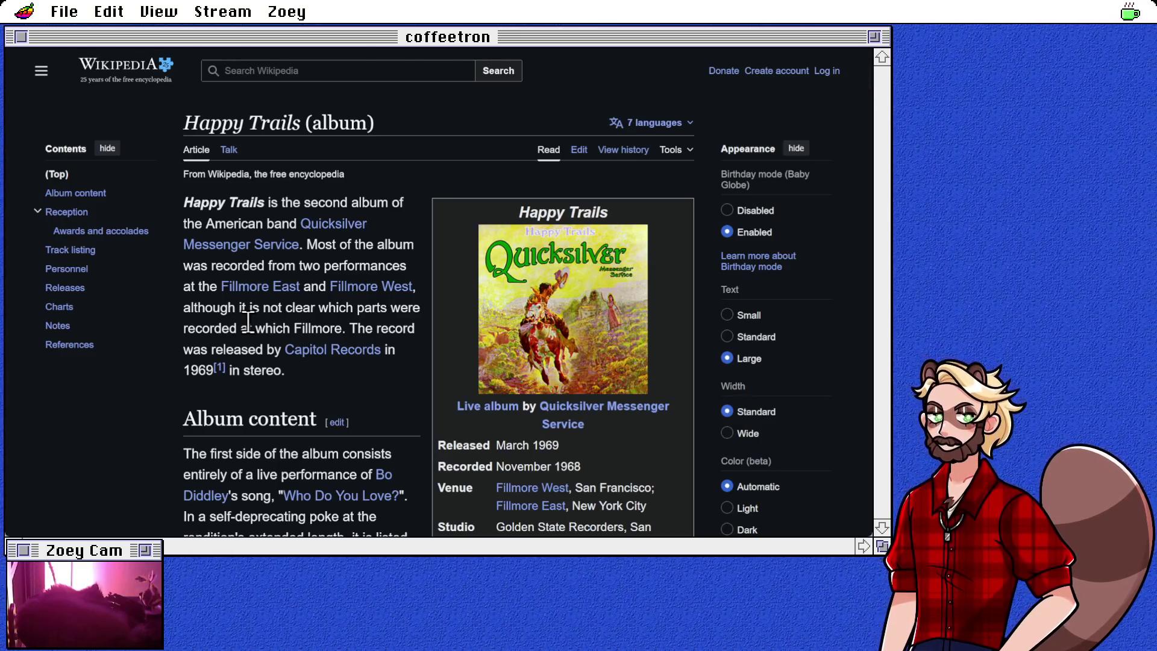
Step: Open and read the Quicksilver Messenger Service band article
left_click(270, 246)
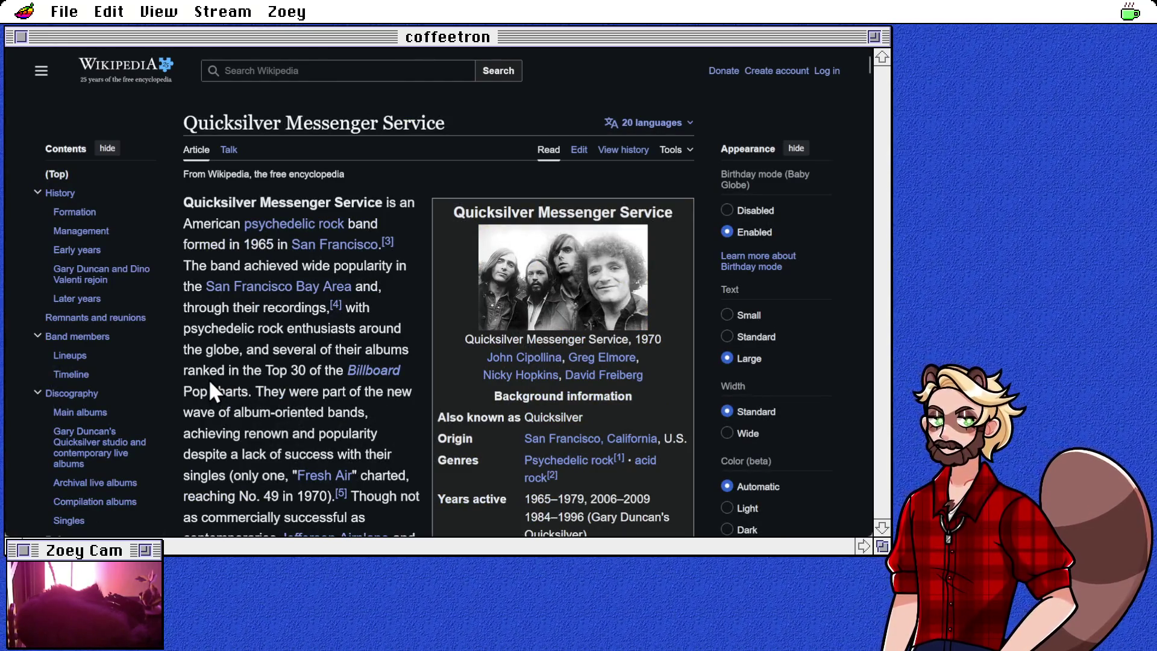
scroll(209, 378, "down", 2)
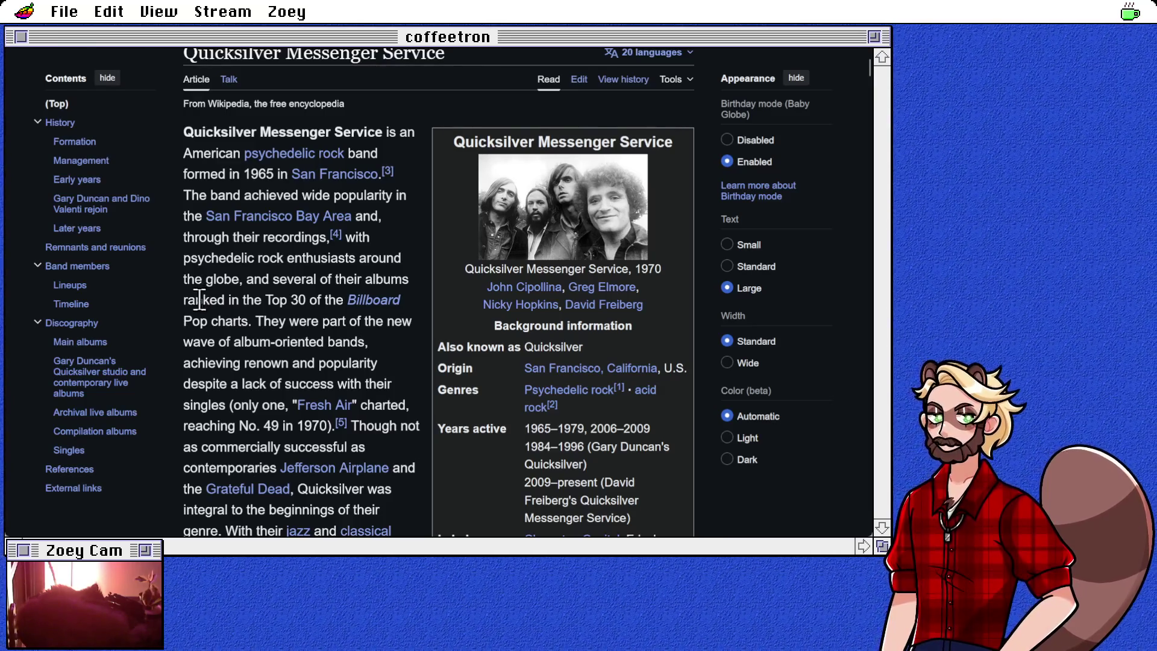
scroll(197, 339, "down", 2)
scroll(197, 339, "down", 2)
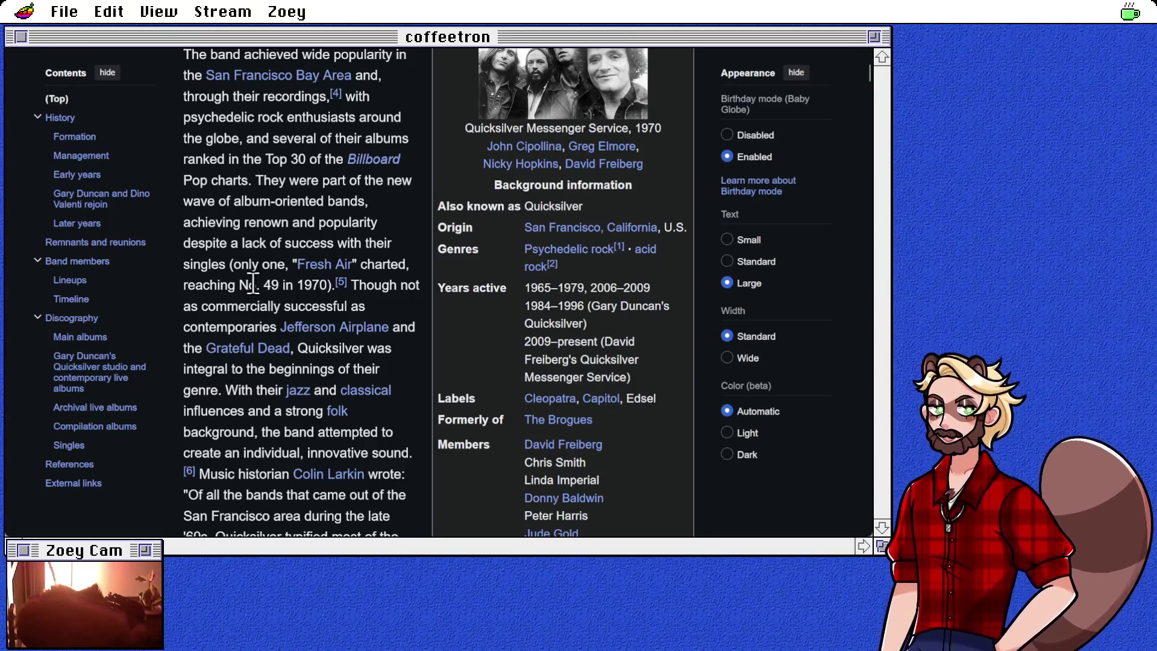
scroll(241, 410, "down", 2)
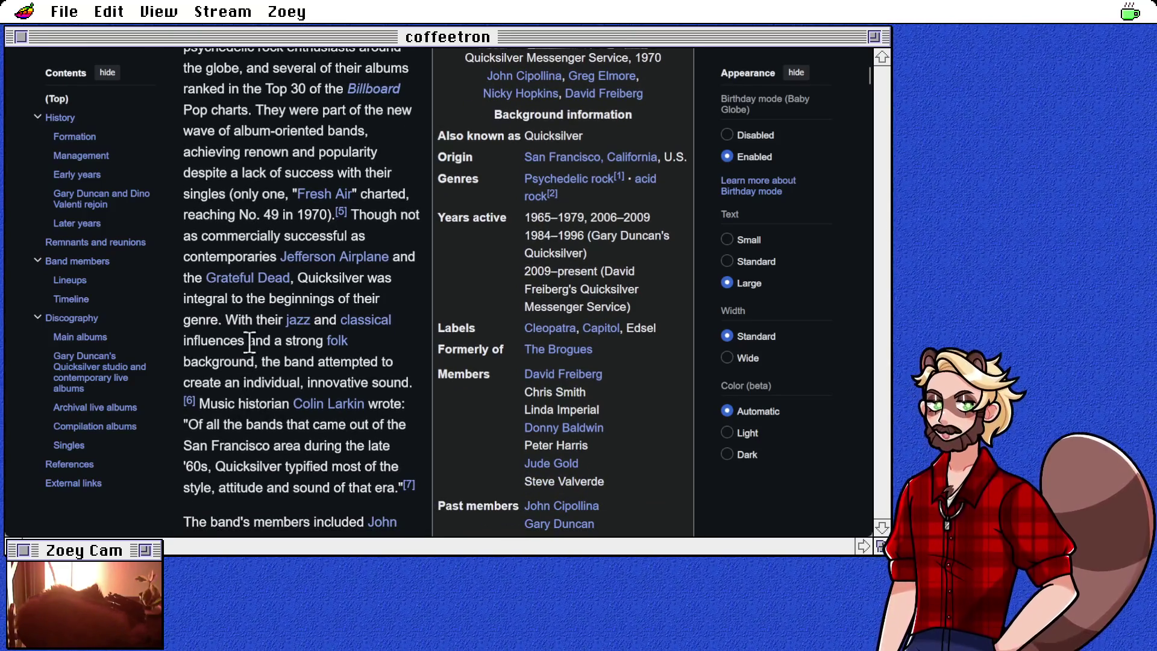
scroll(238, 403, "down", 8)
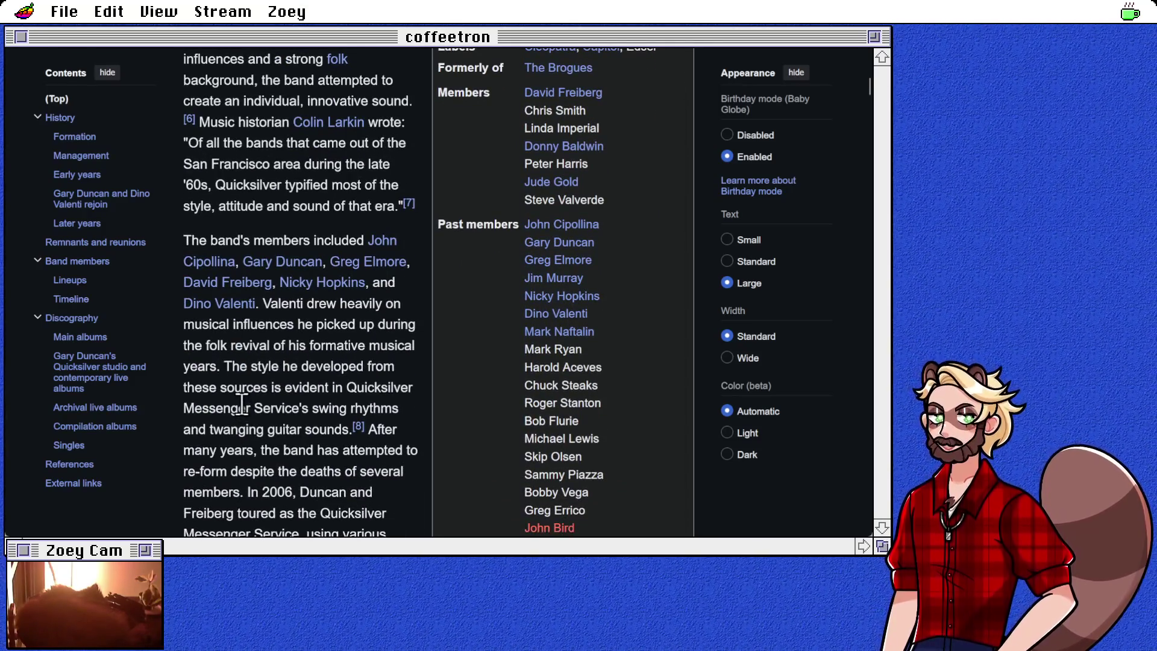
scroll(241, 404, "down", 14)
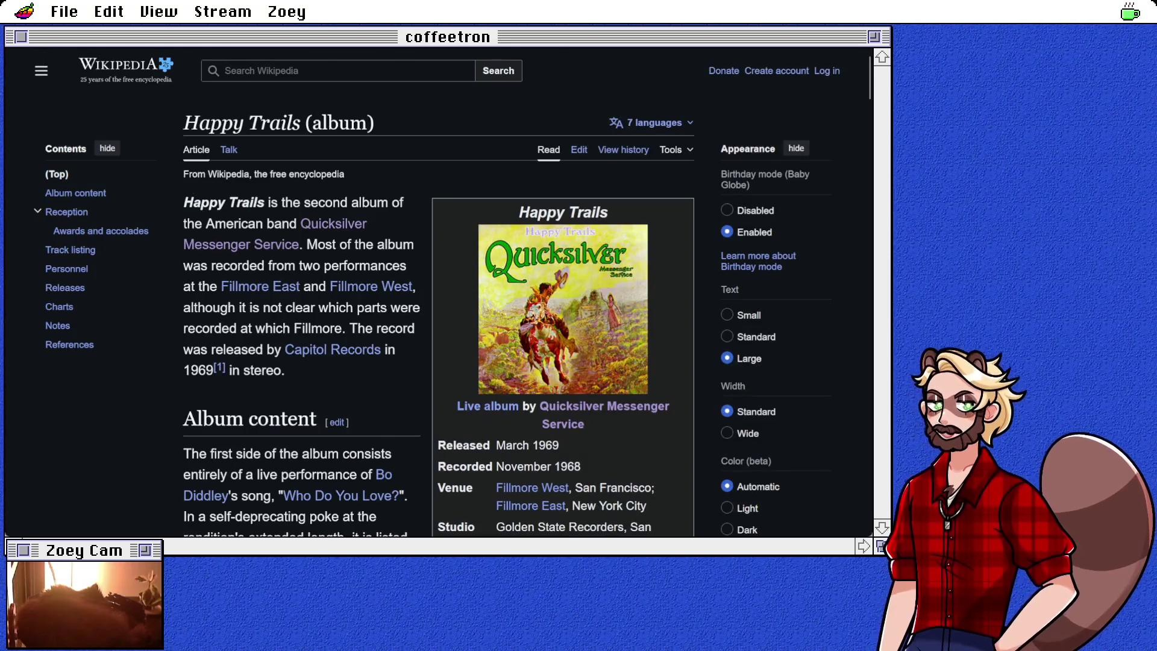
Step: Check the Darklands Wikipedia article from entry 405, then return to the album list
key("ctrl+w")
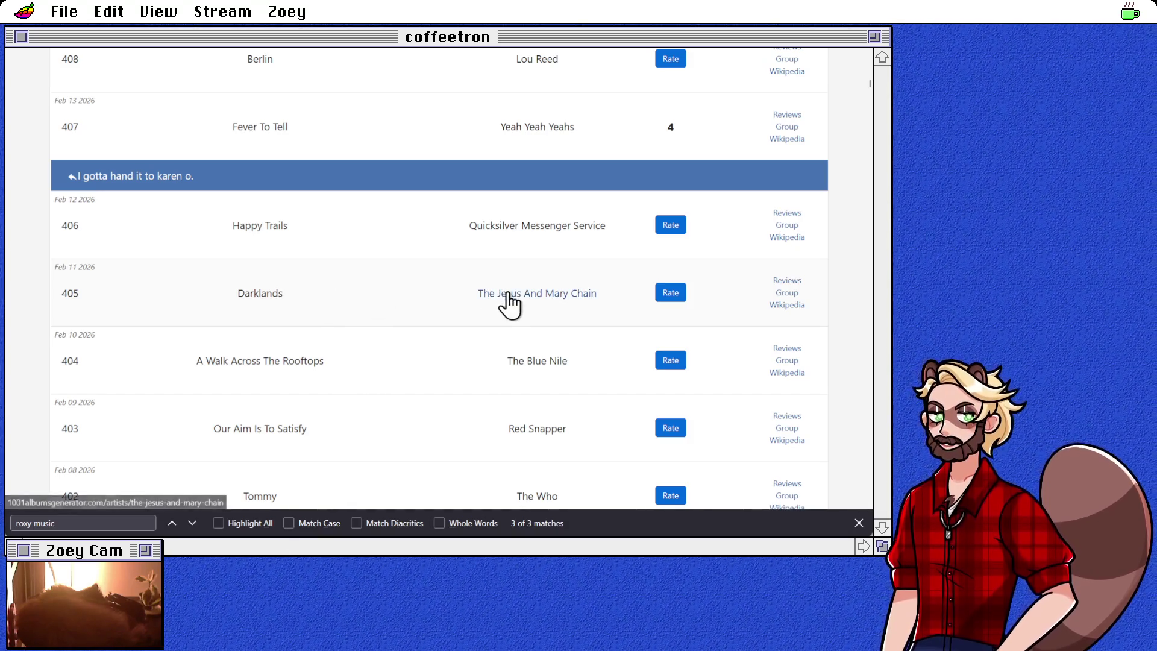
left_click(800, 307)
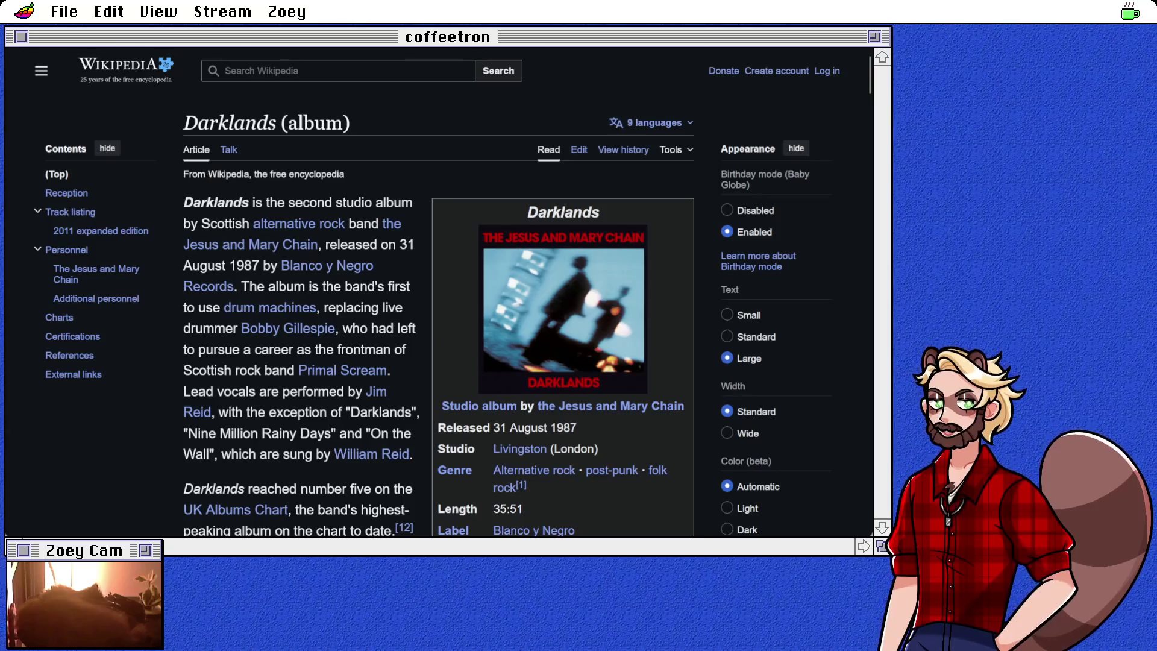
key("ctrl+w")
scroll(339, 318, "down", 3)
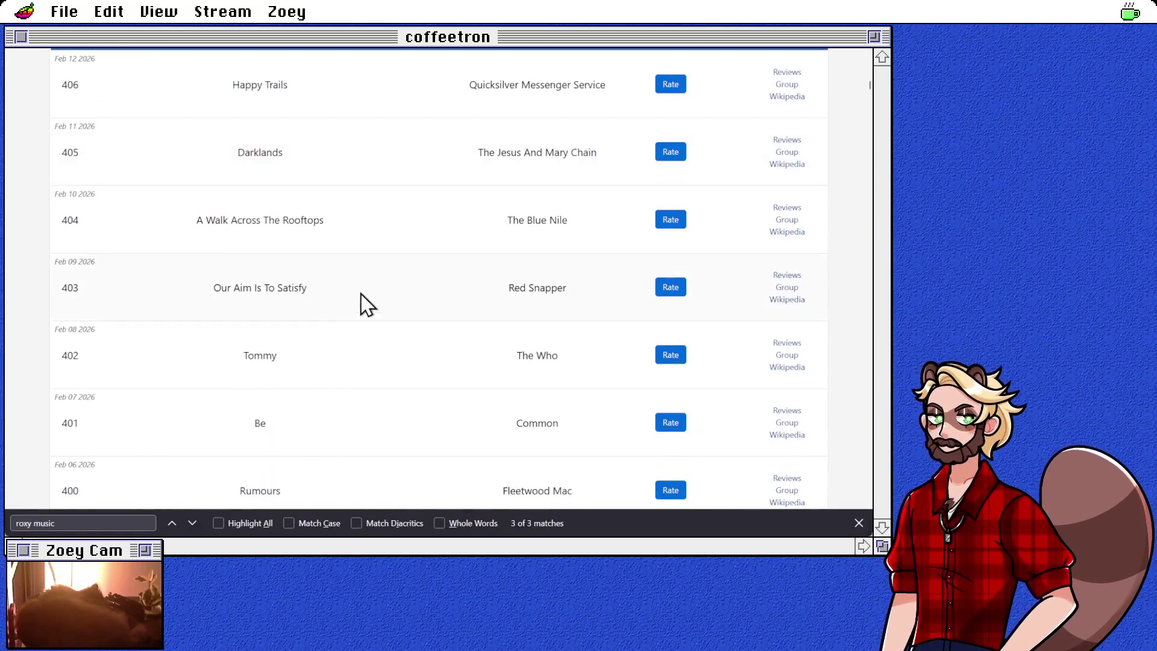
Step: View the A Walk Across the Rooftops article, then open Our Aim Is to Satisfy from entry 403
left_click(785, 232)
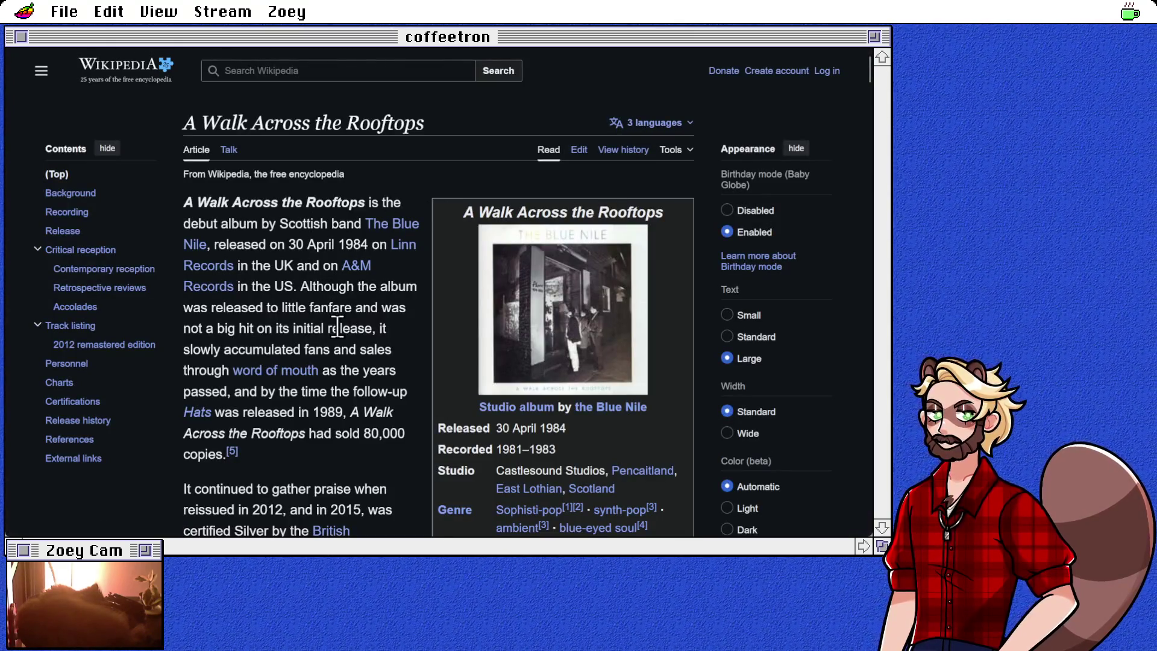
key("alt+Left")
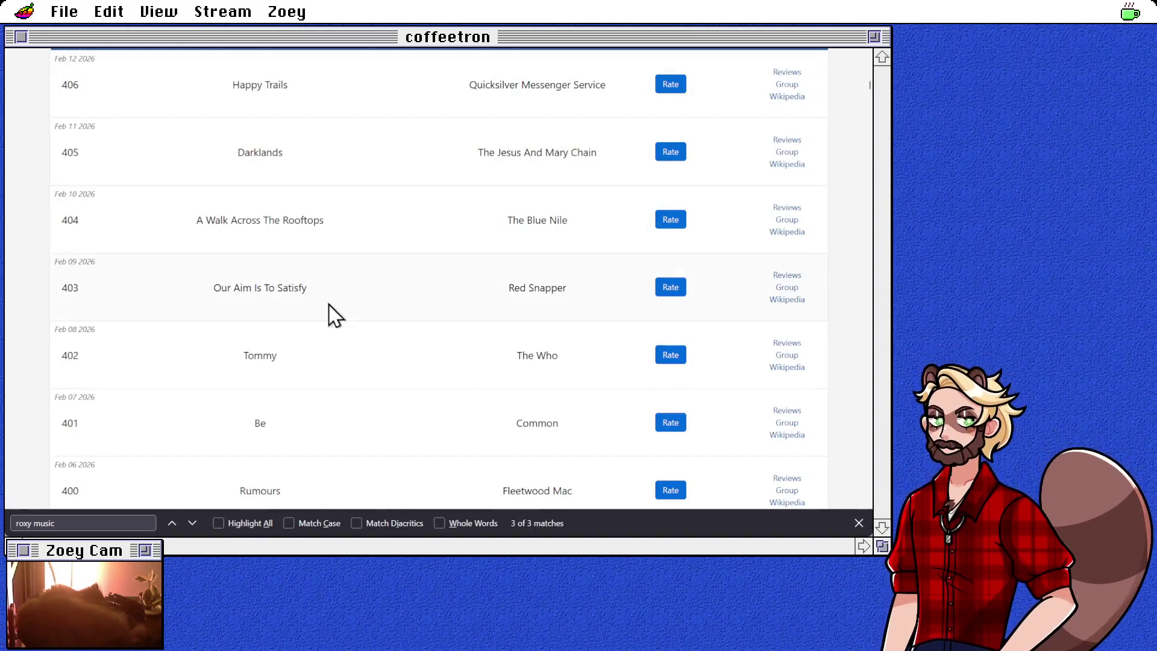
left_click(781, 300)
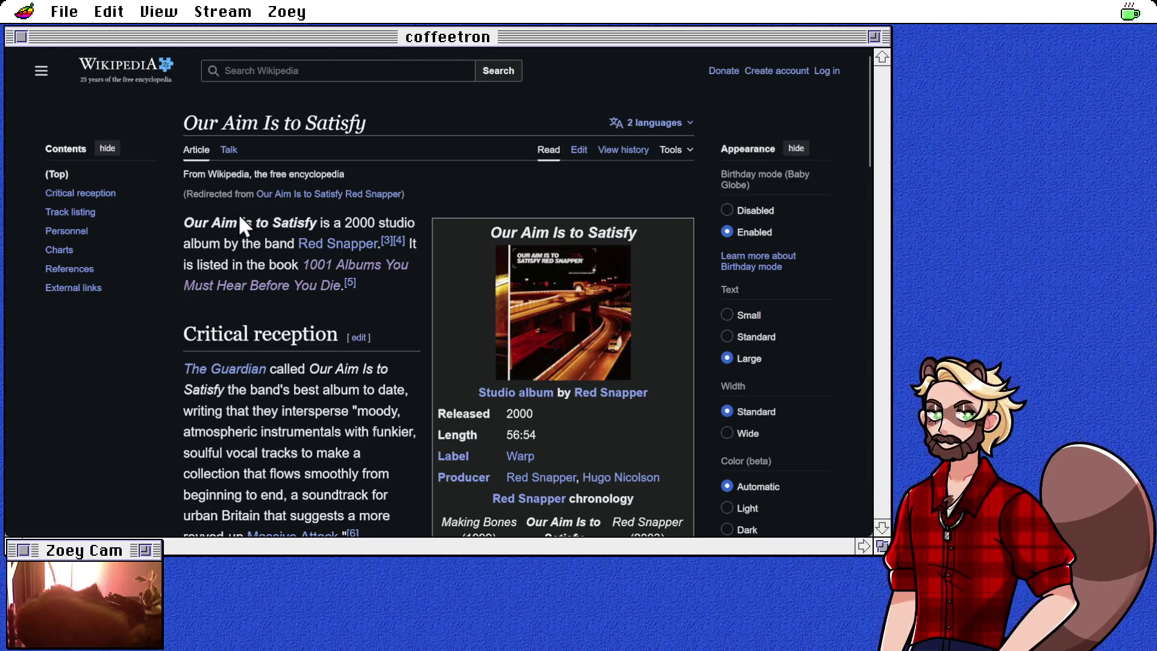
Step: Read the Red Snapper band article, then scroll the album list down toward Rumours
left_click(319, 245)
scroll(224, 267, "down", 2)
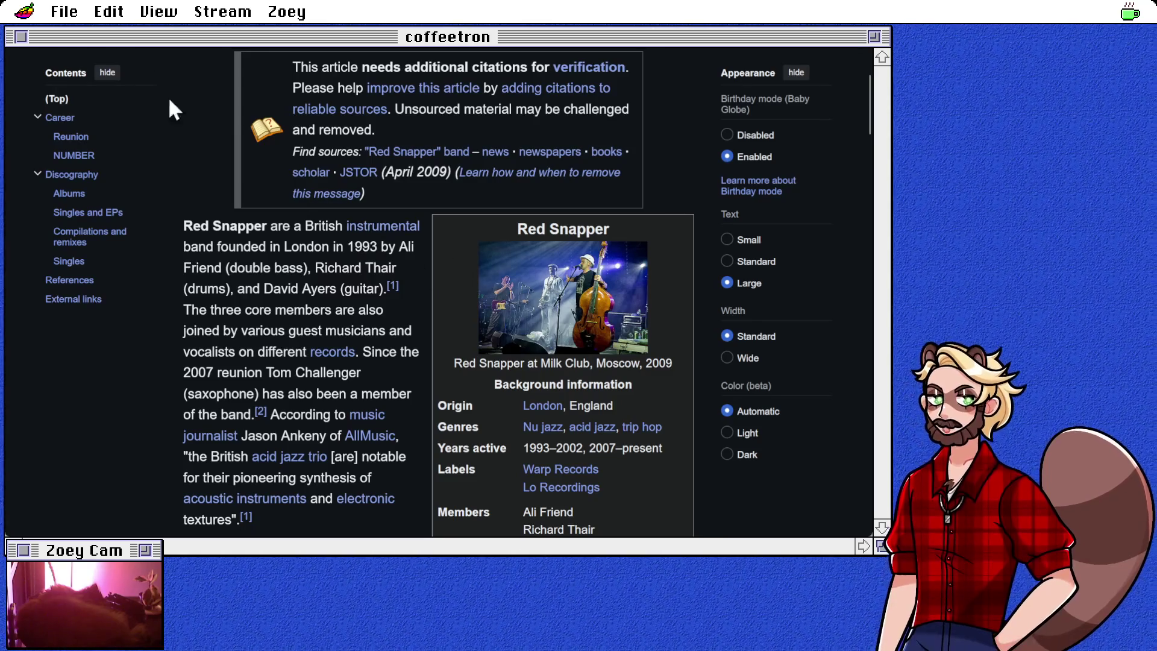
key("ctrl+w")
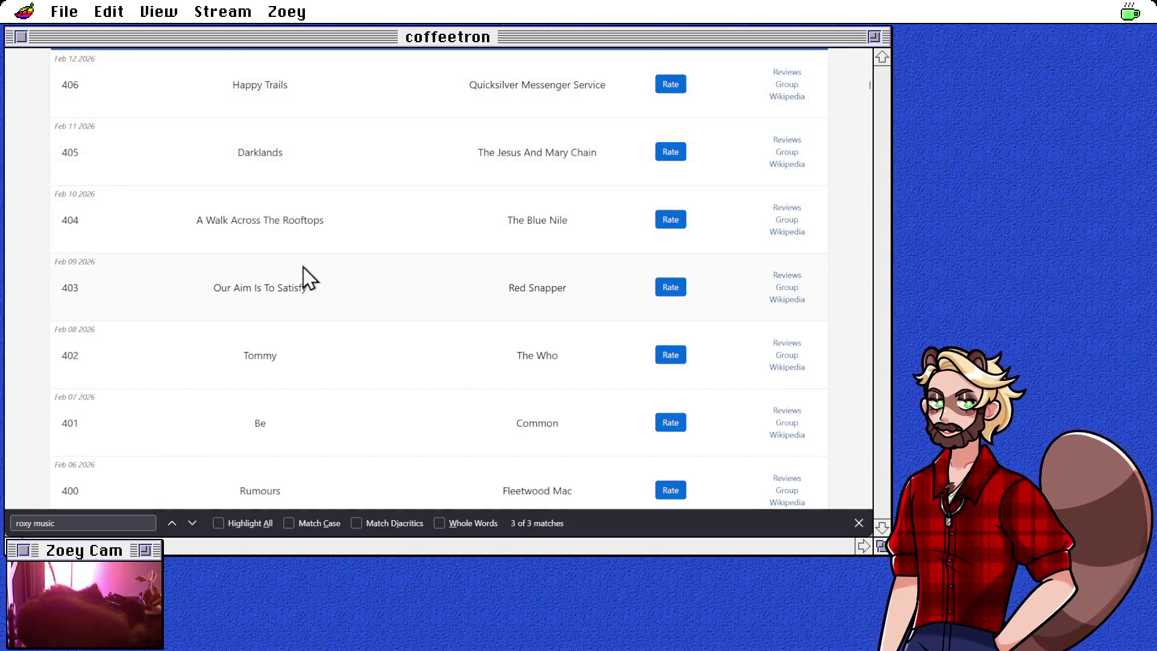
scroll(398, 271, "down", 2)
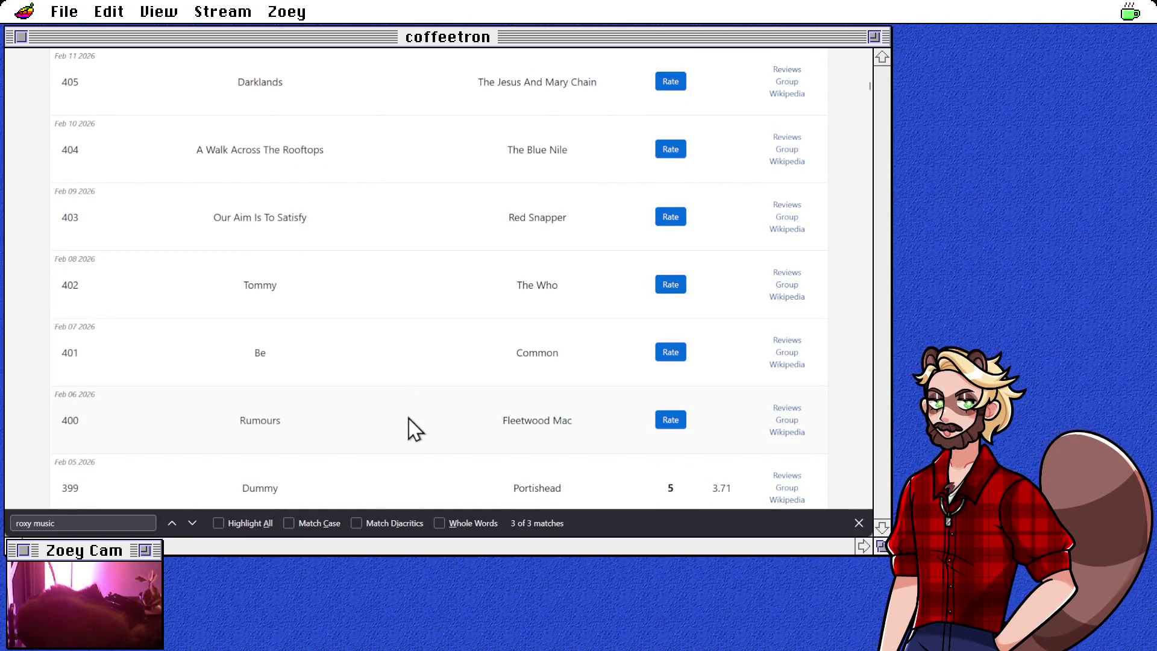
scroll(408, 421, "down", 4)
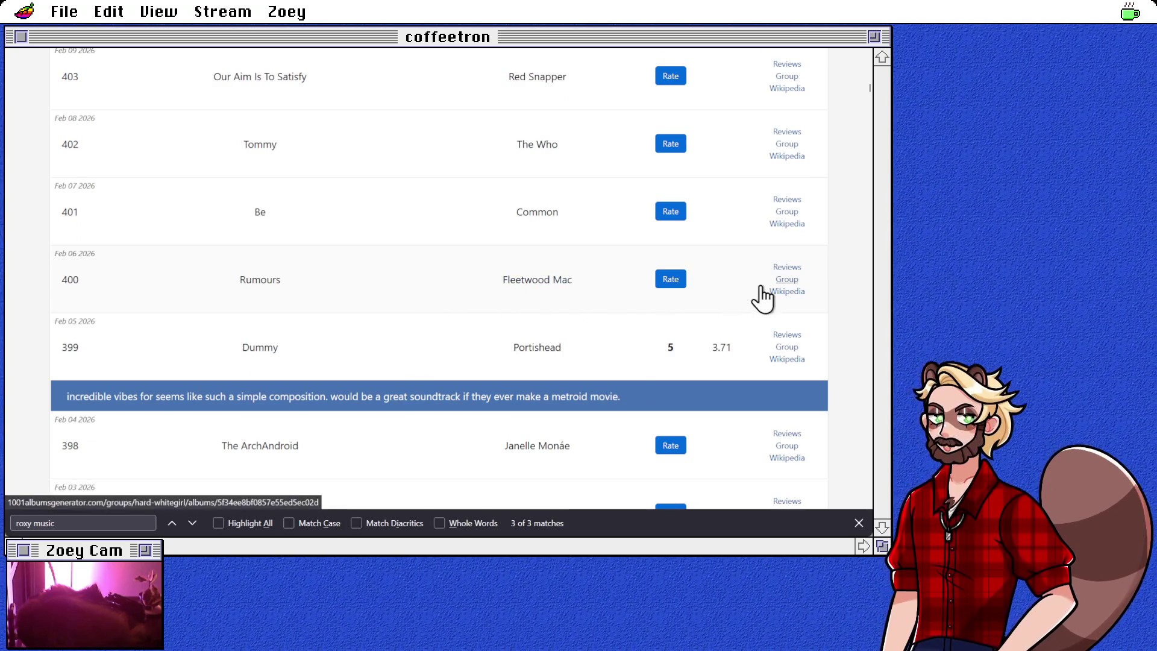
Step: Follow the Group link in Fleetwood Mac's Rumours row of the album history
left_click(259, 281)
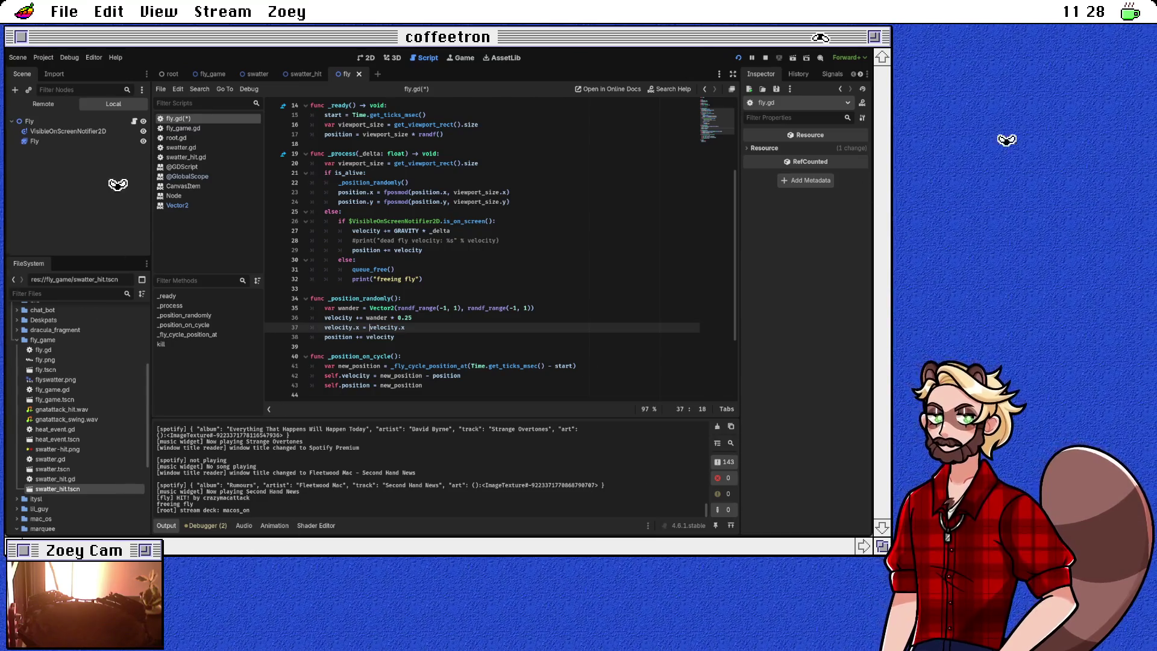
Step: Write velocity.x = clamp(velocity.x, -1, 1) on line 37 using autocomplete
type("clam")
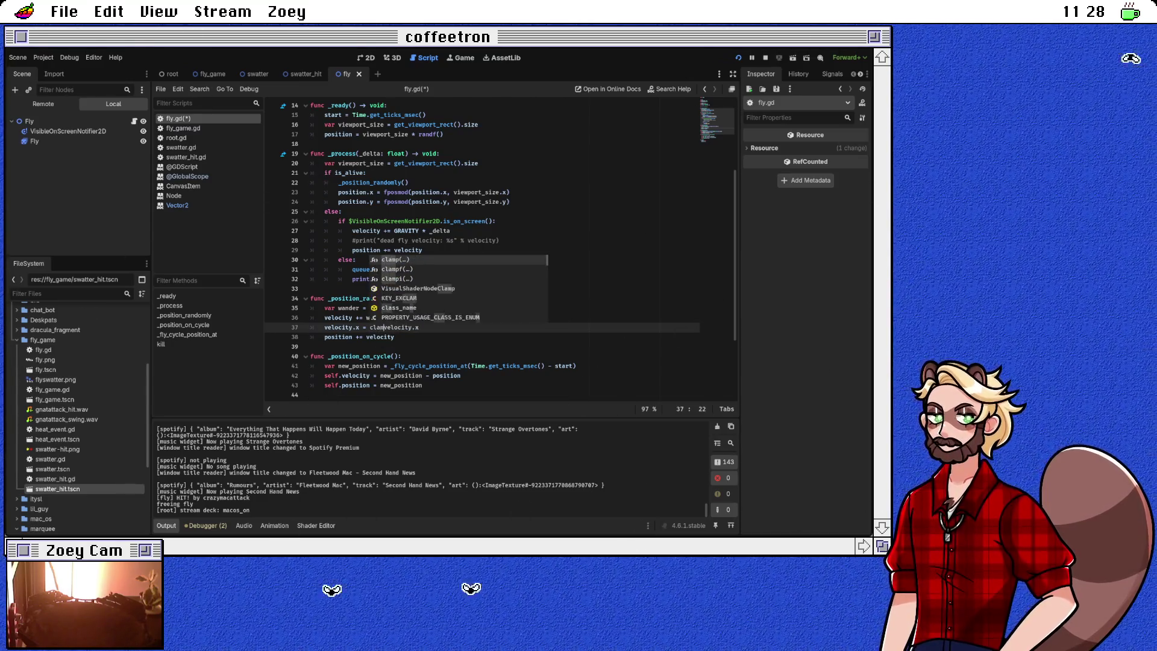
key("Tab")
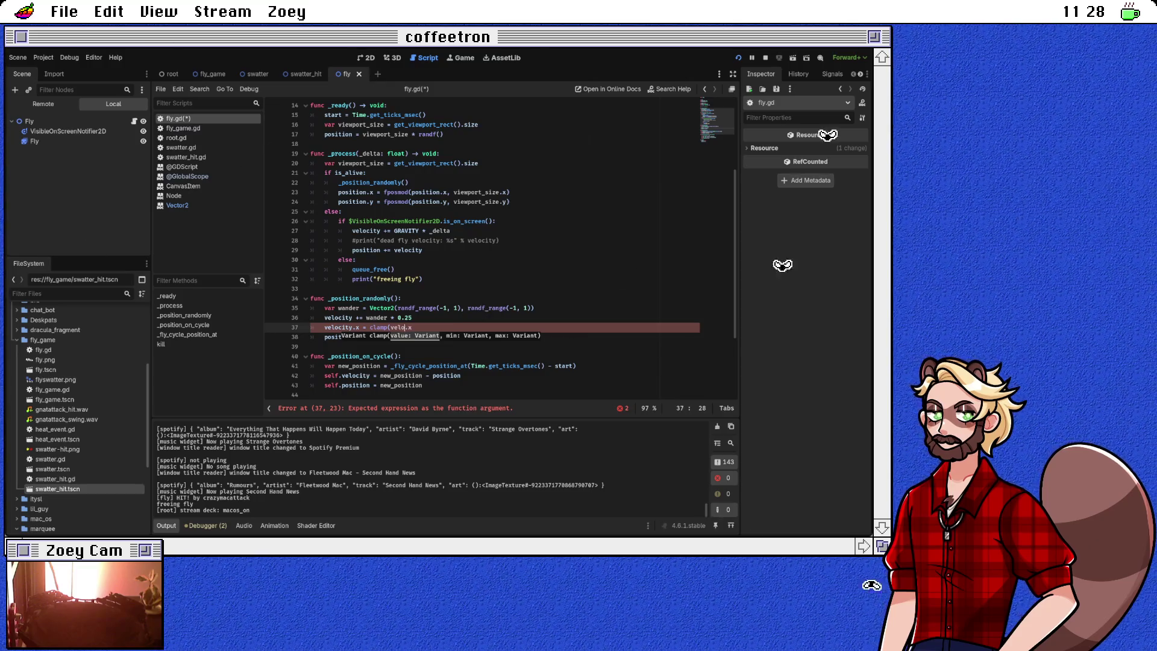
key("Tab")
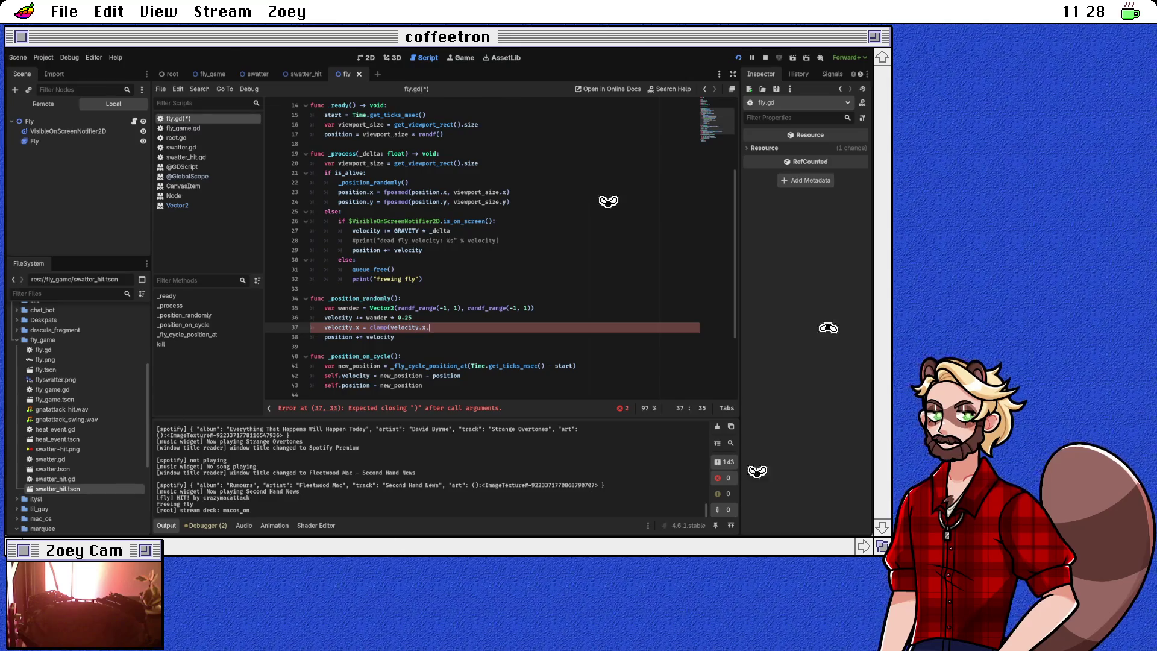
type("0, ")
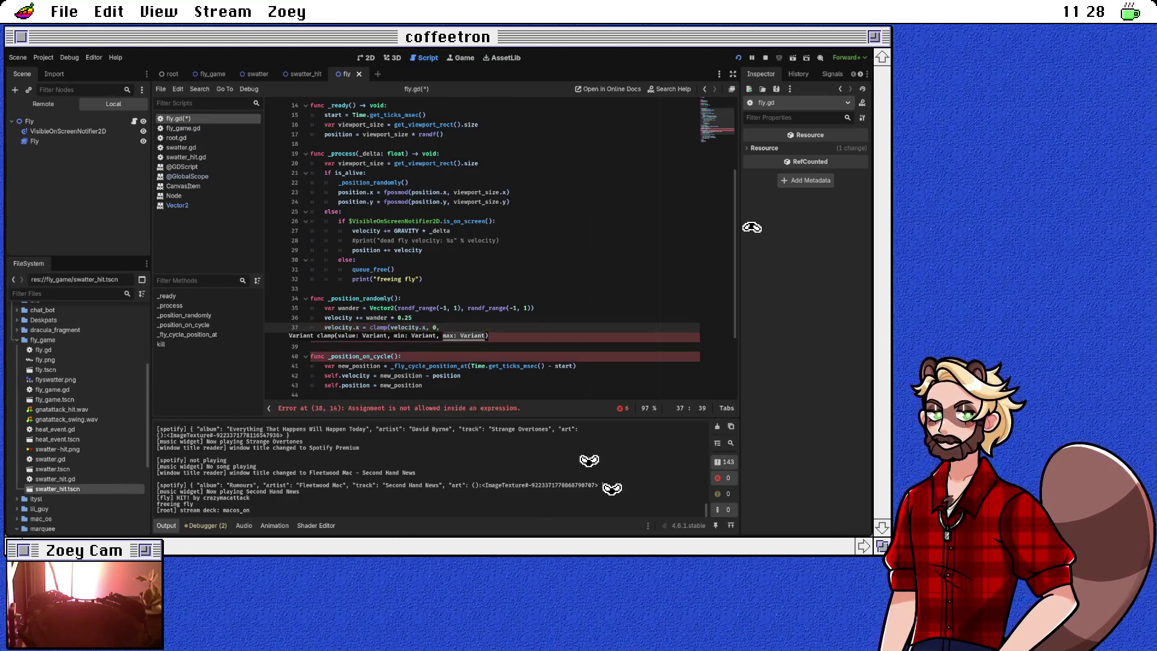
type("0")
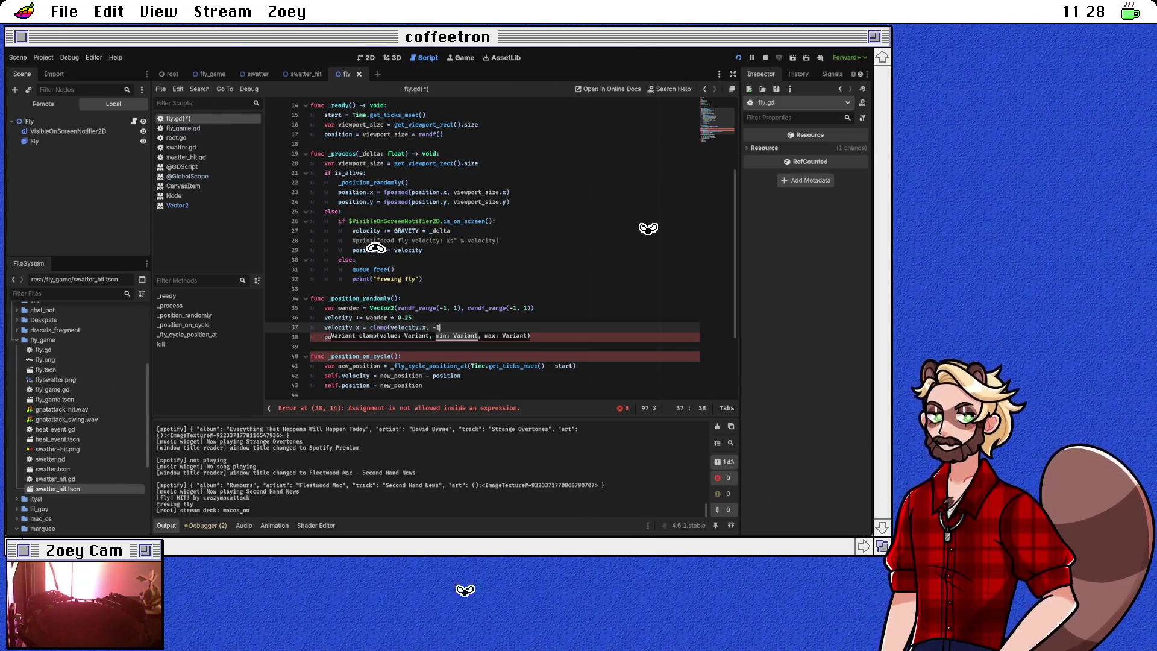
type("1)")
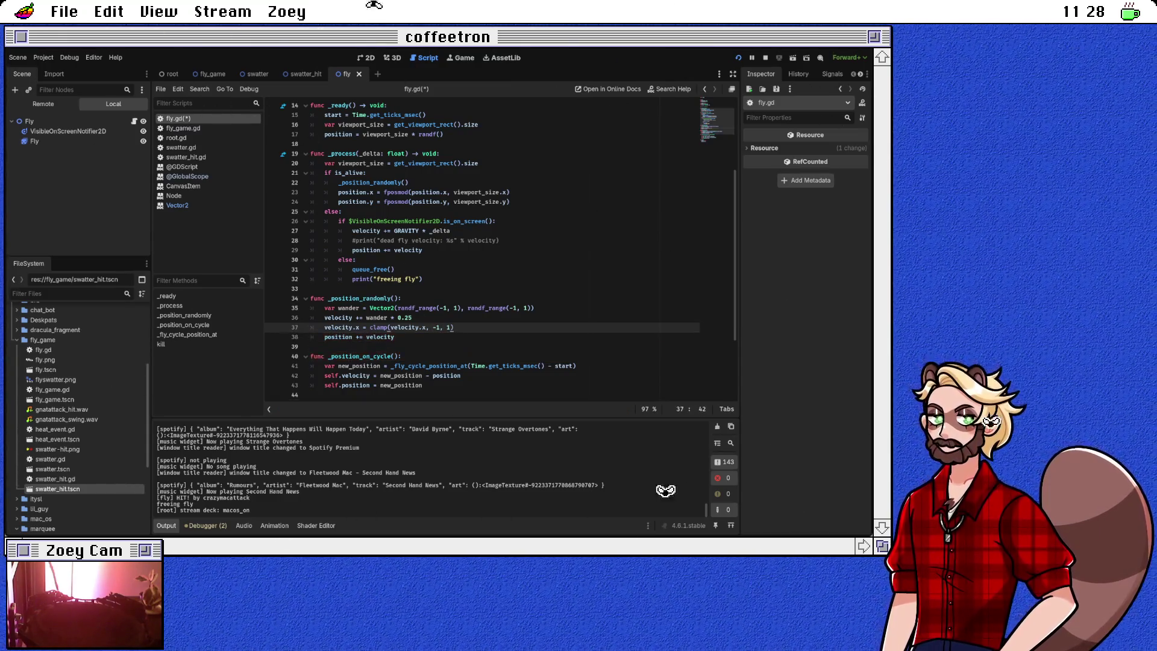
Step: Look up the clamp documentation, then begin a matching velocity.y clamp line below
left_click(379, 327, "ctrl")
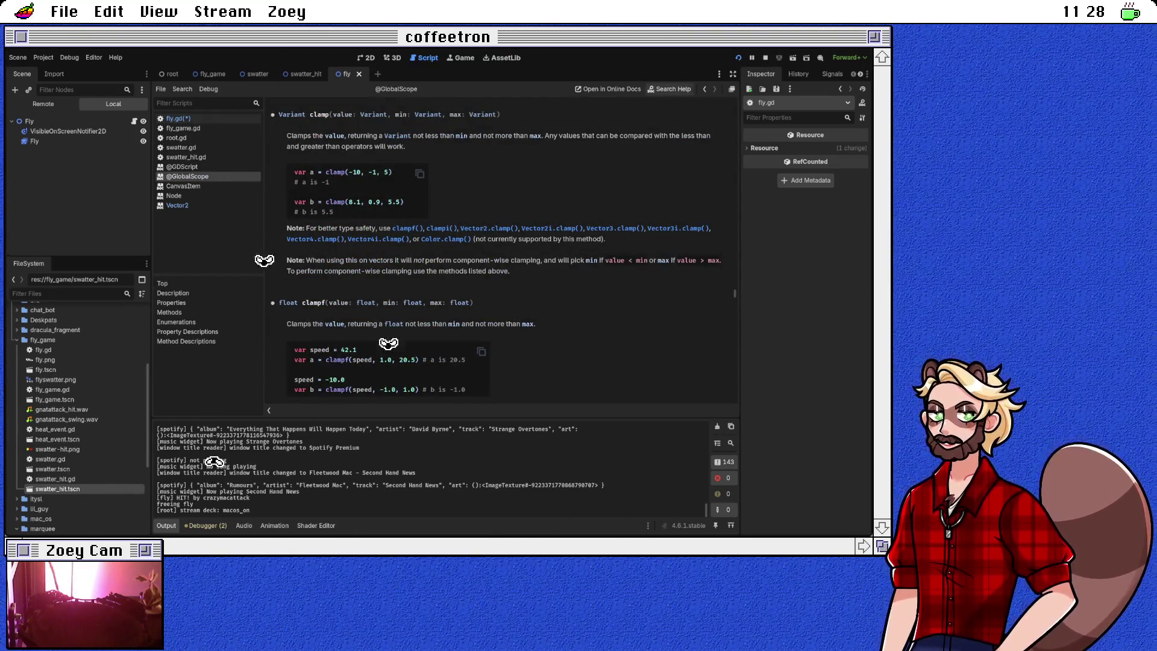
key("alt+Left")
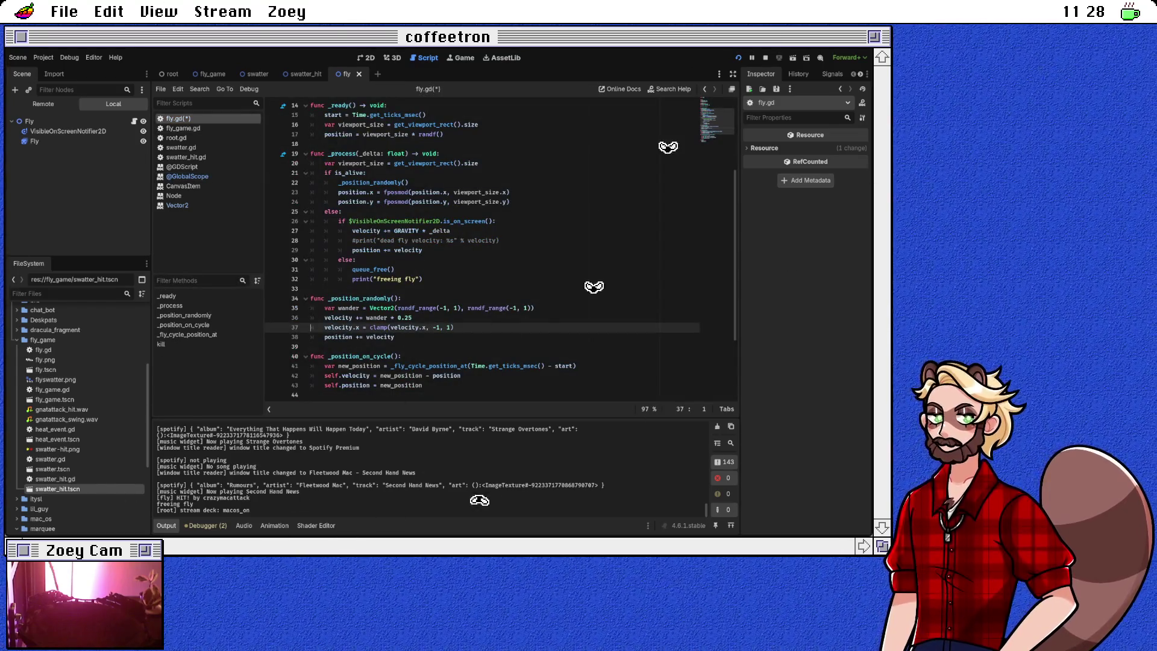
key("Return")
type("velocity.y = ")
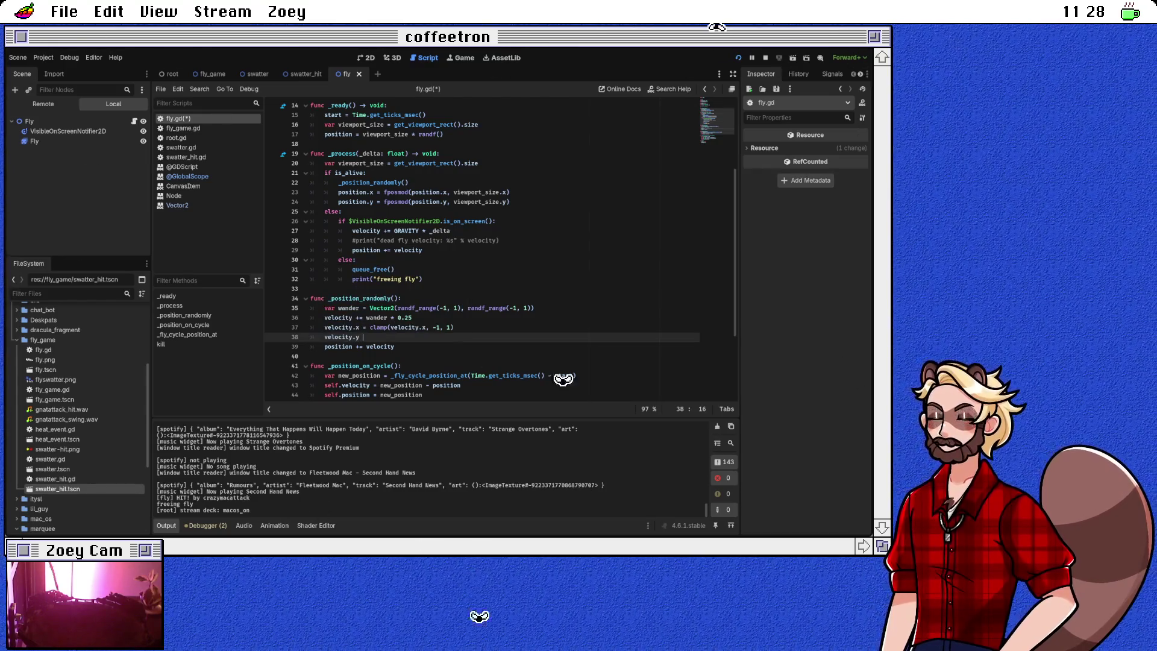
type("clamp")
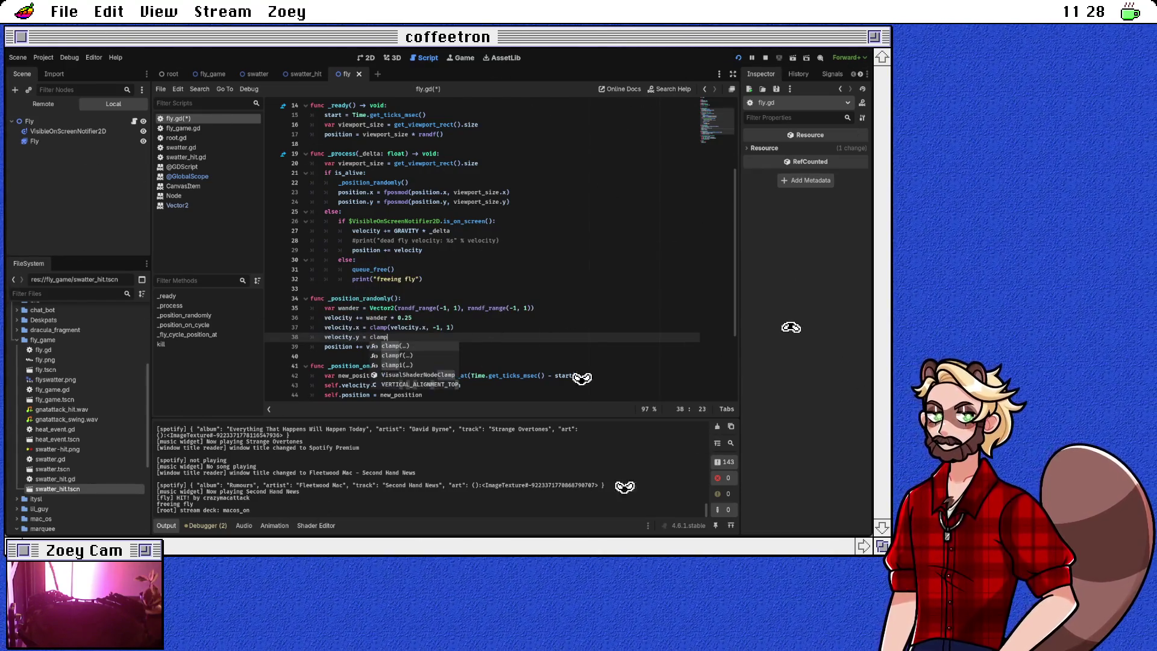
type("(velocity.y, ")
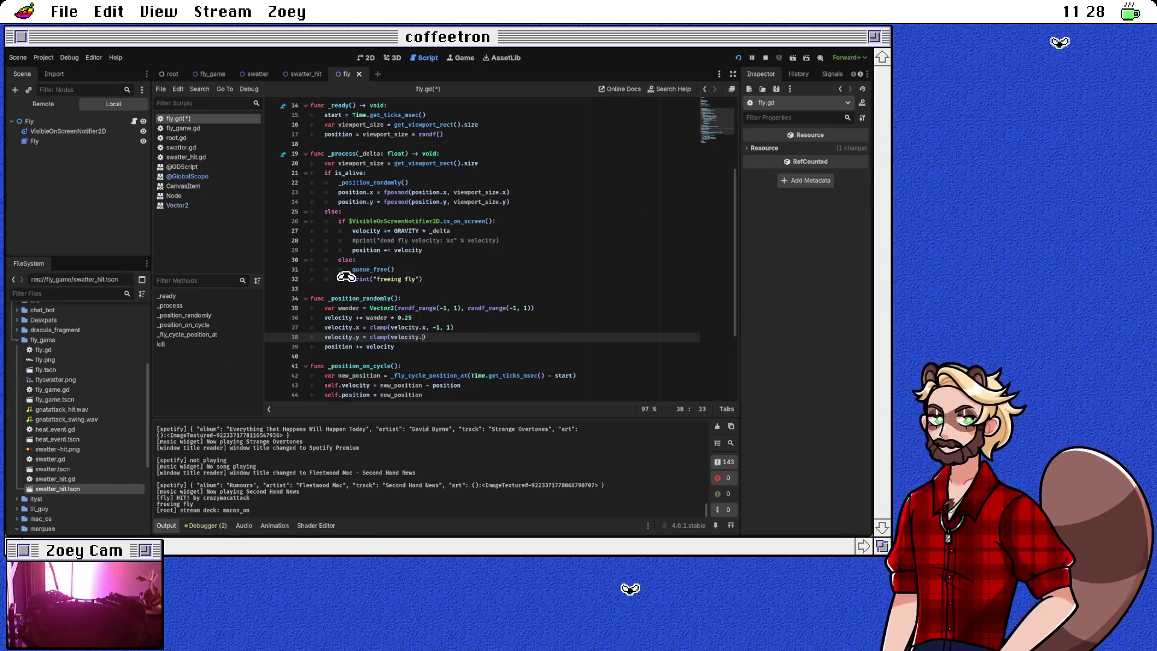
type("-5")
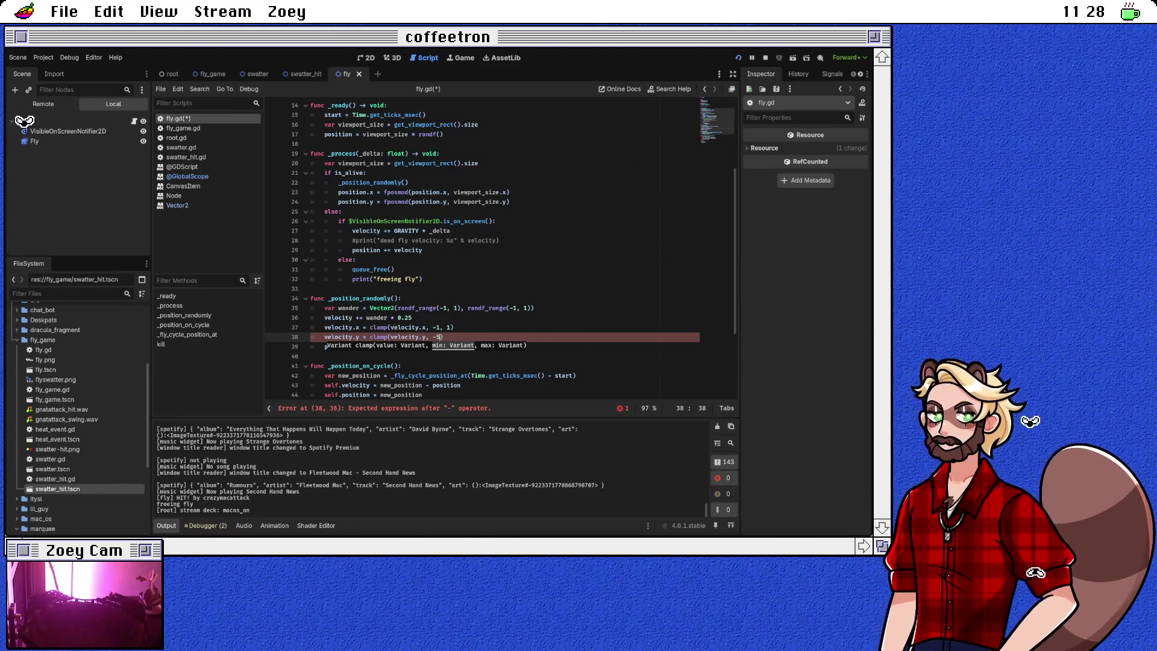
type(")")
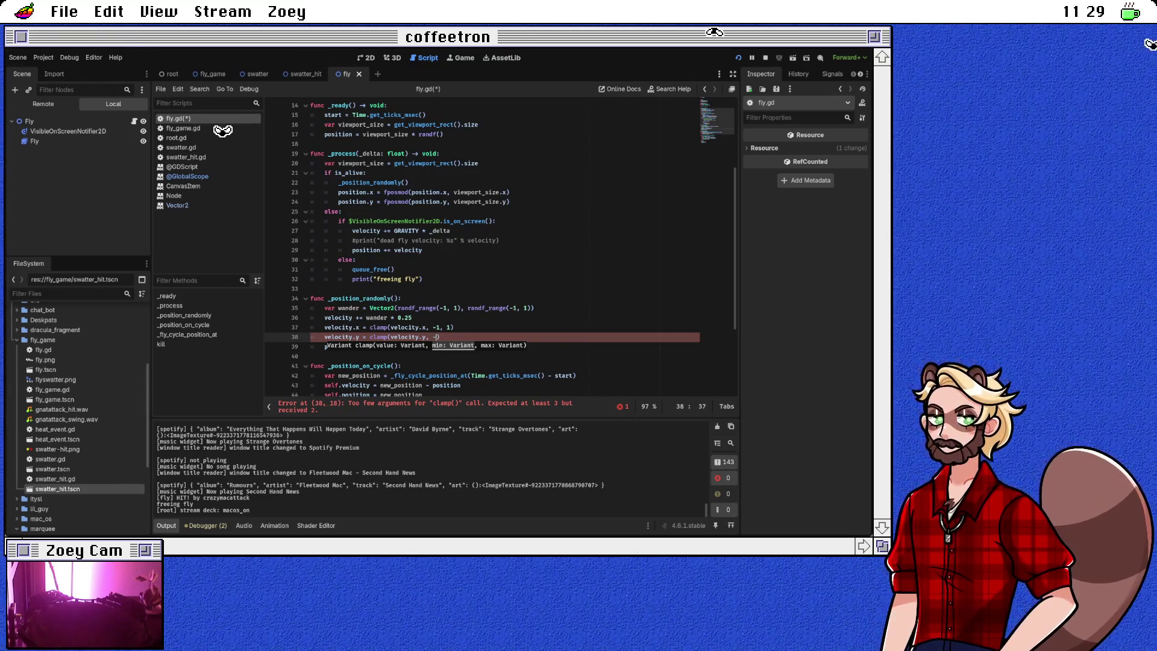
Step: Finish the velocity.y clamp at -1, 1 and insert a blank line above _position_randomly
type("1, 1")
left_click(310, 347)
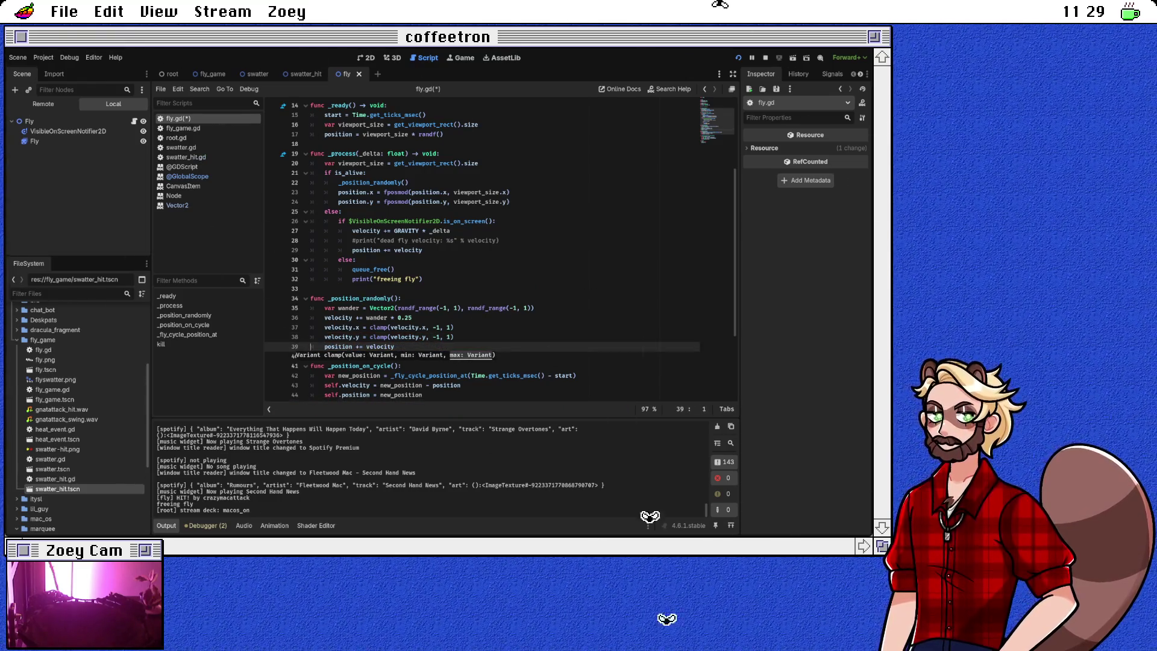
left_click(413, 318)
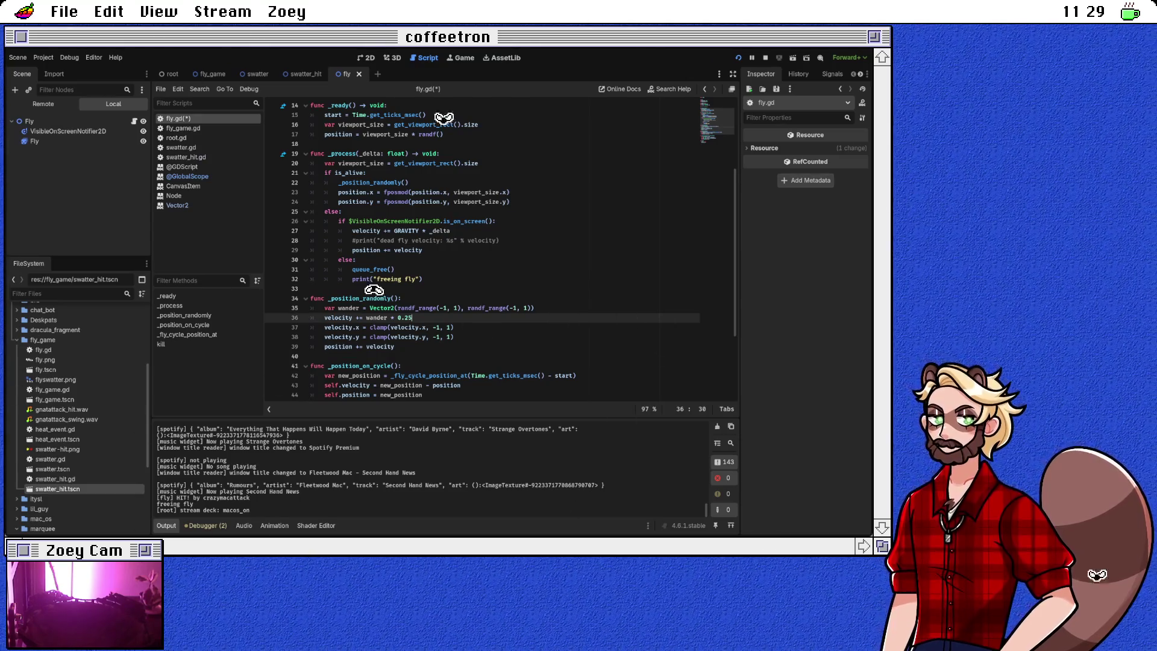
left_click(311, 289)
key("Return")
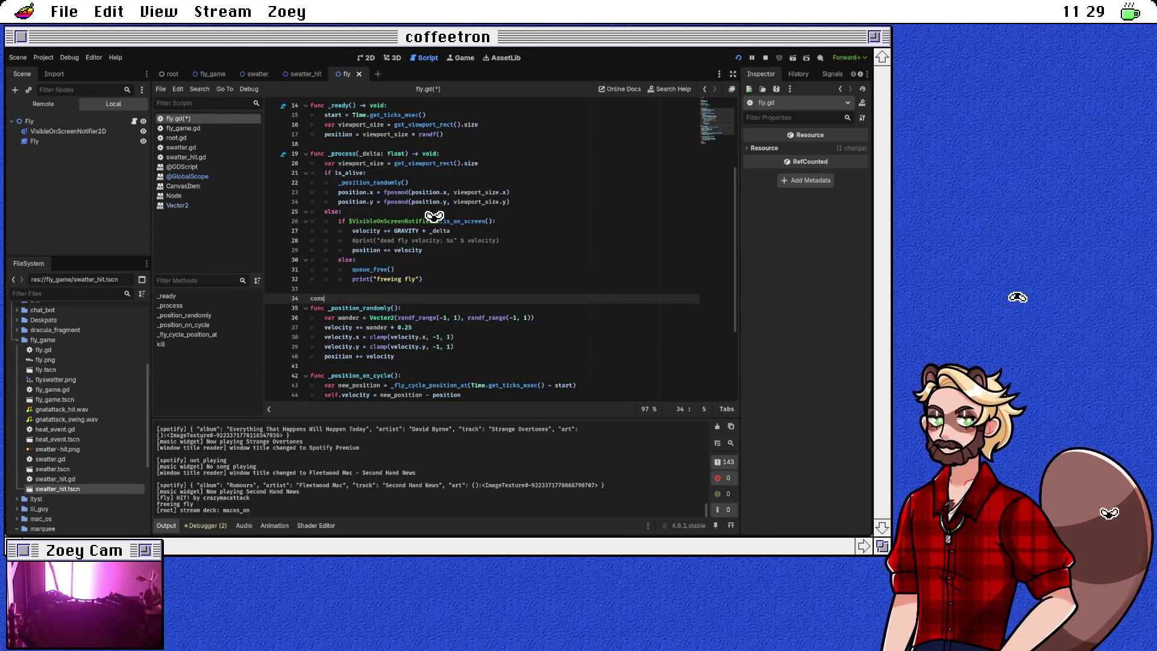
Step: Add const VELOCITY_MAX = 1.0 above _position_randomly, followed by a blank line
key("BackSpace")
key("BackSpace")
key("BackSpace")
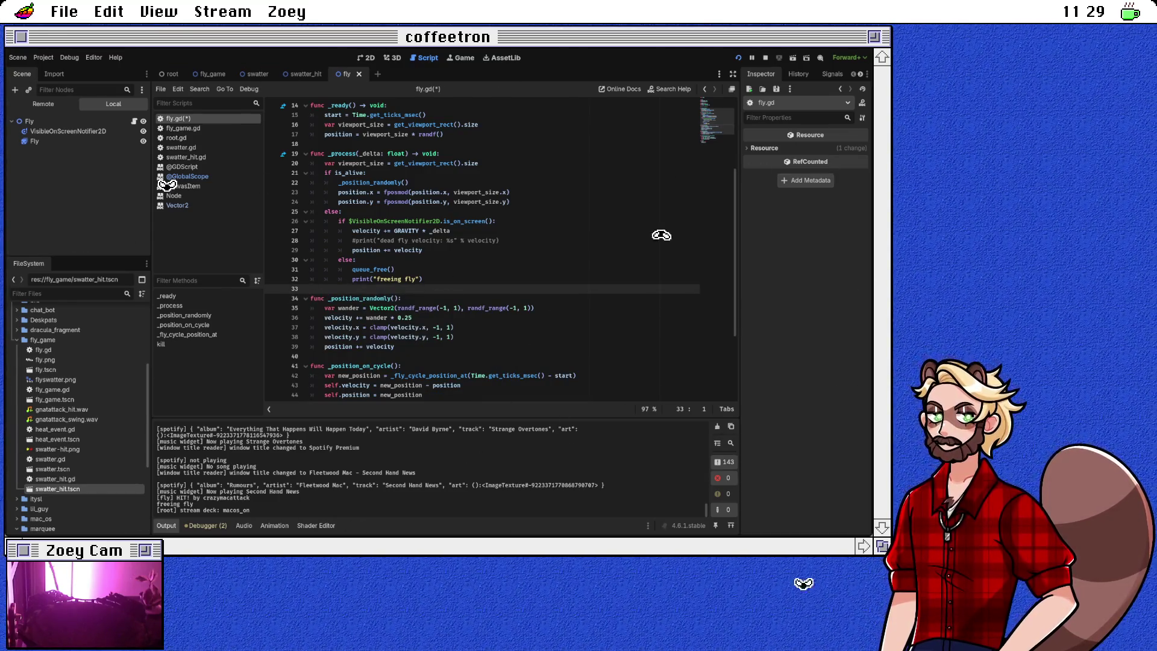
key("Return")
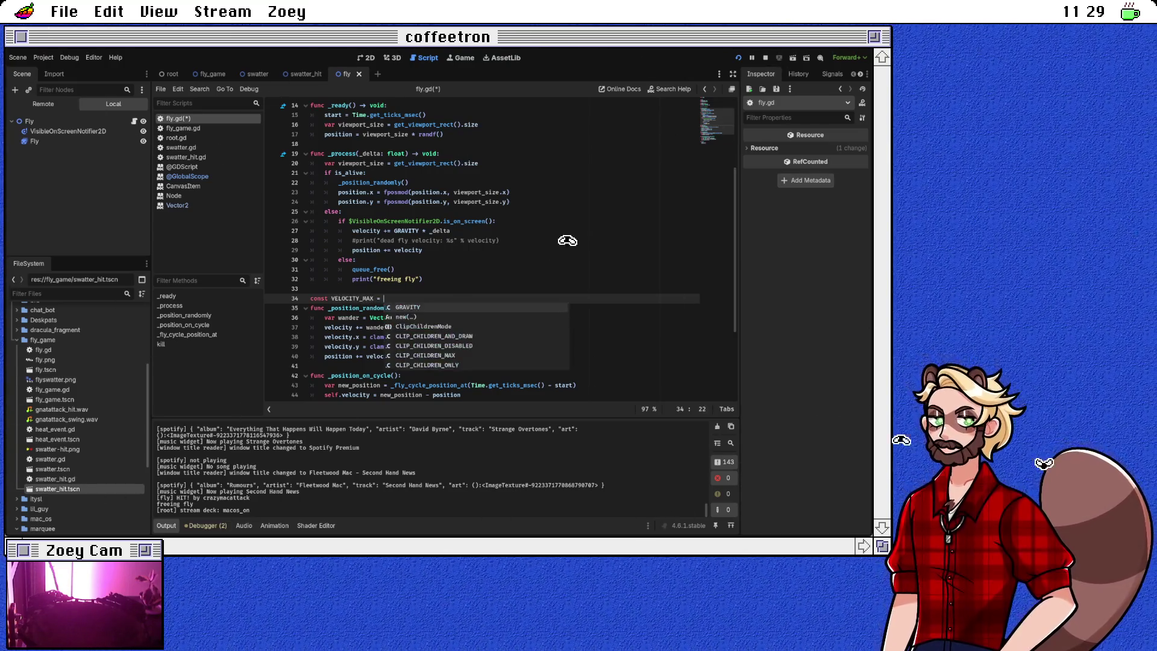
type("1")
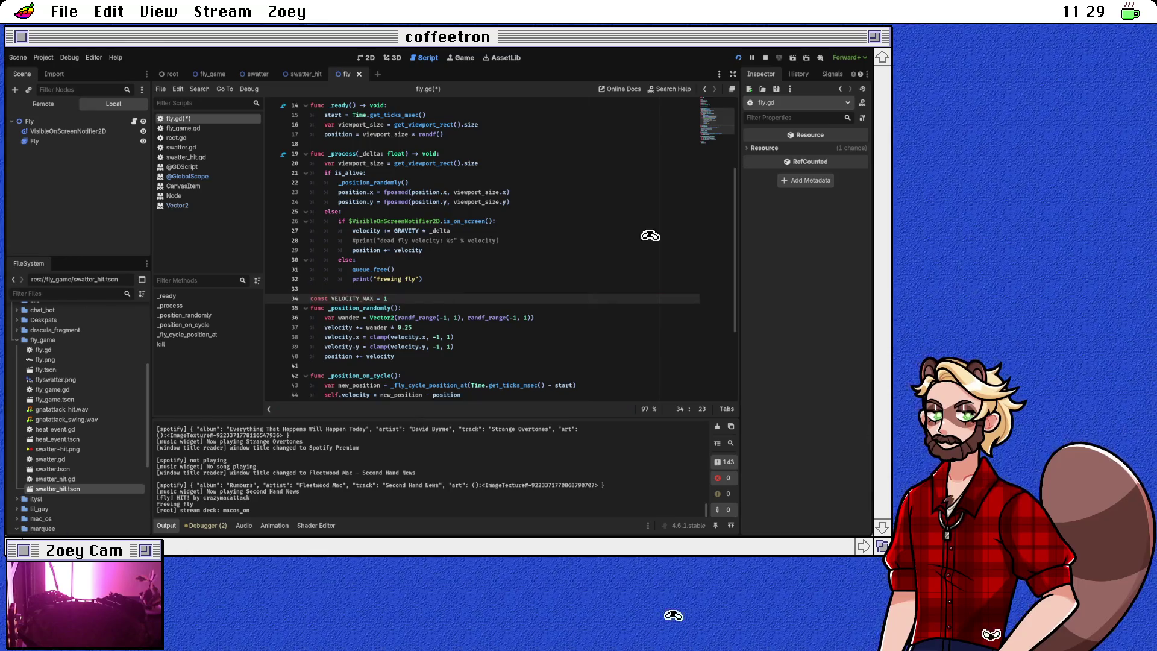
key("Down")
key("Home")
key("Return")
Step: Replace -1, 1 with -VELOCITY_MAX, VELOCITY_MAX in both clamp lines and save fly.gd
left_click(439, 347)
left_click(359, 298)
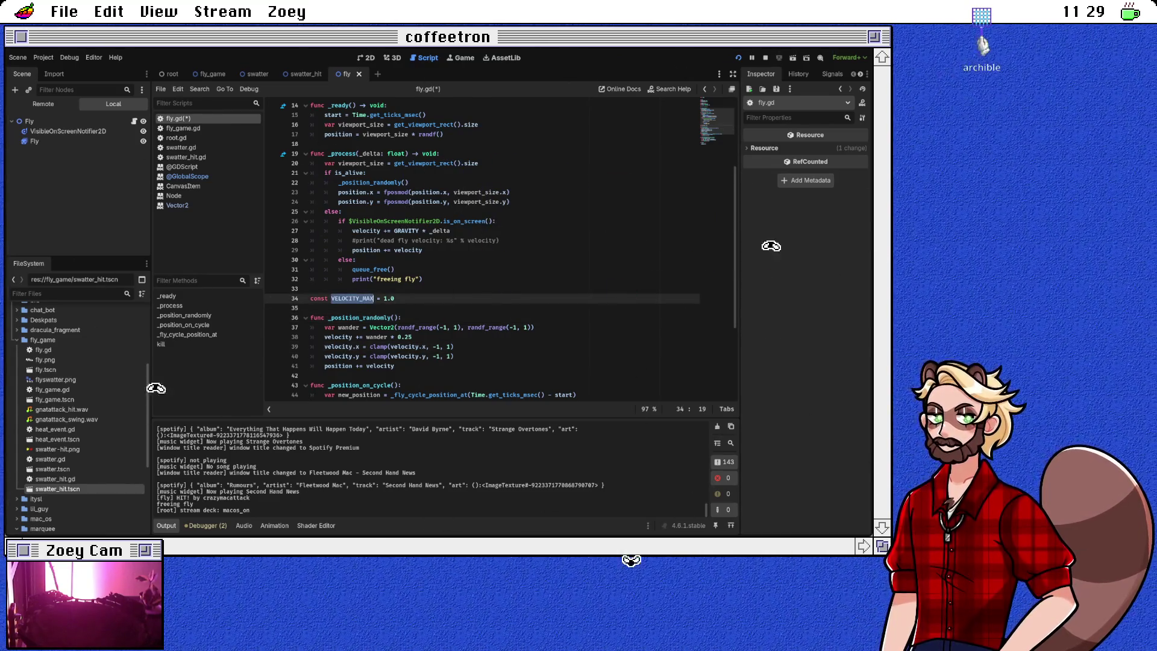
left_click(438, 347)
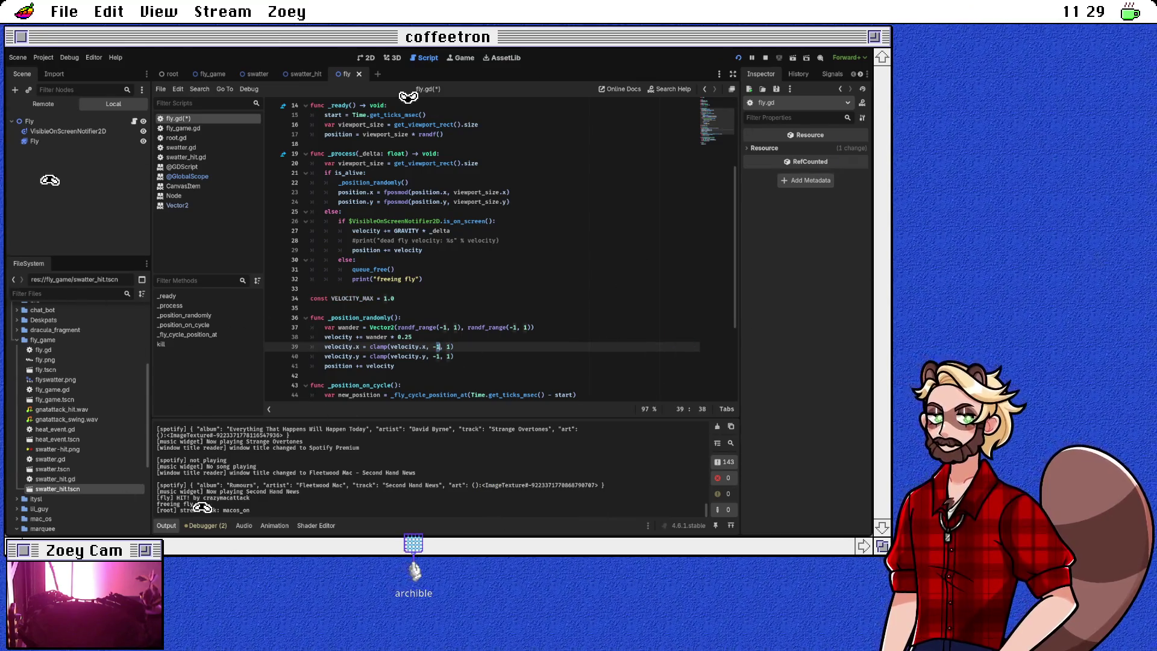
key("shift+alt+Down")
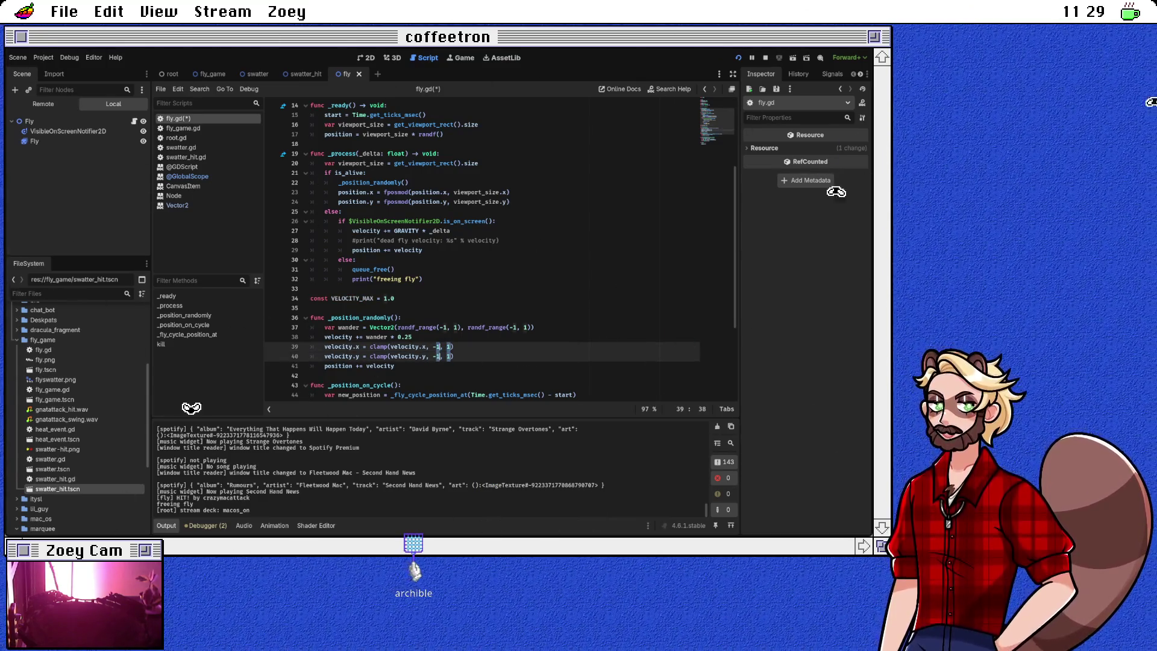
key("Escape")
key("End")
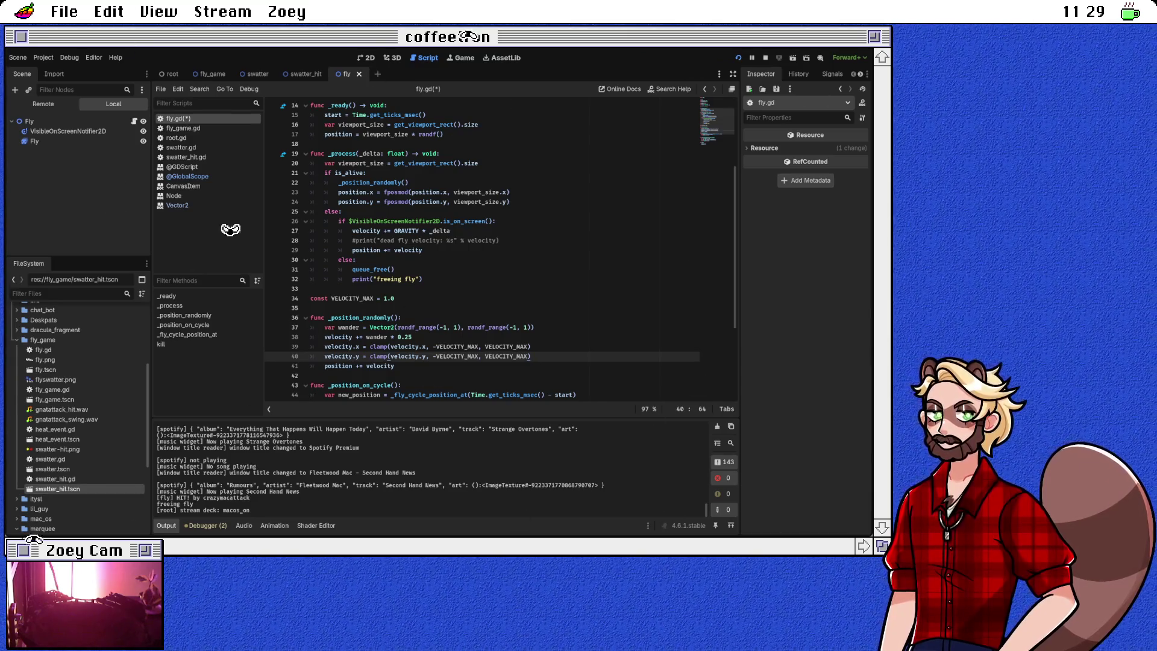
key("ctrl+s")
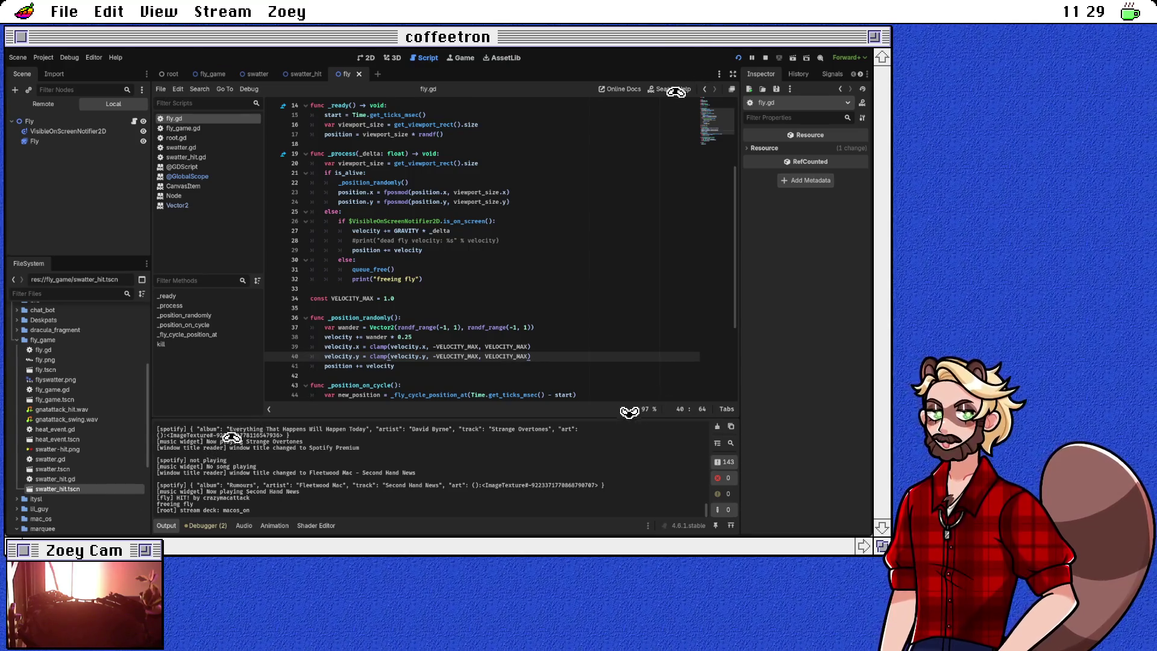
Step: Move to the const VELOCITY_MAX = 1.0 line to raise its value to 5.0
left_click(422, 298)
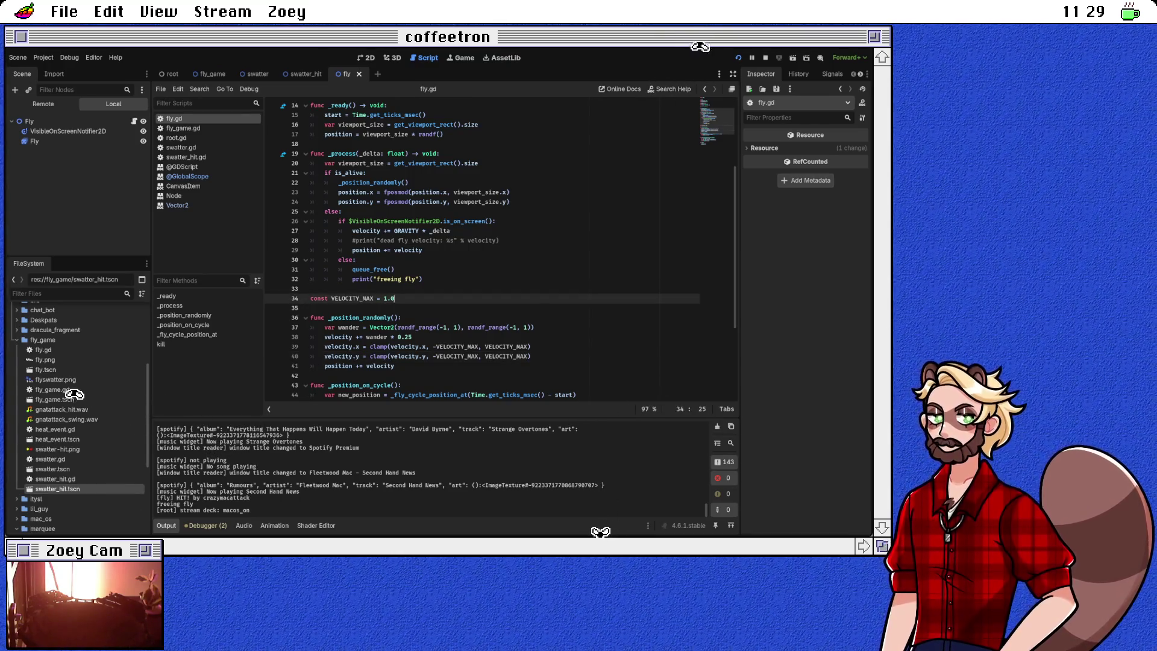
double_click(457, 347)
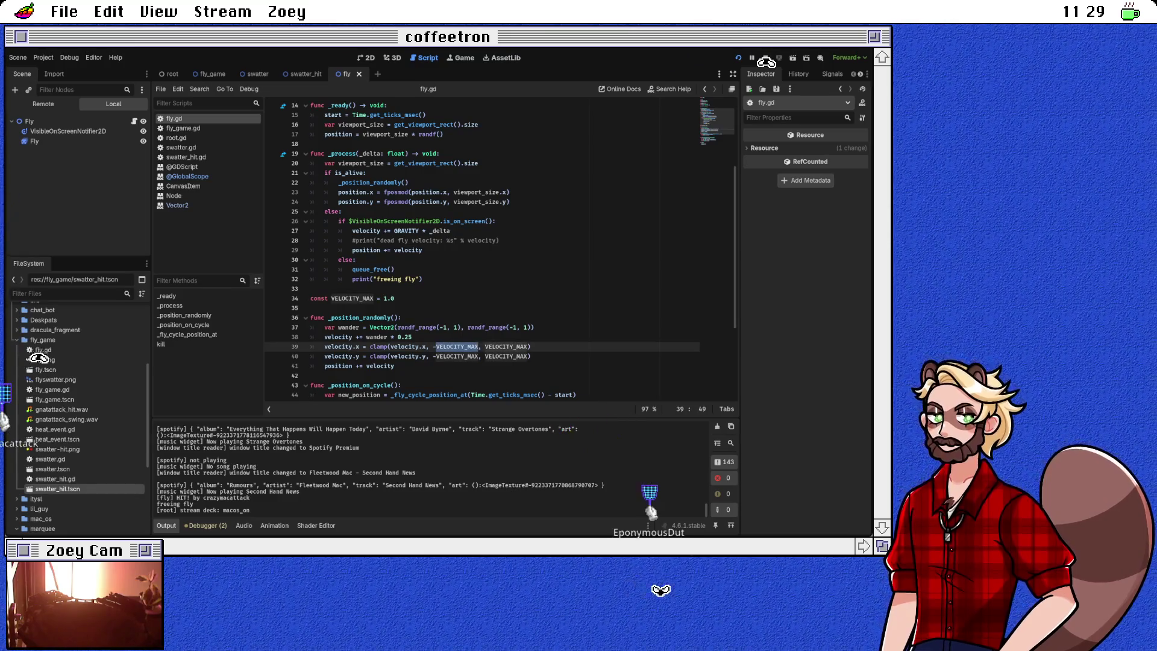
left_click(395, 299)
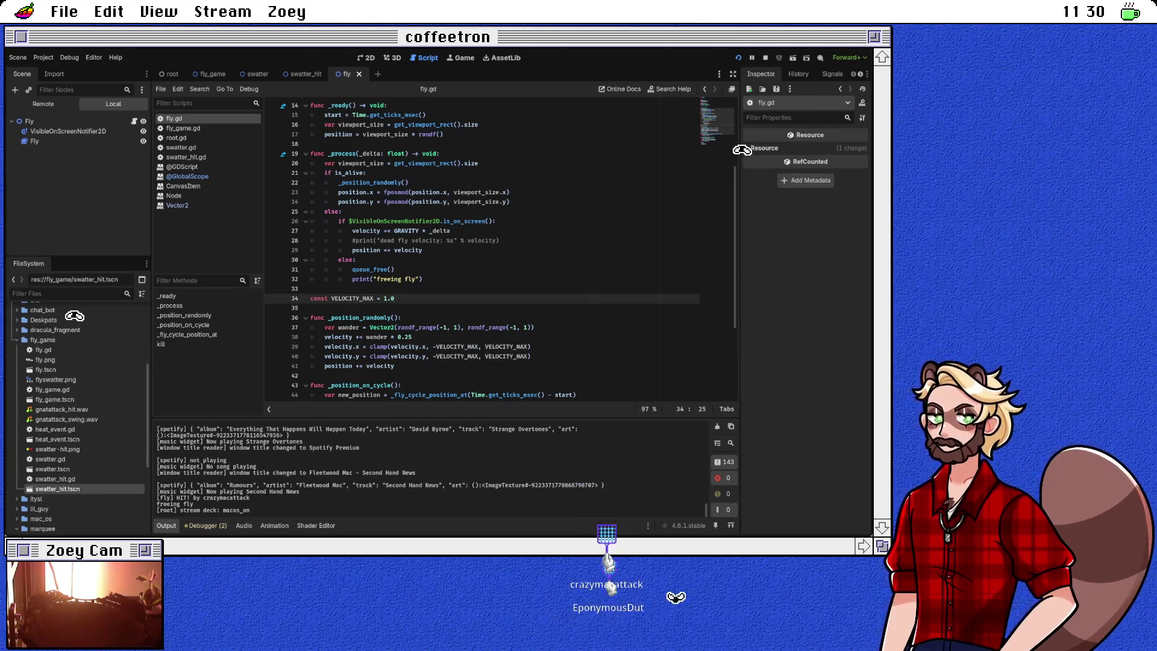
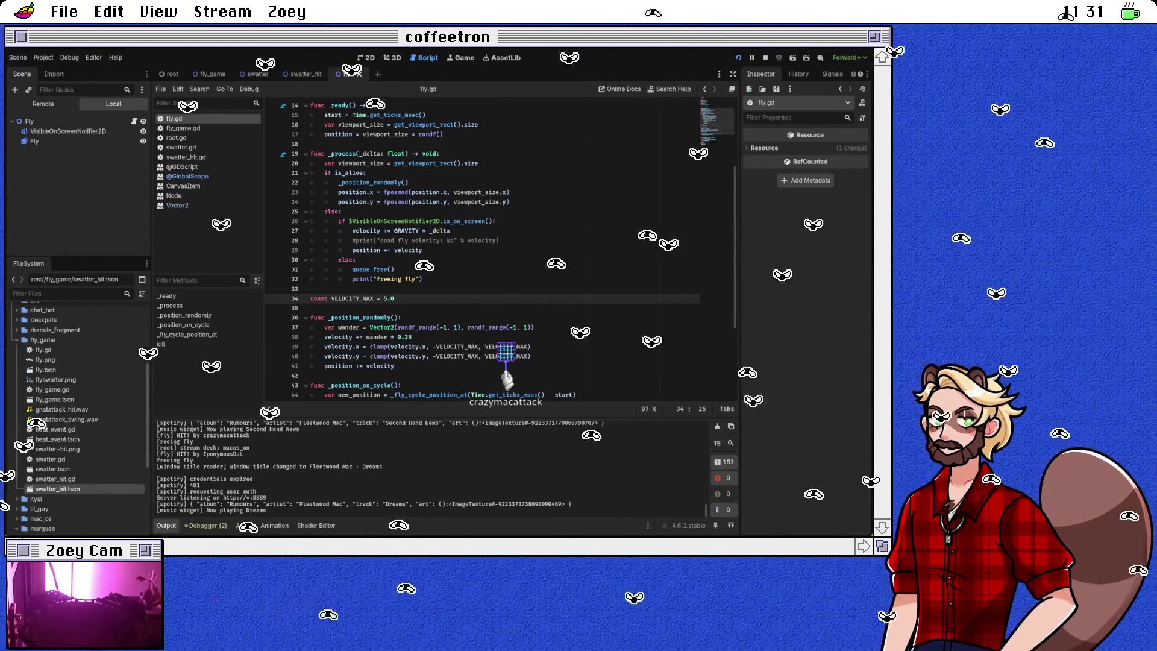
Step: Switch to the fly_game scene and select its FlyGame root node to receive the Window instance
left_click(183, 128)
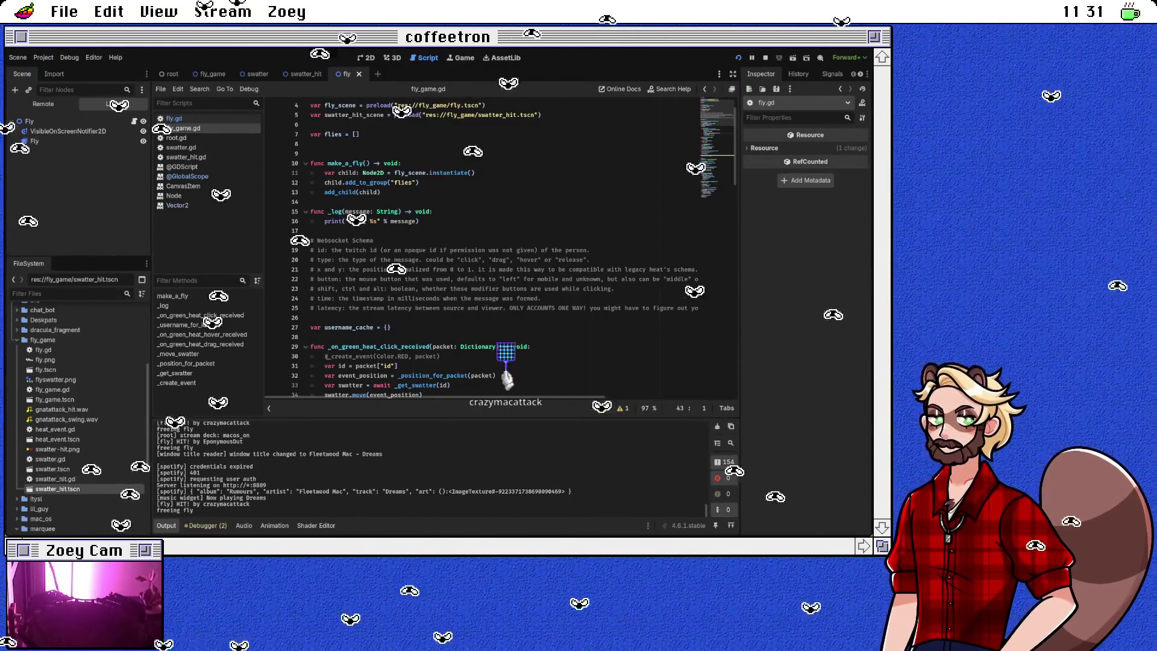
left_click(29, 122)
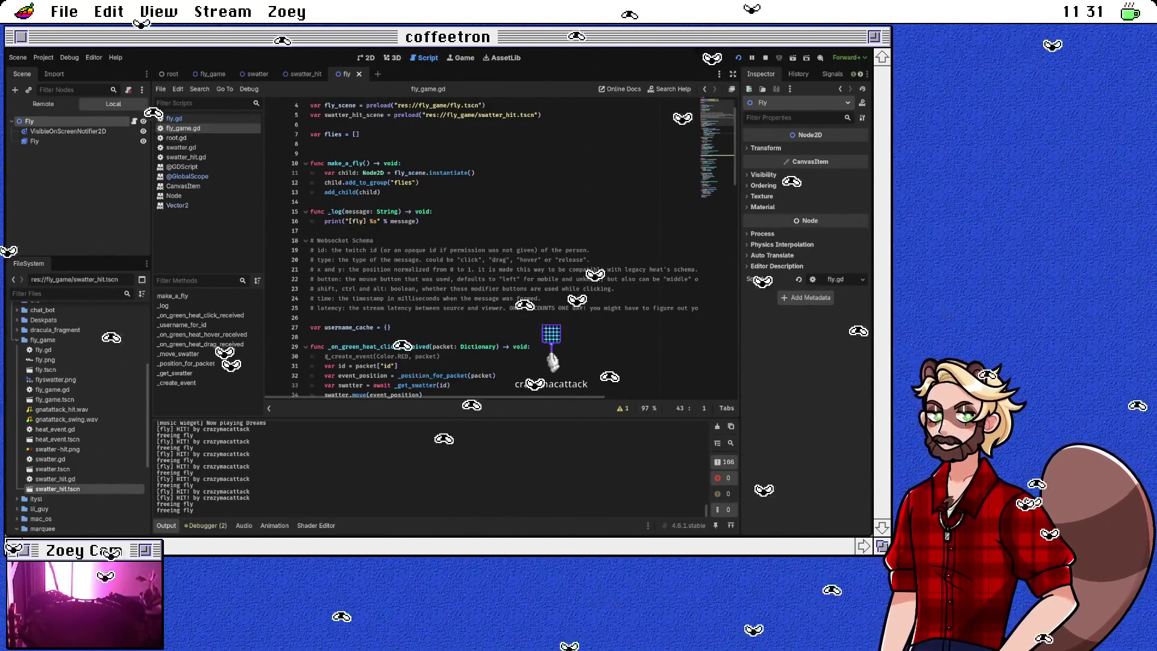
left_click(208, 73)
left_click(43, 141)
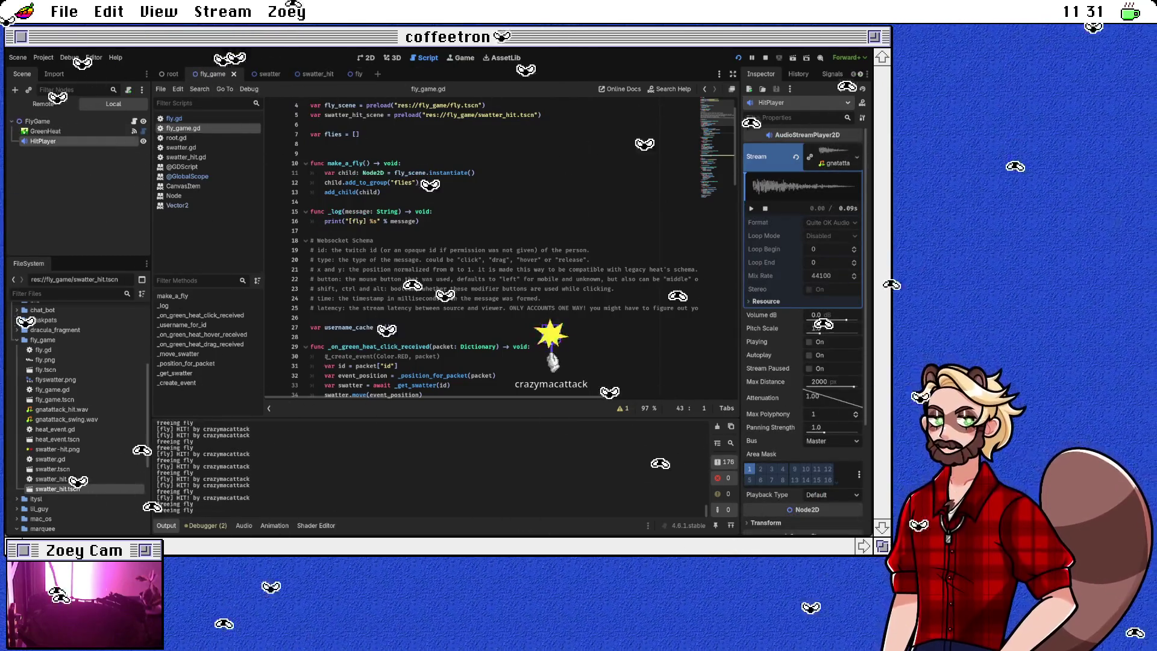
left_click(37, 122)
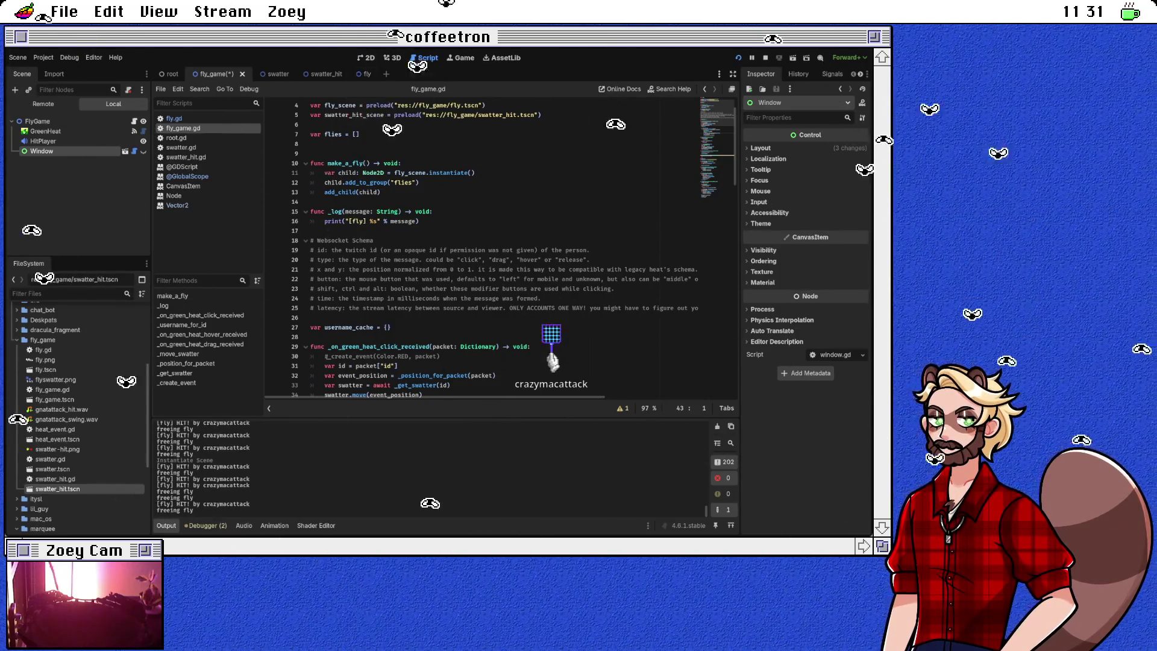
Step: In the zoomed-in 2D view, reposition the Window node's anchor and expand its Layout properties
key("ctrl+F1")
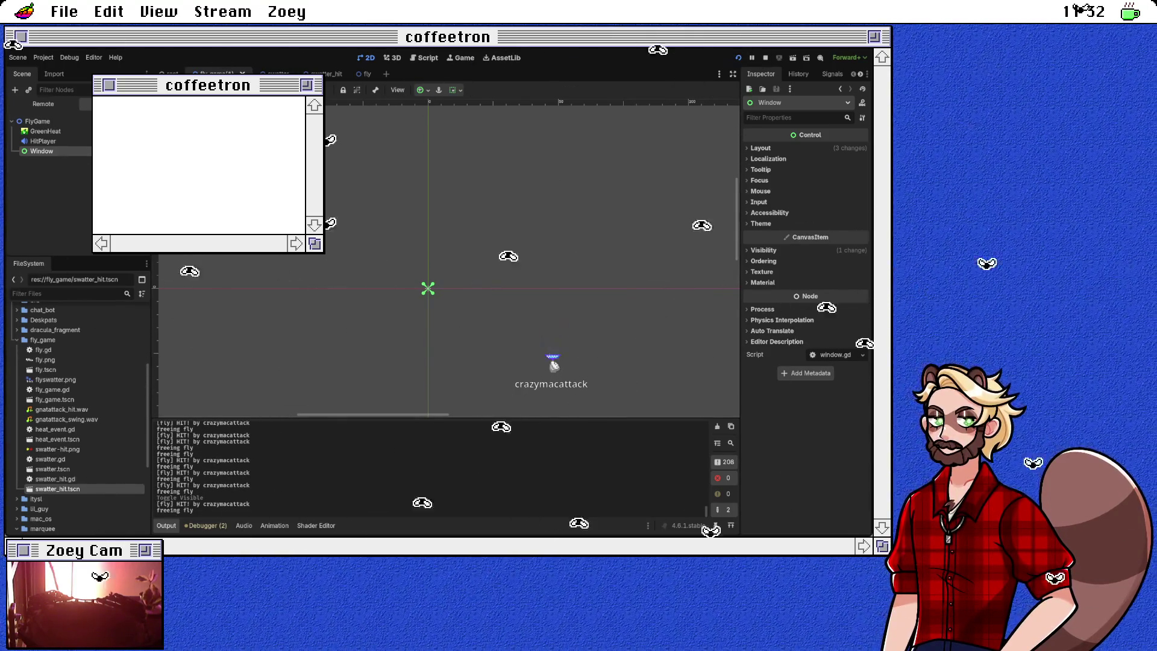
scroll(446, 288, "up", 7)
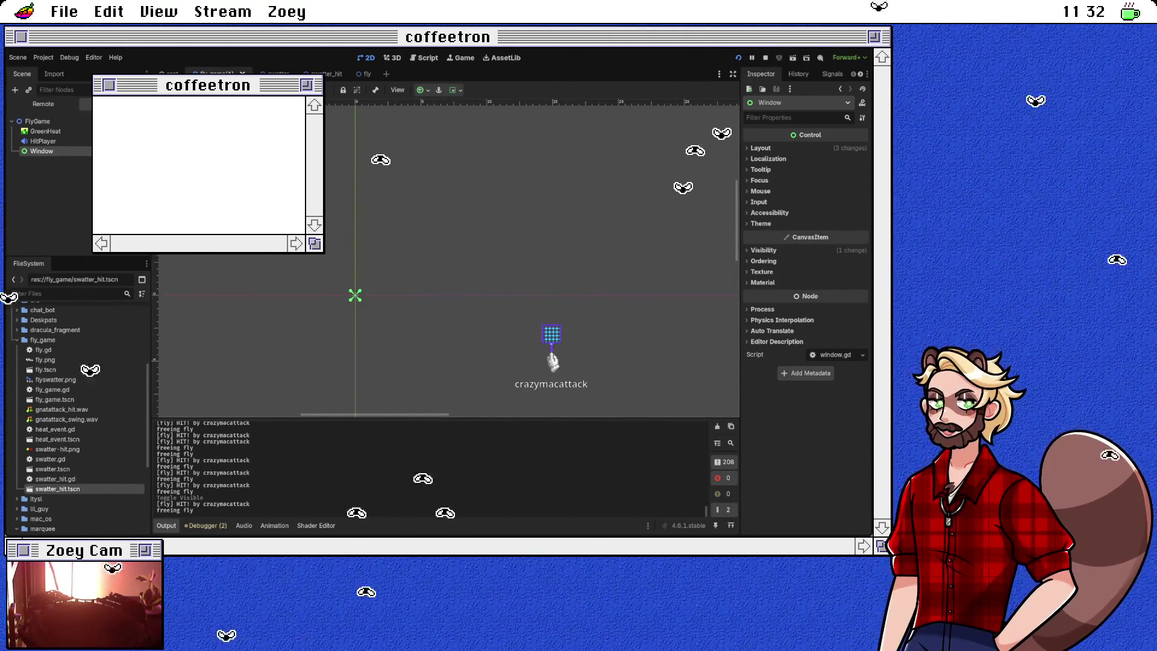
left_click(355, 296)
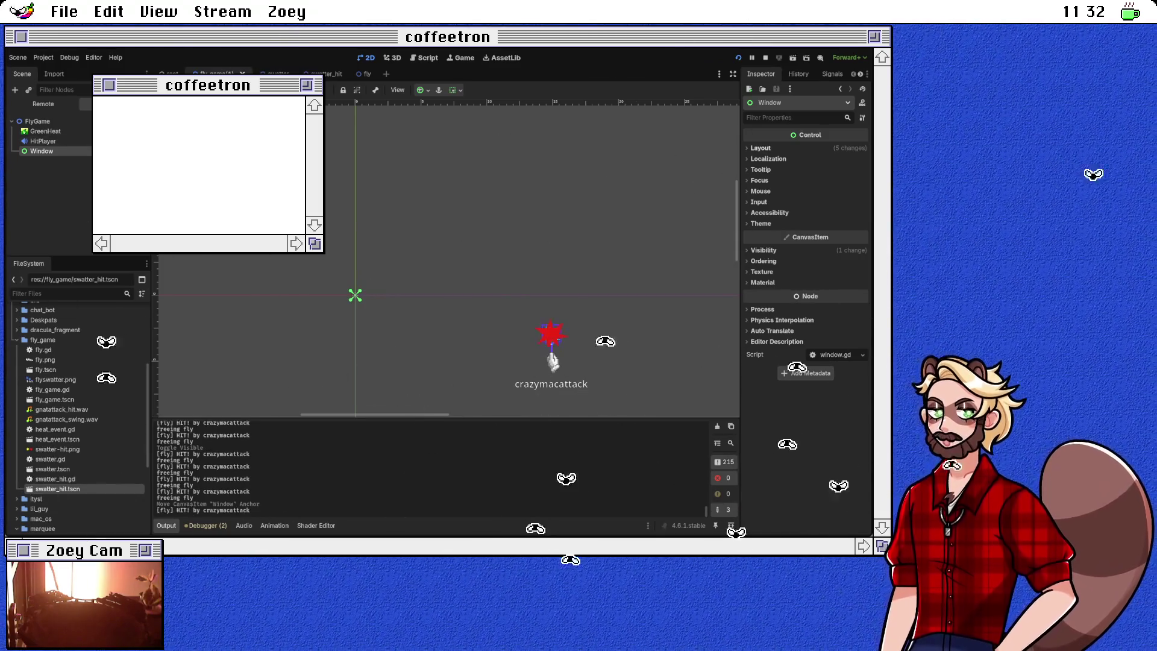
left_click(761, 147)
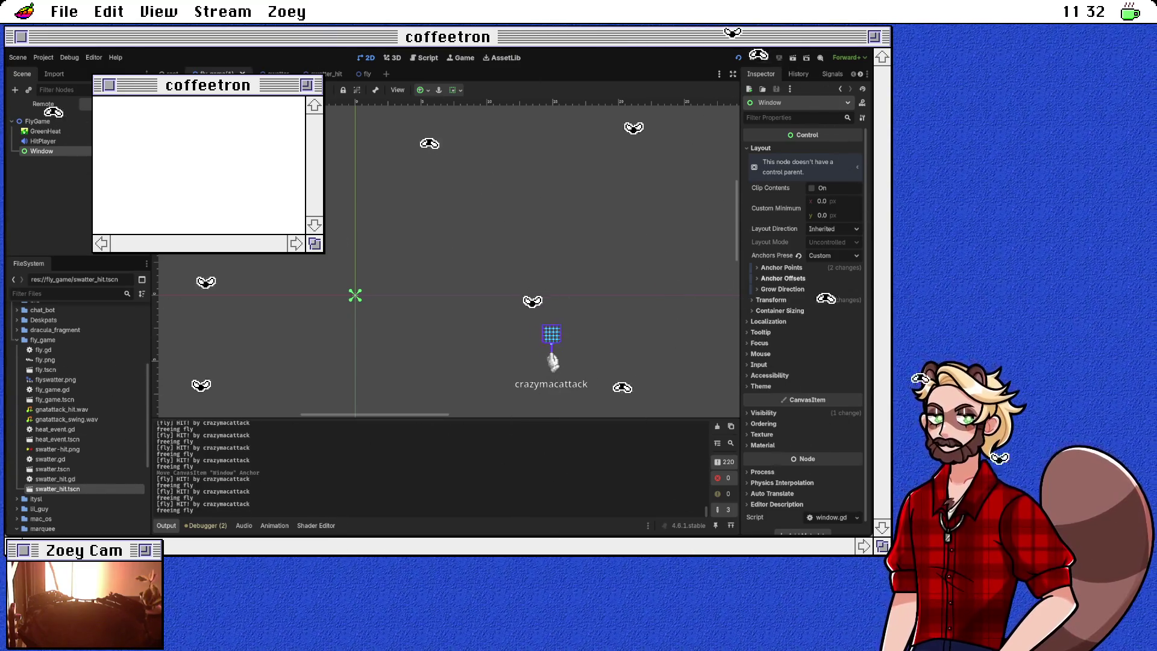
Step: Set the Window's Custom Minimum Size to 100 × 100
left_click(780, 310)
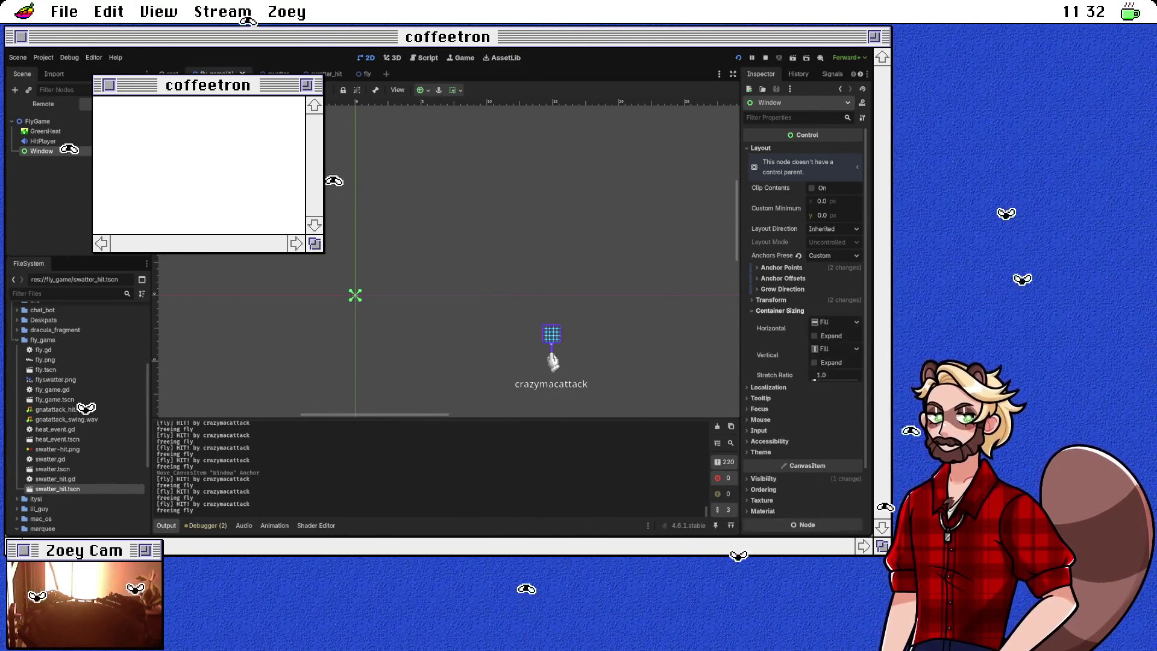
left_click(780, 310)
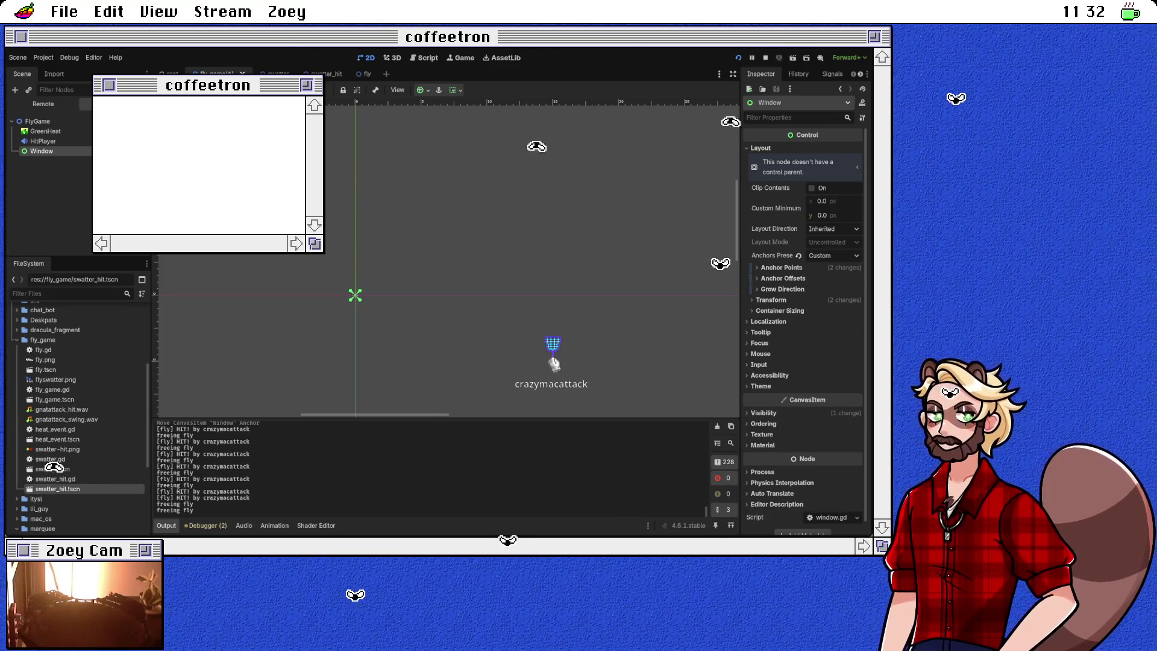
left_click(828, 202)
type("100")
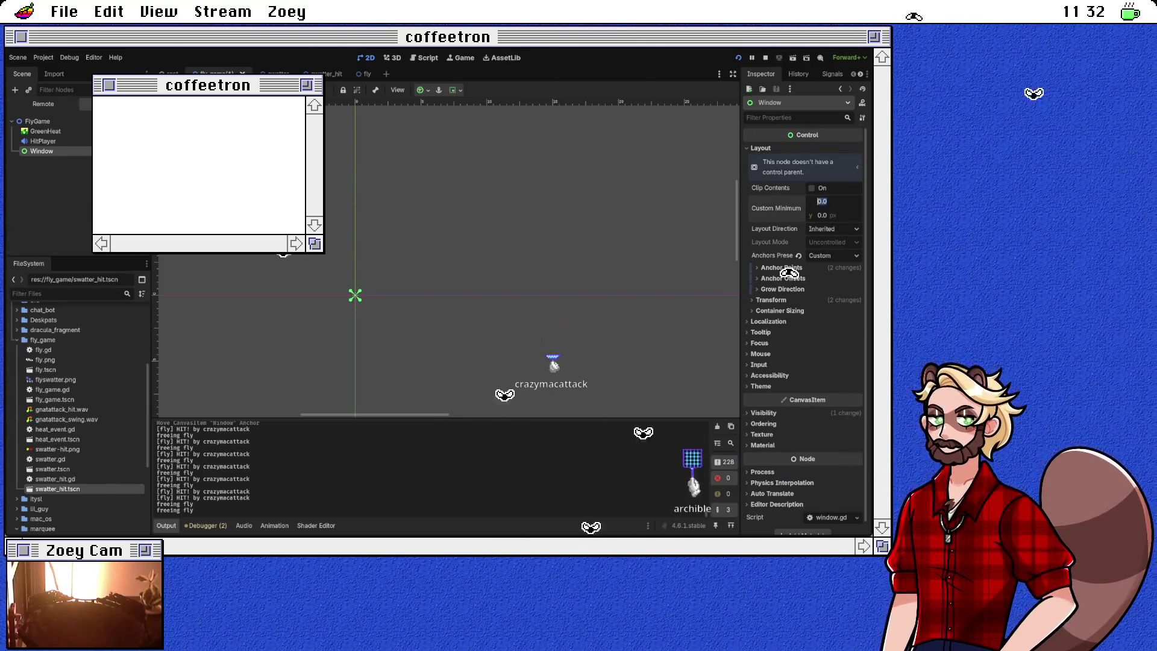
key("Tab")
type("100")
key("Return")
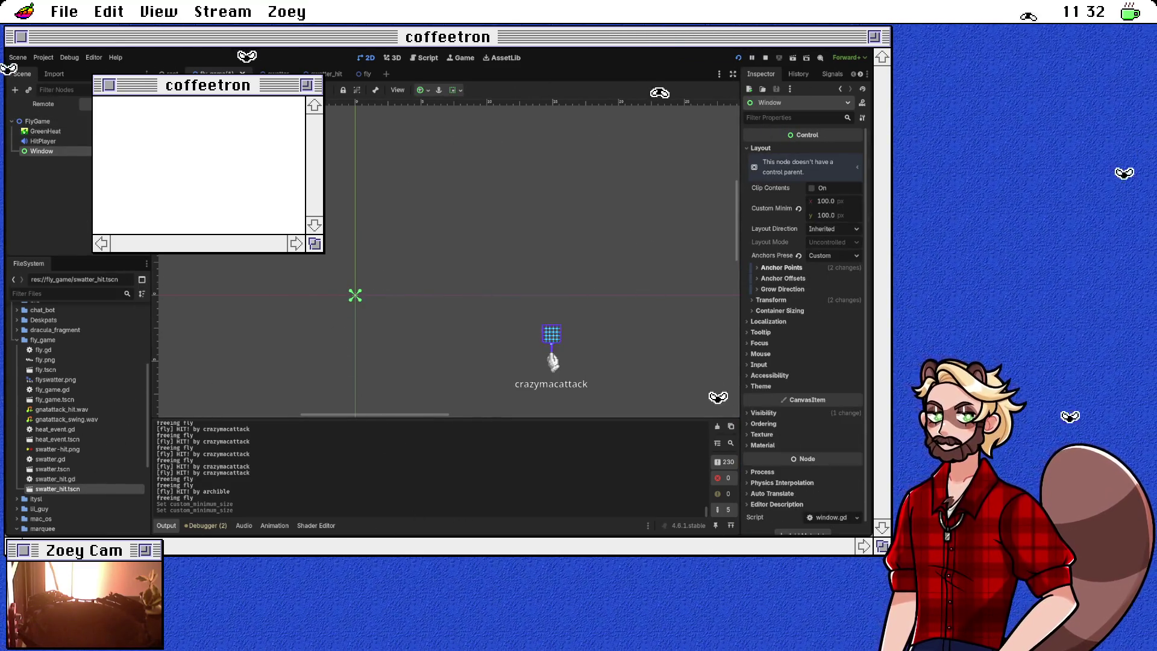
Step: Inspect the Window's Anchor Offsets and Transform size and position values, then deselect it
left_click(783, 278)
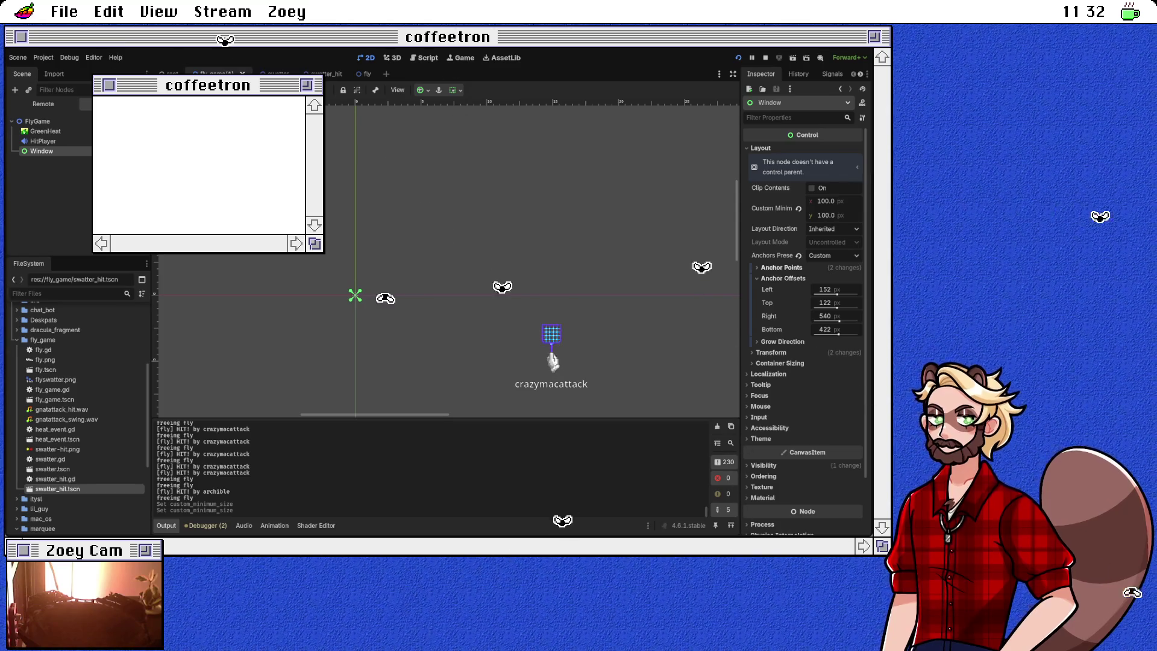
left_click(783, 278)
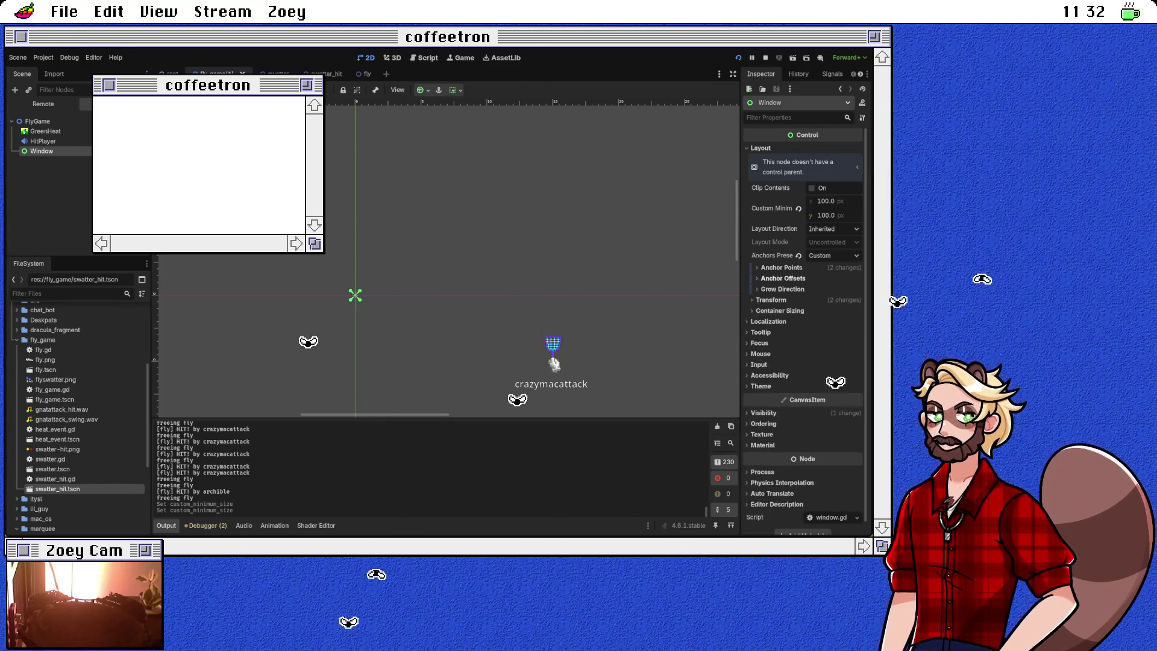
left_click(771, 299)
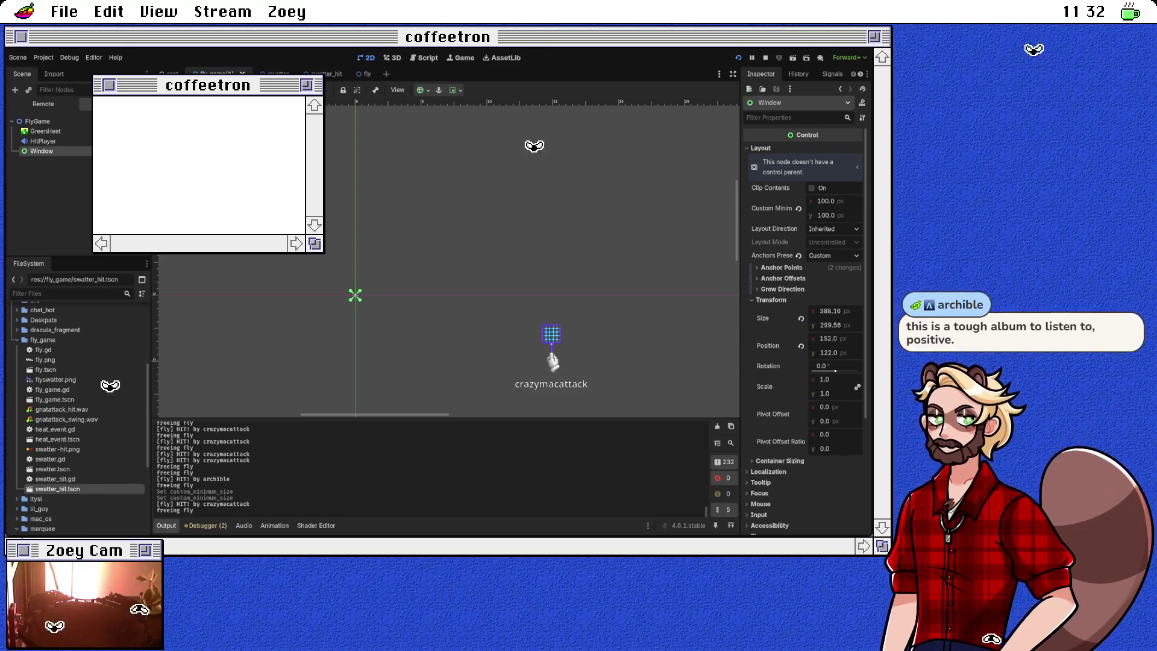
scroll(802, 301, "down", 2)
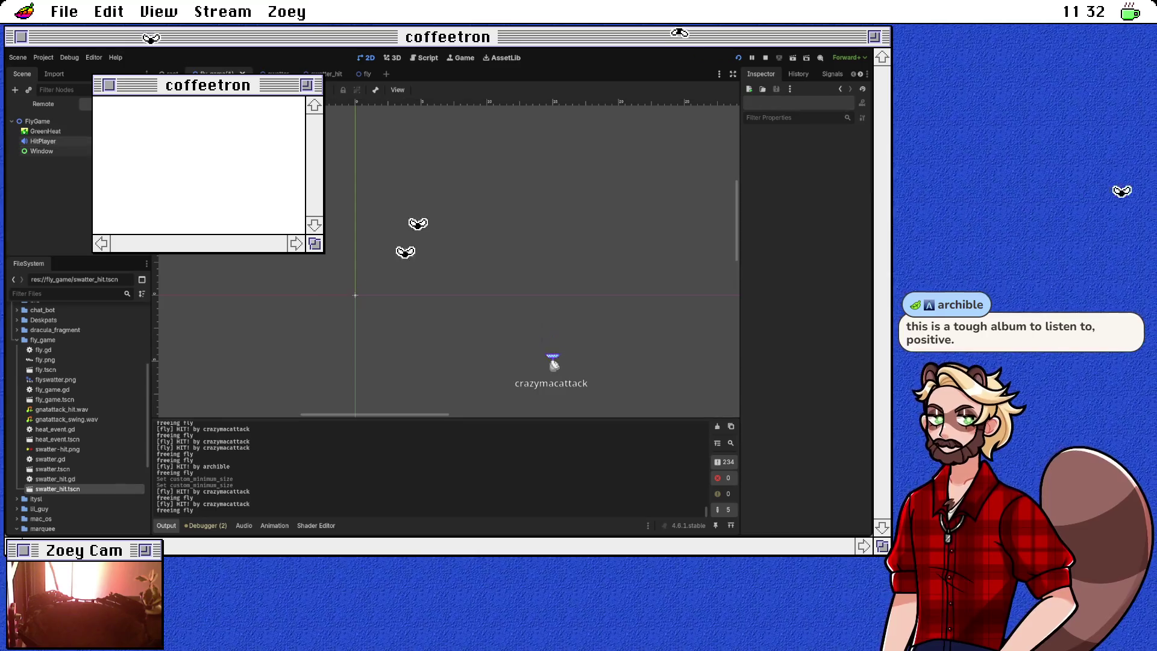
scroll(577, 294, "down", 2)
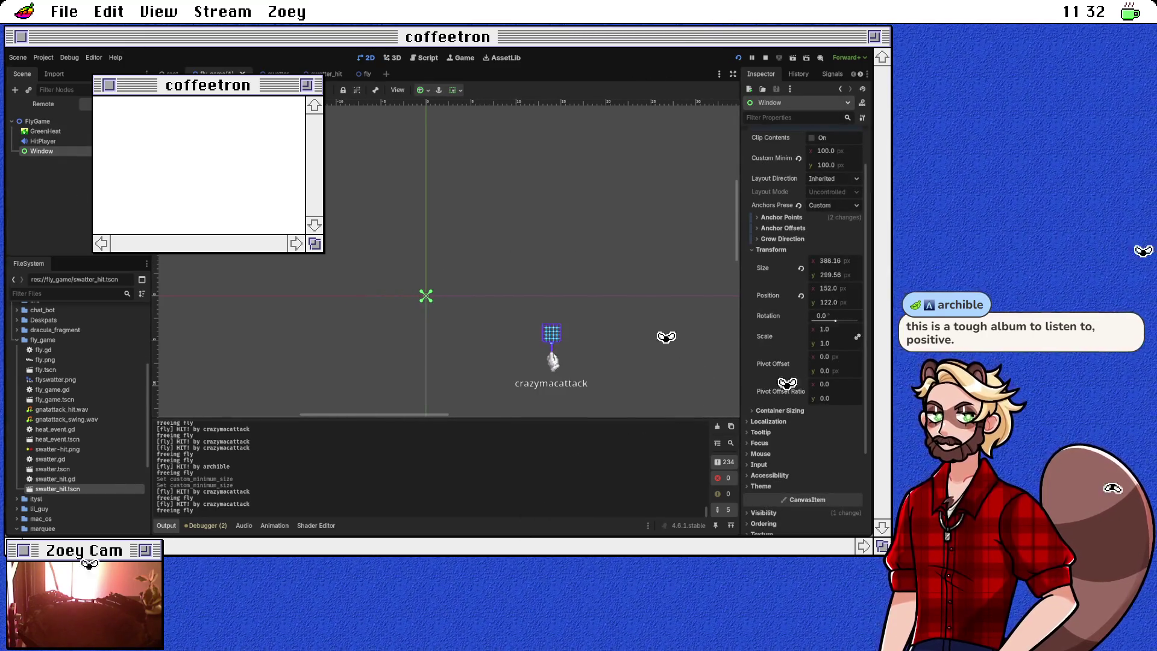
key("Escape")
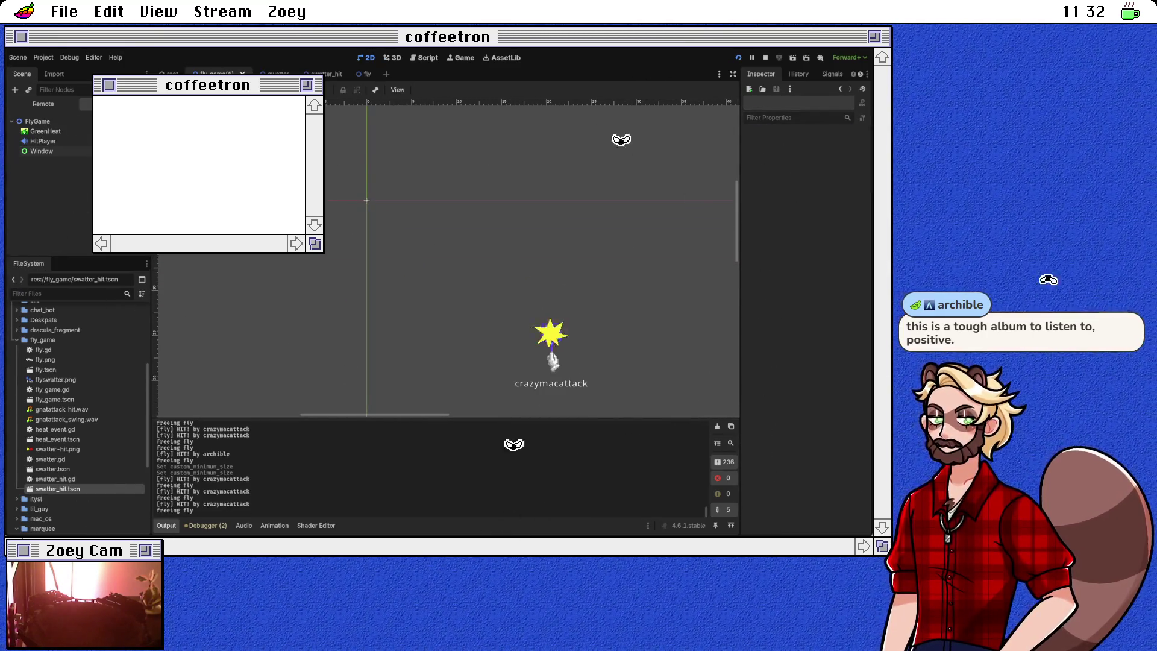
Step: Give the Window position 0,0 and width 412, zoom out, and start dragging it downward
left_click(42, 151)
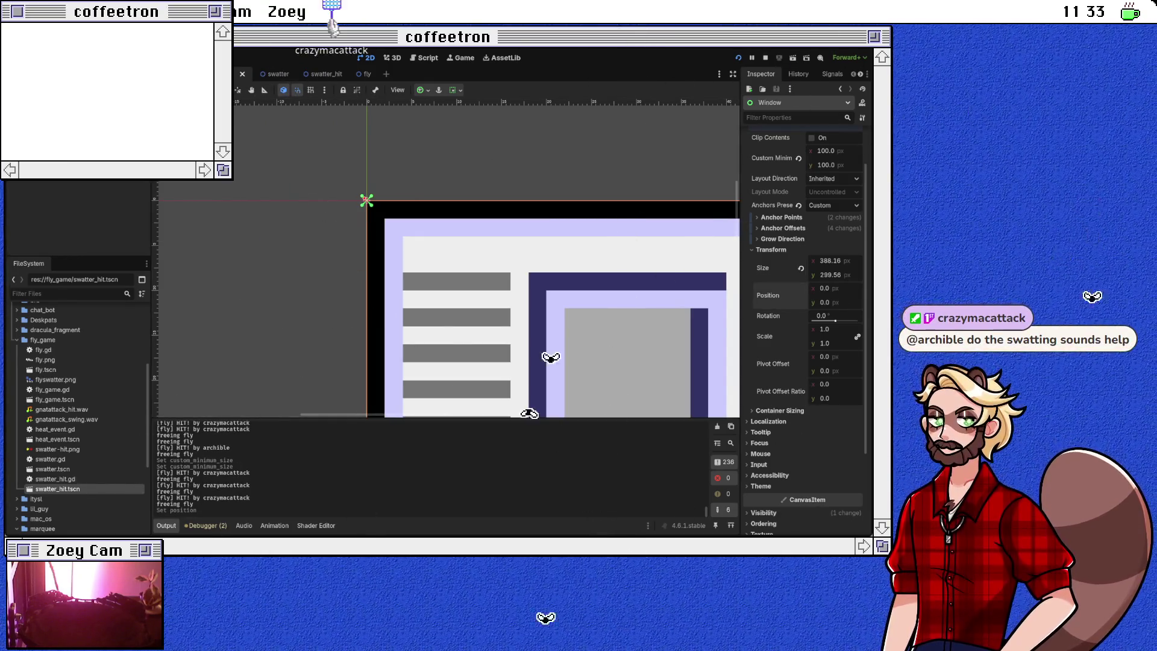
scroll(693, 288, "down", 5)
scroll(419, 159, "down", 9)
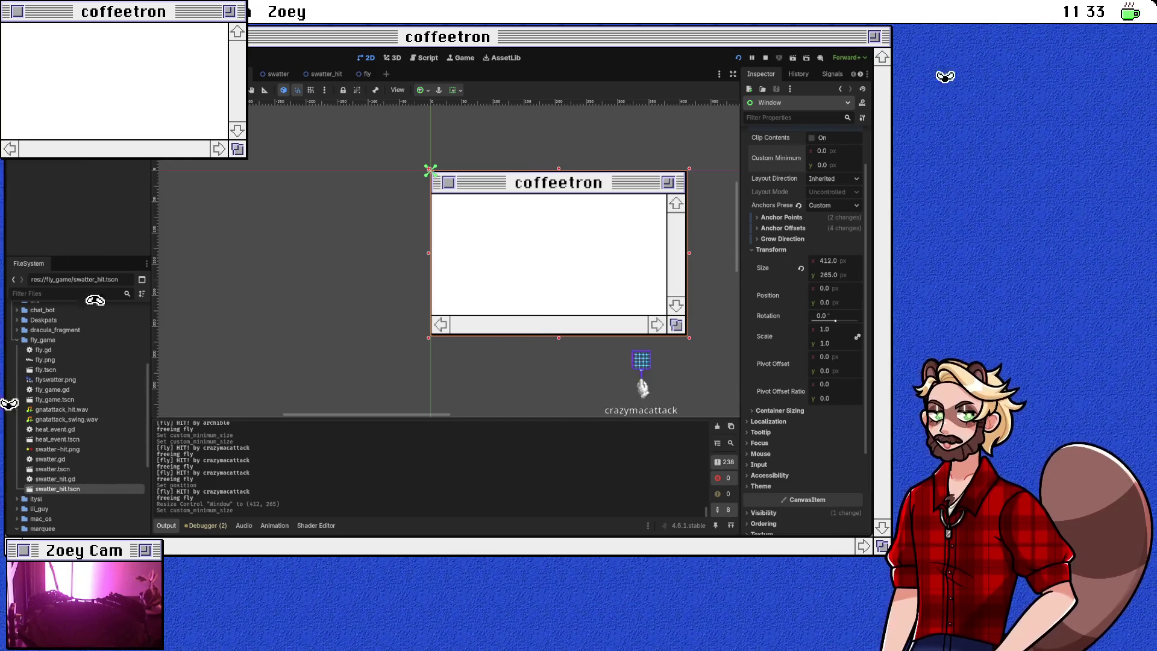
scroll(502, 200, "down", 5)
scroll(503, 214, "down", 3)
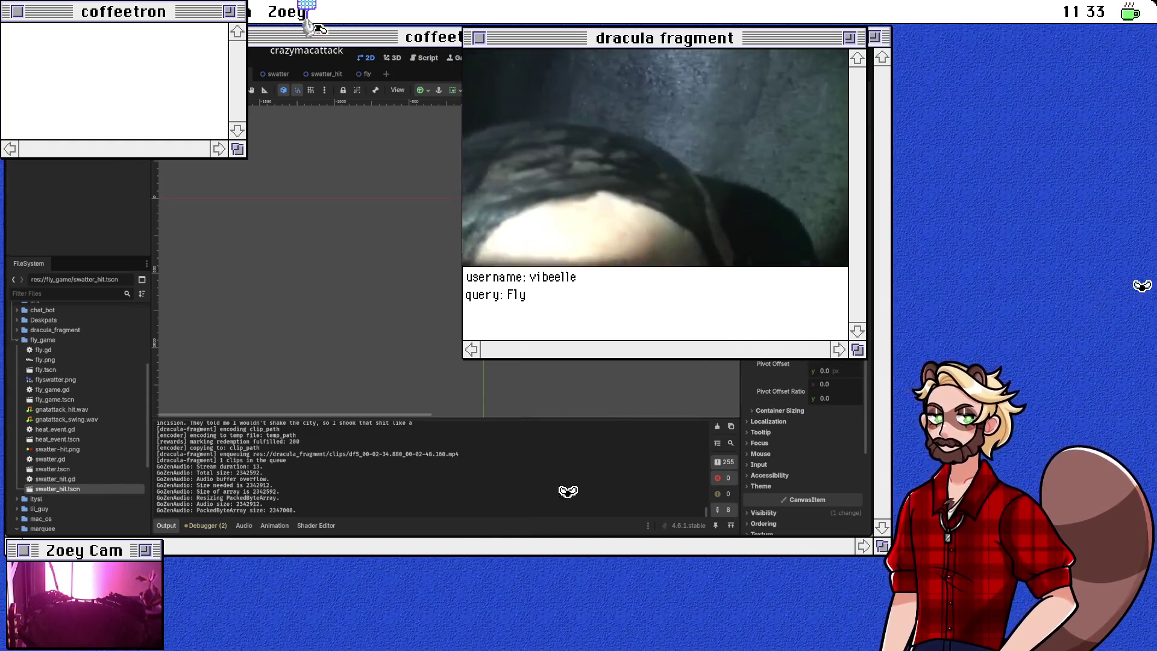
scroll(301, 253, "right", 5)
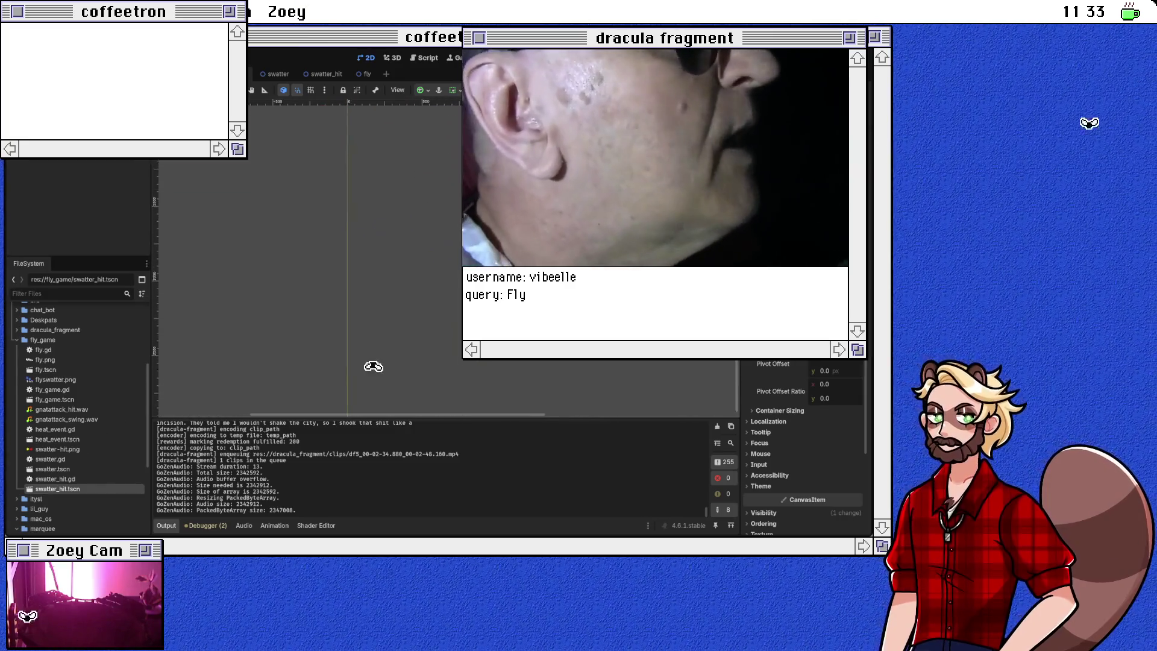
scroll(408, 380, "right", 1)
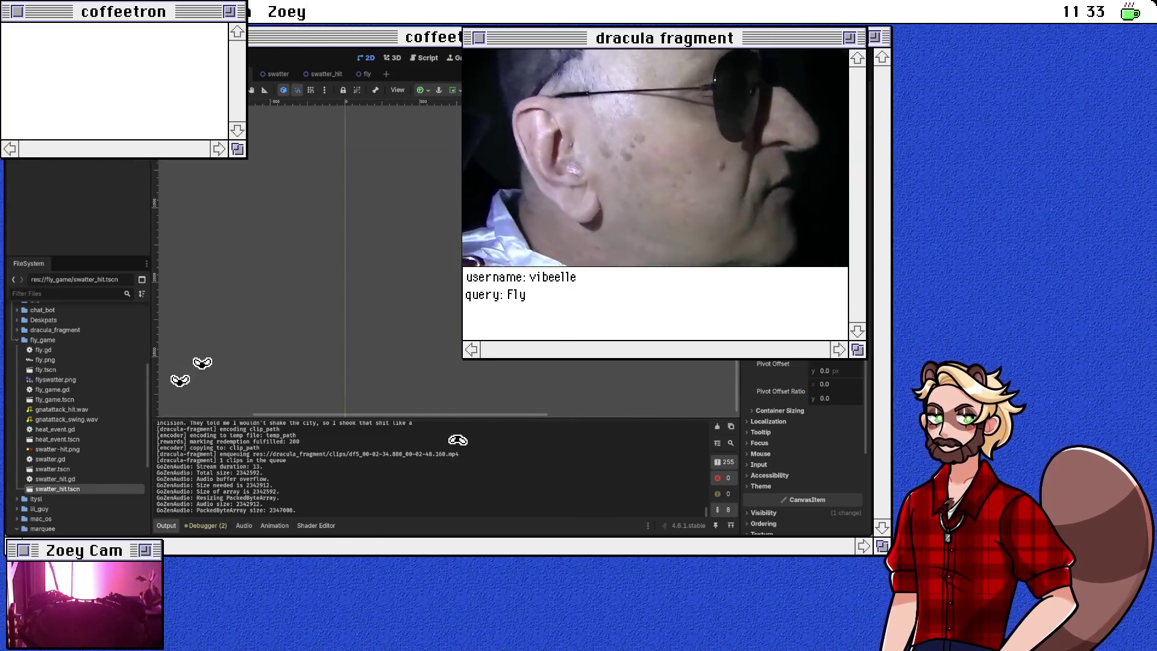
scroll(446, 259, "left", 1)
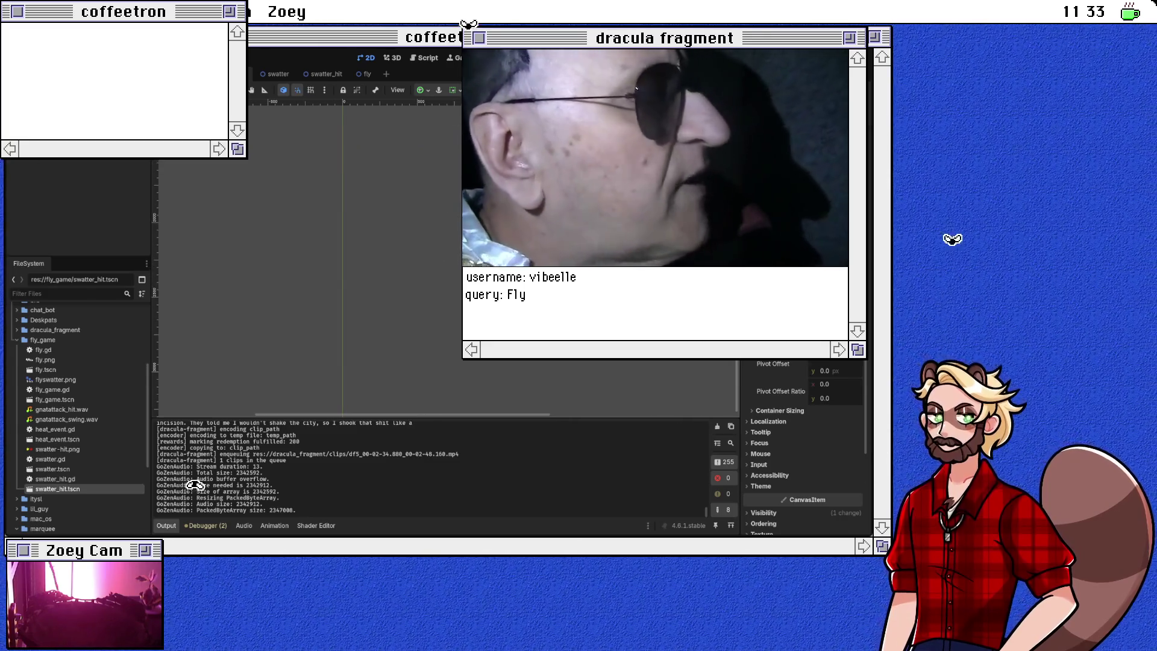
scroll(504, 413, "down", 4)
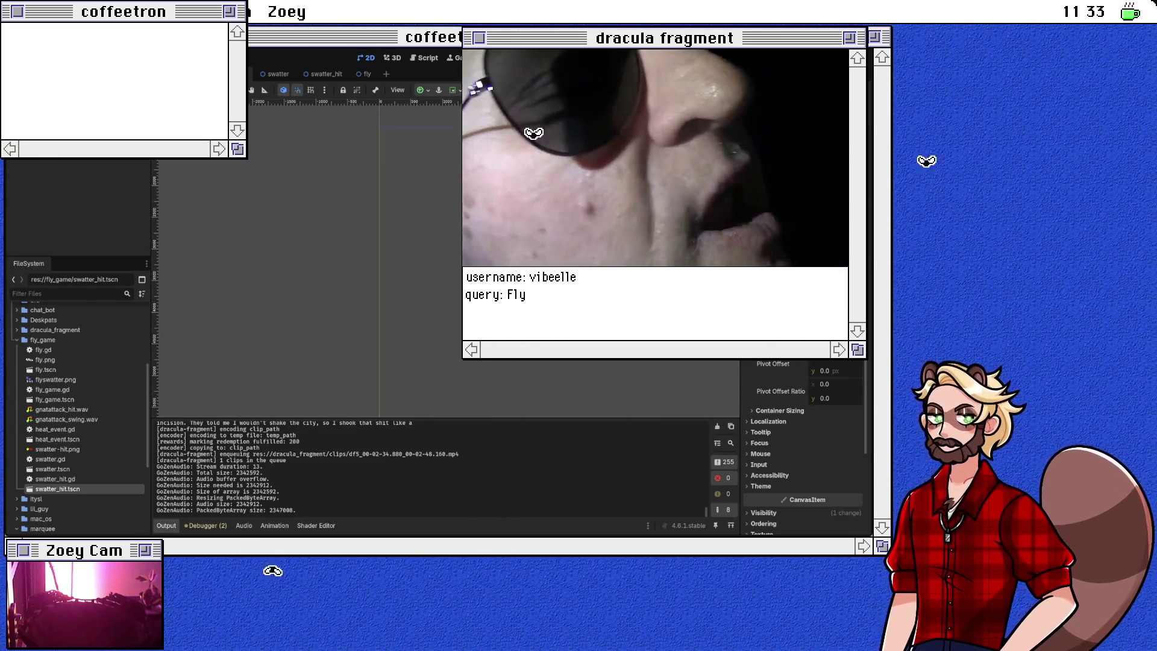
scroll(465, 465, "up", 2)
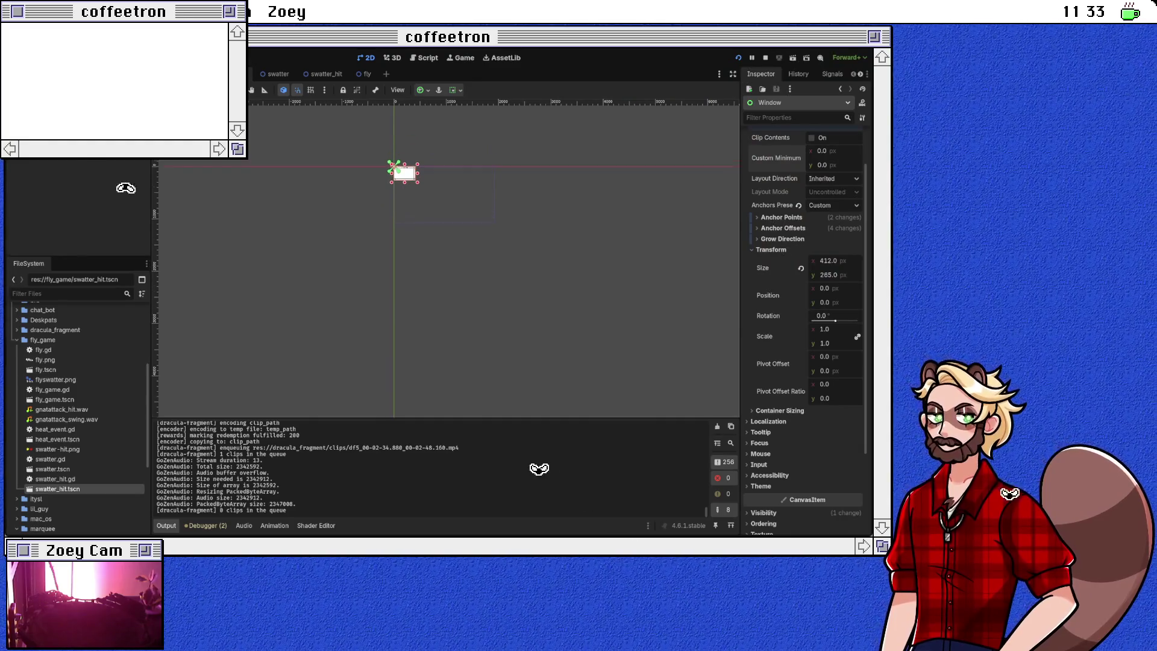
scroll(407, 201, "up", 3)
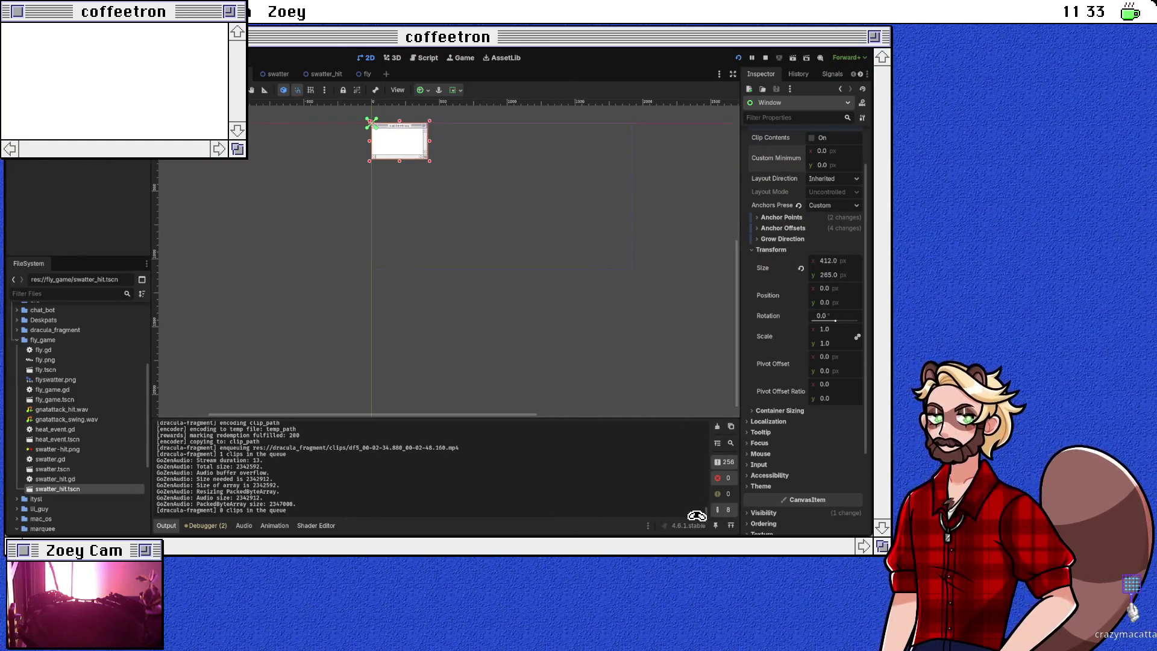
left_click_drag(399, 140, 443, 247)
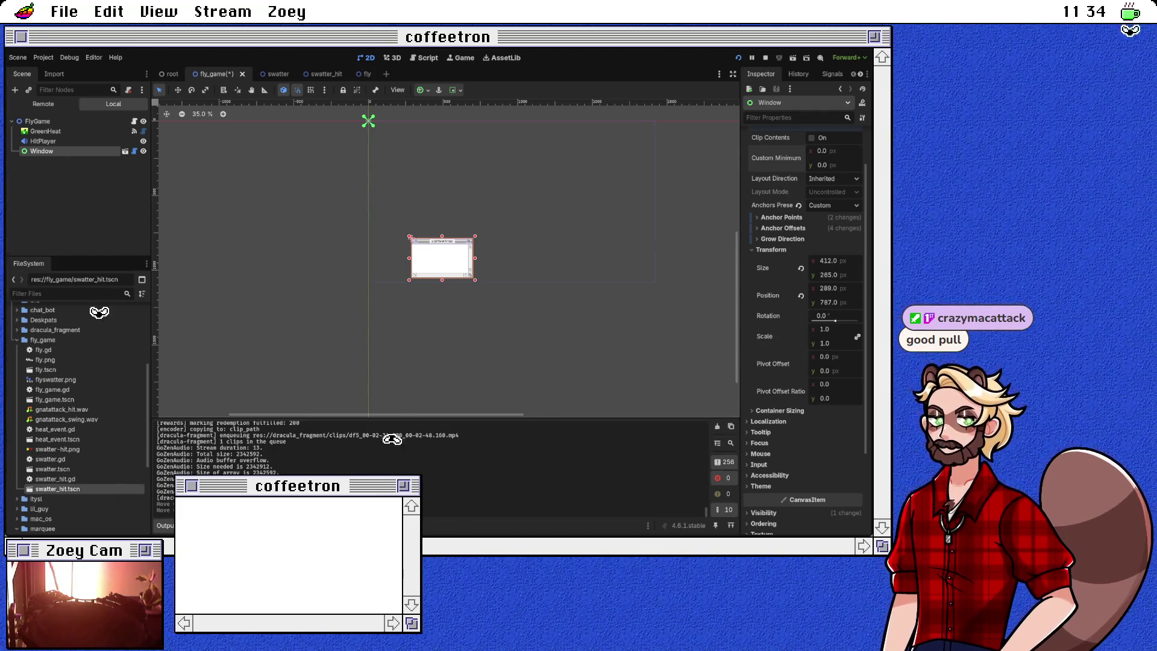
Step: Drop the Window at 289, 787, check fly_game.gd, and paste a Label under Window
scroll(804, 271, "up", 2)
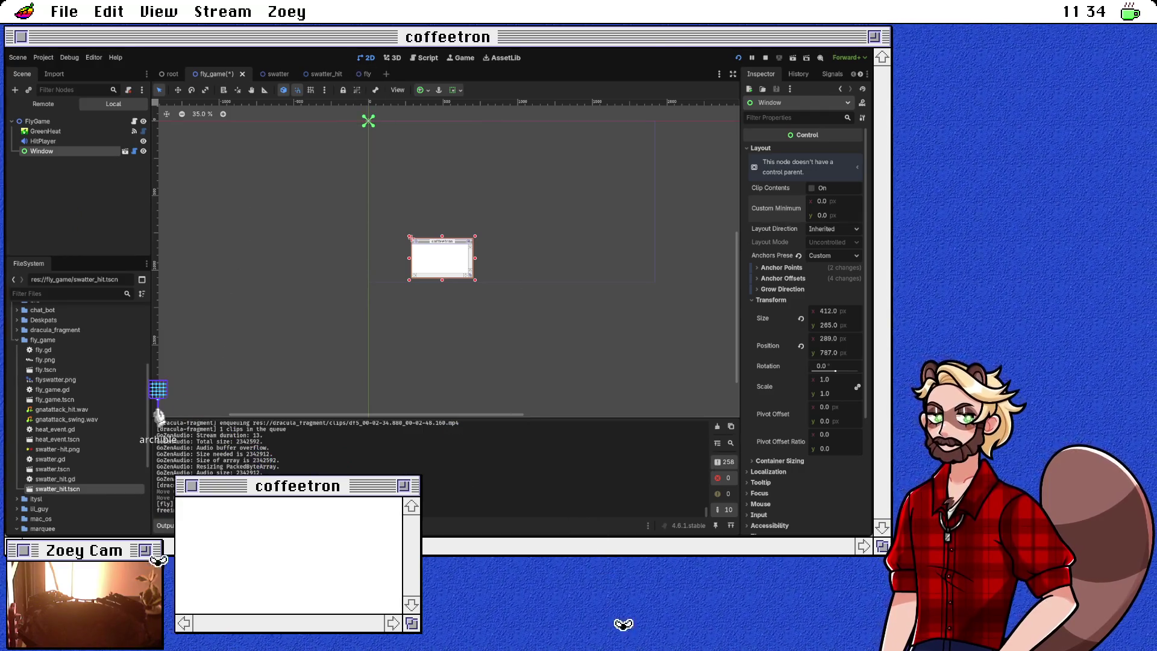
key("ctrl+F3")
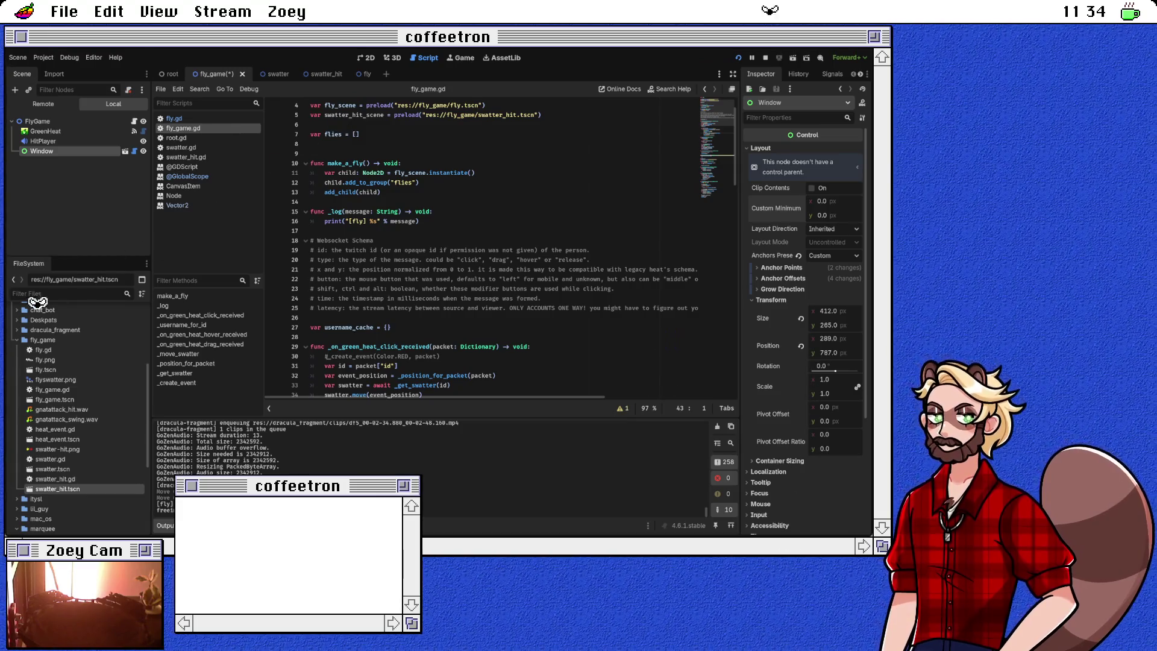
key("ctrl+F1")
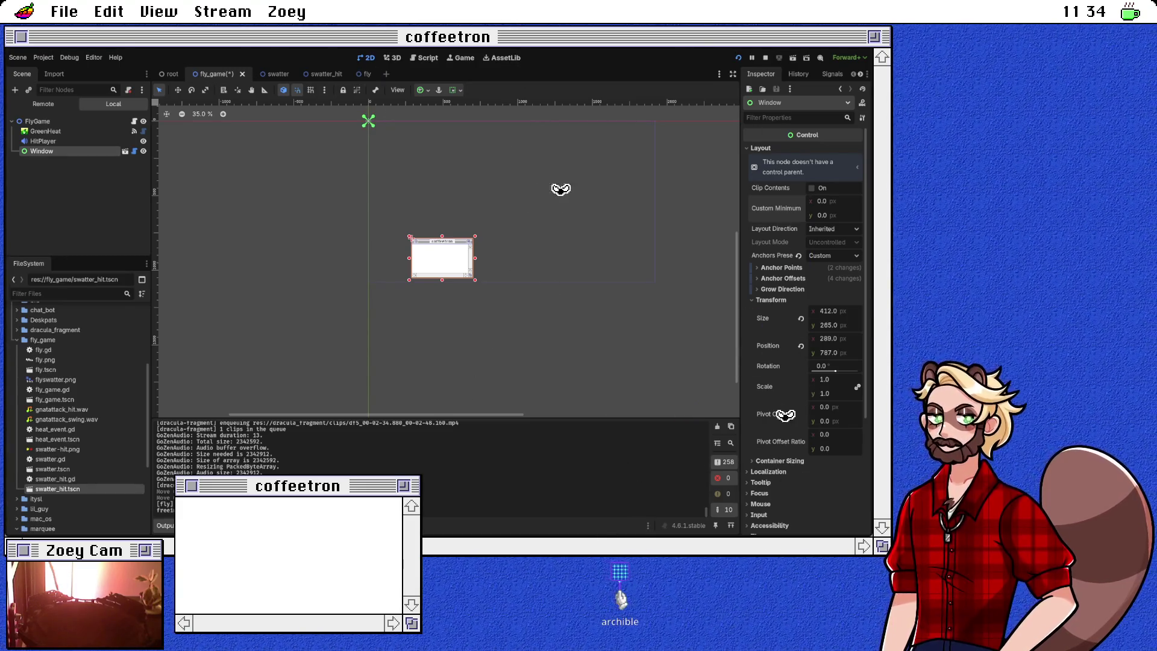
key("ctrl+v")
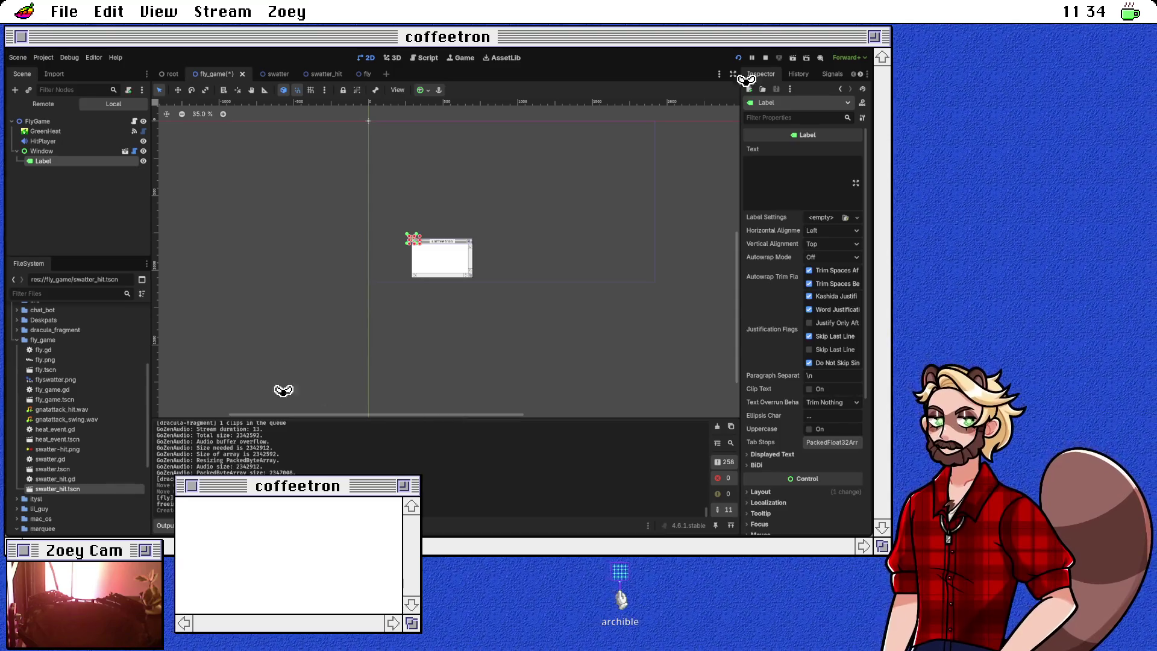
Step: Move the Label to about 8, 42, near the Window's top-left corner
scroll(420, 240, "up", 6)
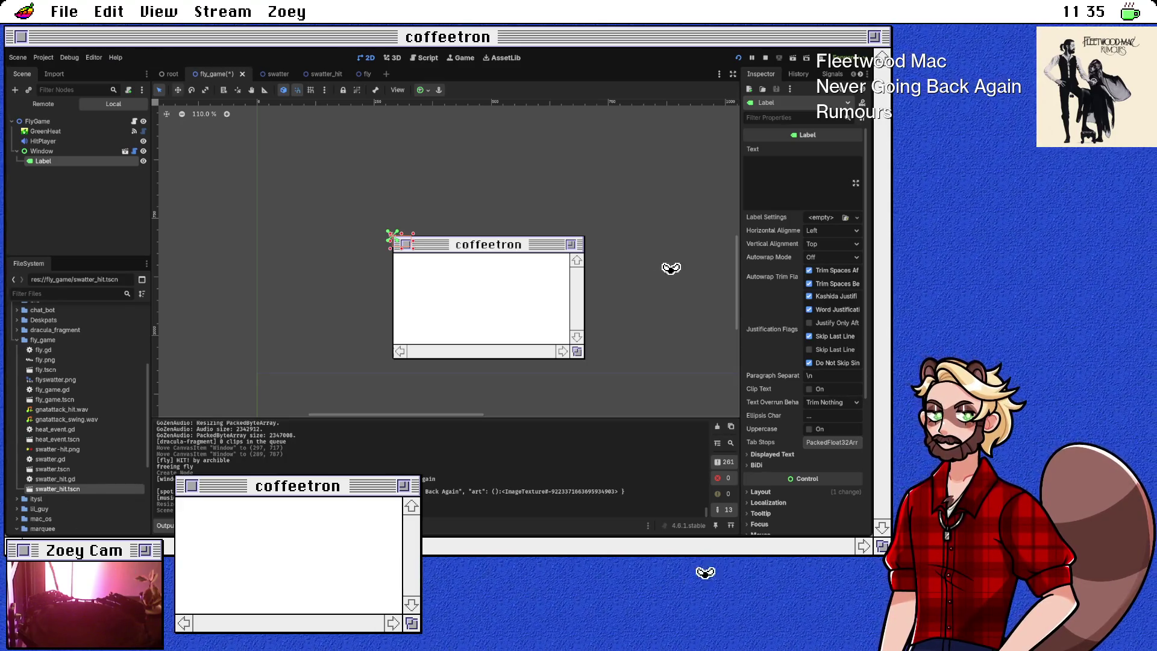
left_click_drag(396, 240, 405, 257)
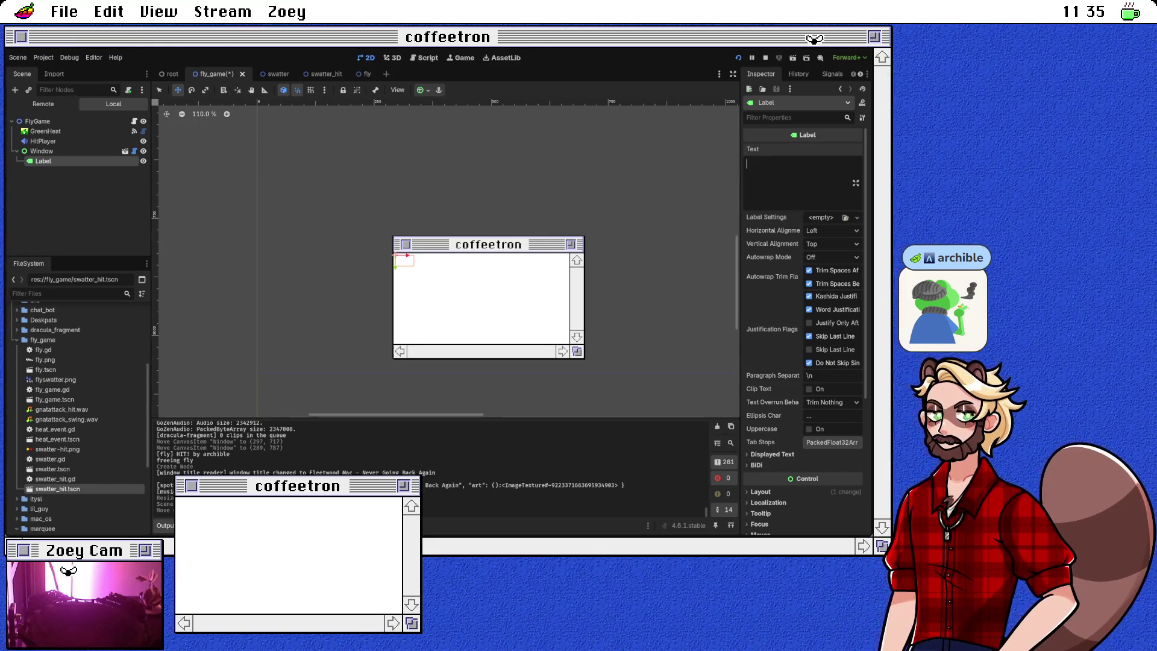
Step: Set the Label's Text property to 'leaderboard'
type("leaderboard")
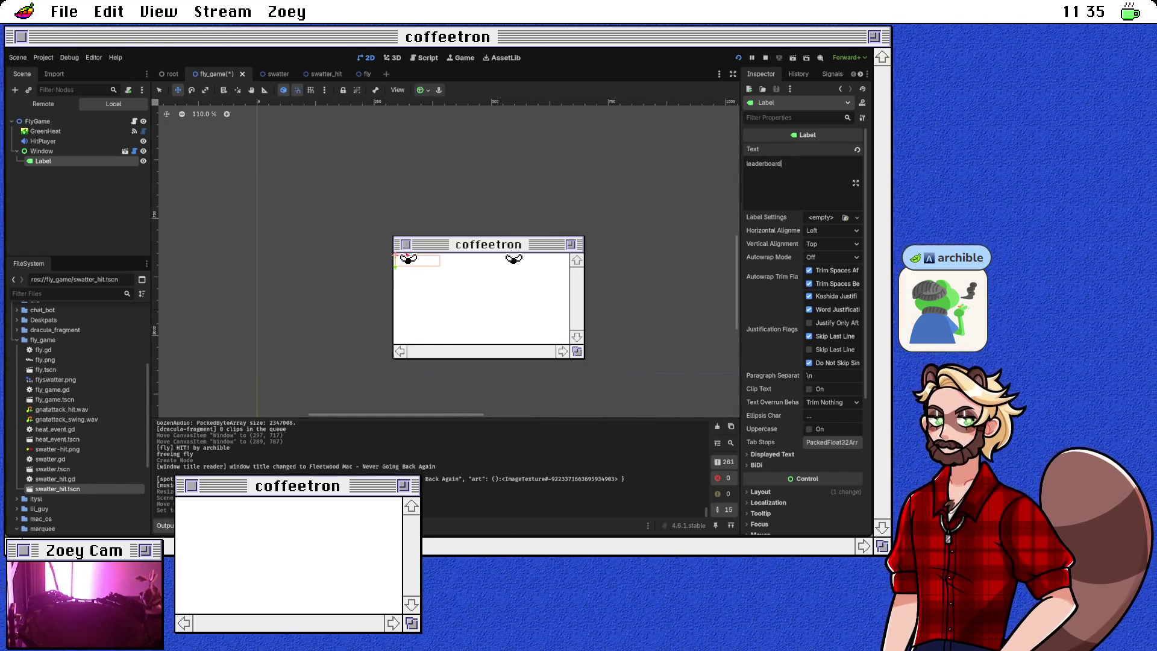
scroll(804, 301, "down", 2)
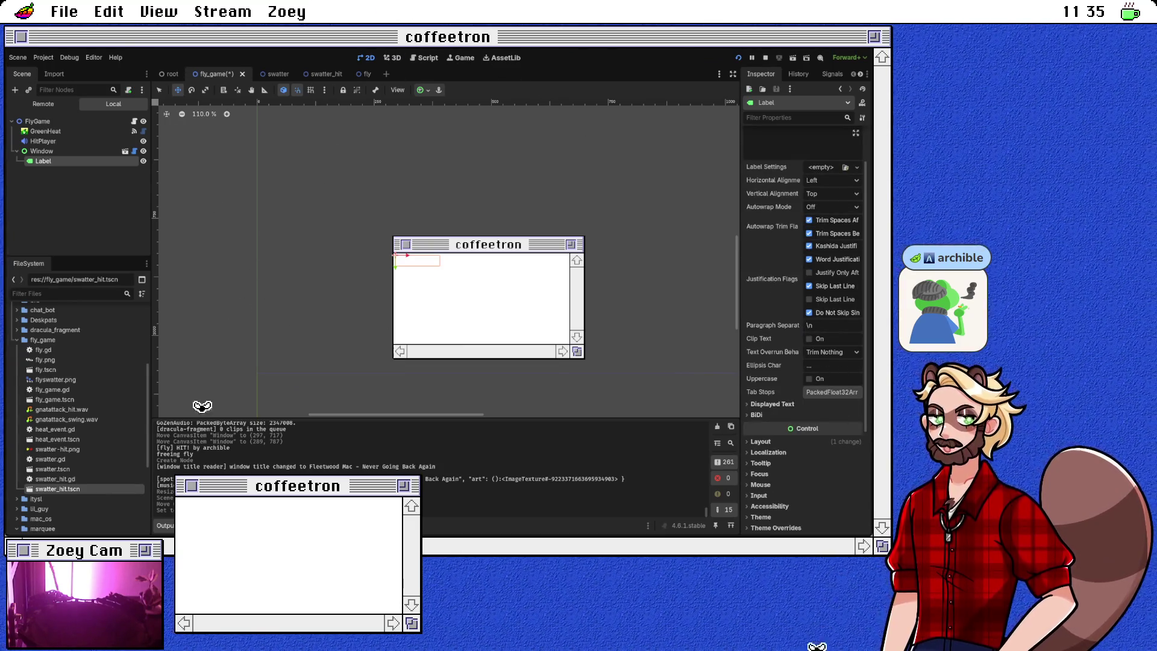
scroll(803, 301, "up", 2)
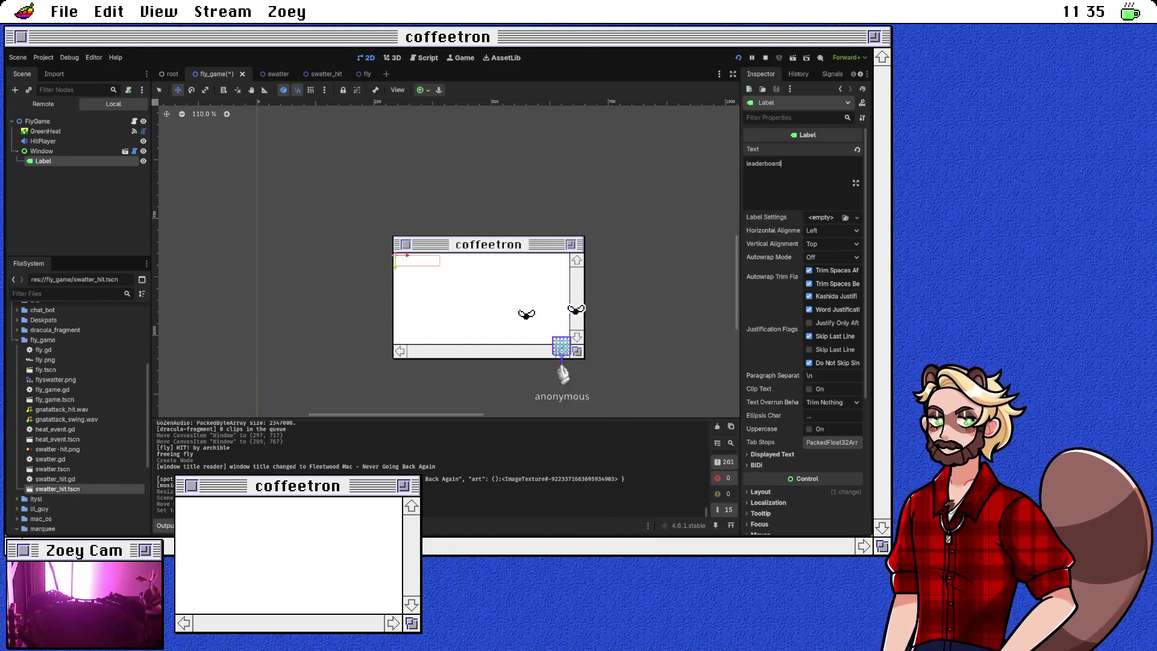
scroll(804, 301, "down", 2)
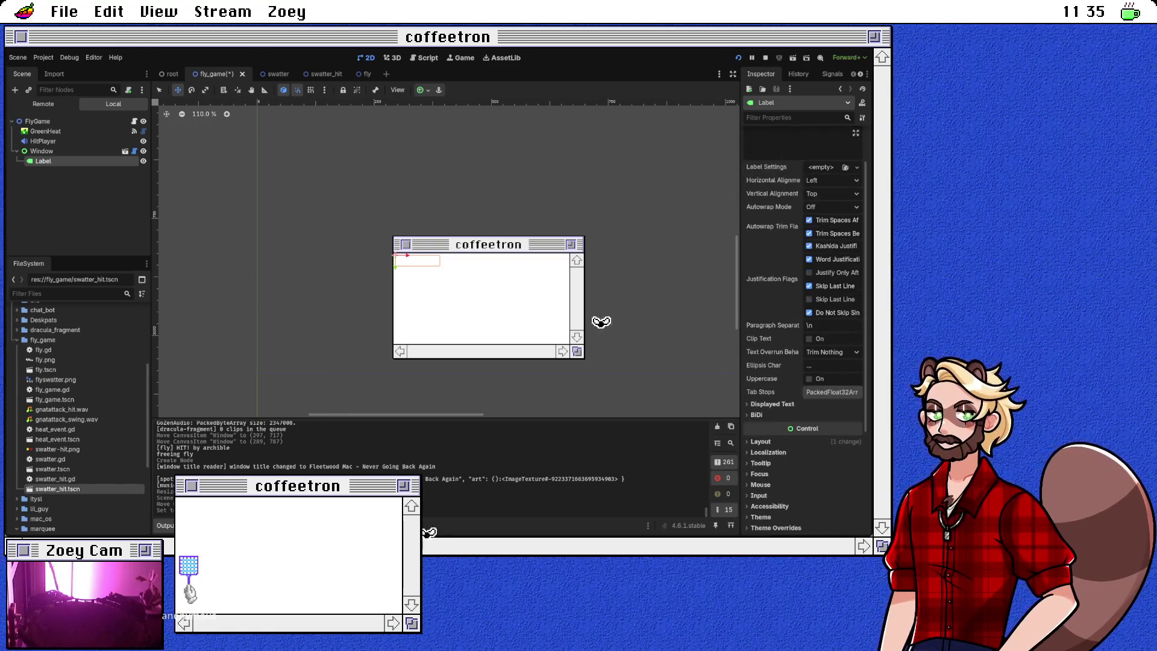
scroll(804, 301, "down", 6)
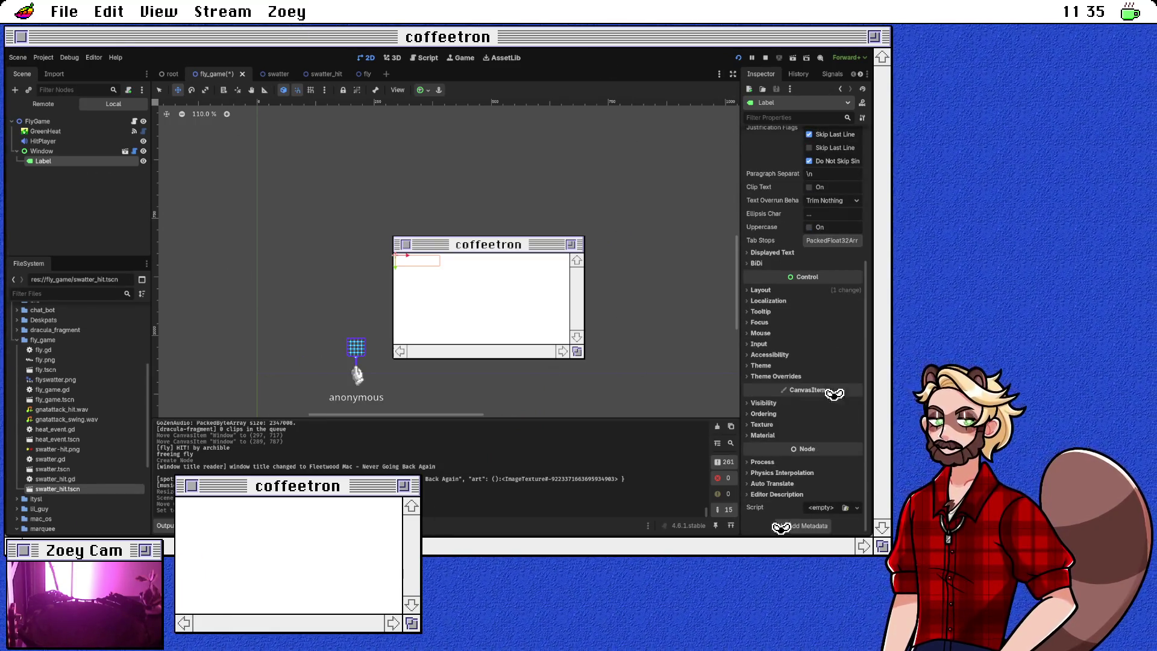
Step: Enable the Label's Font theme override and set its Font Color to black
left_click(826, 378)
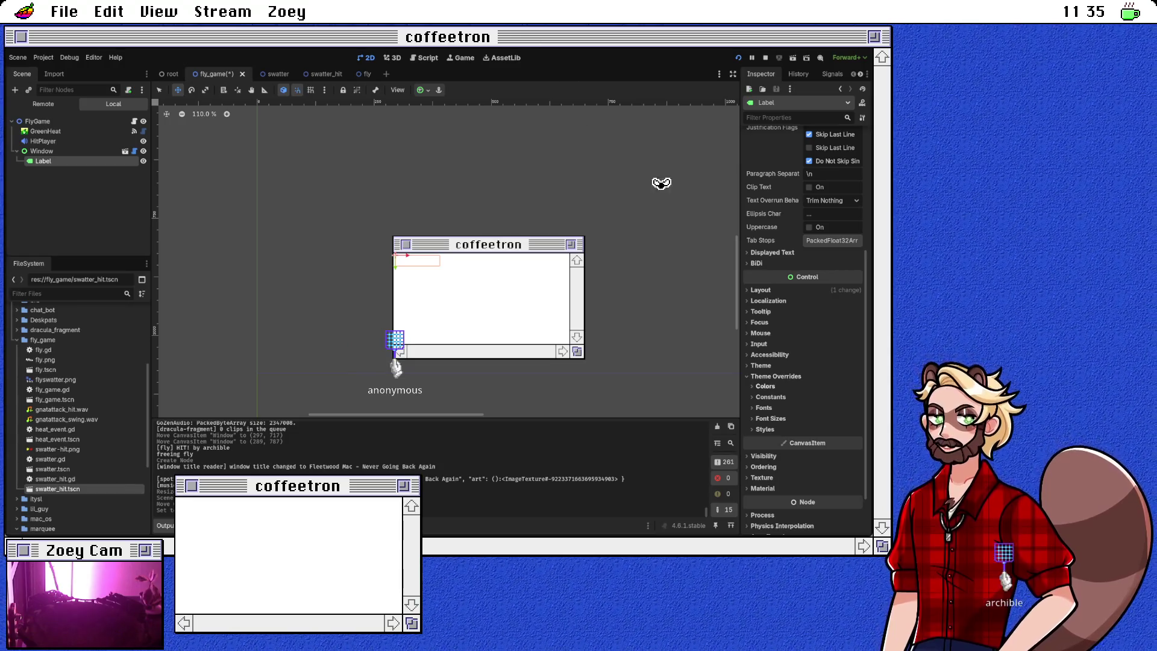
left_click(763, 408)
left_click(834, 418)
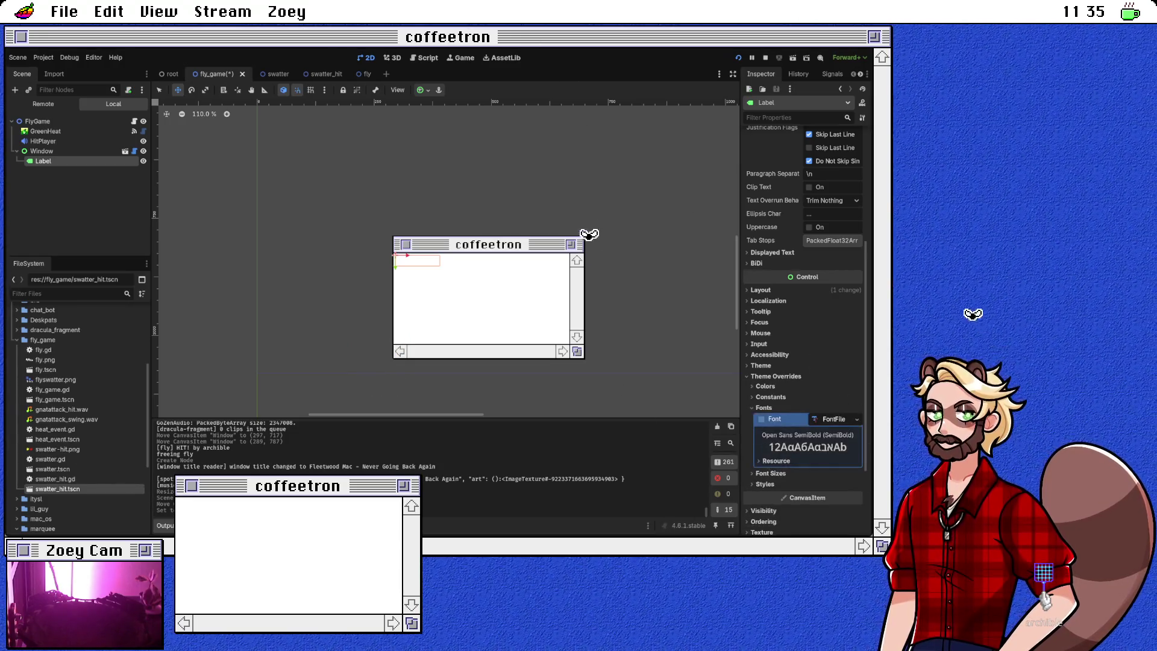
left_click(834, 419)
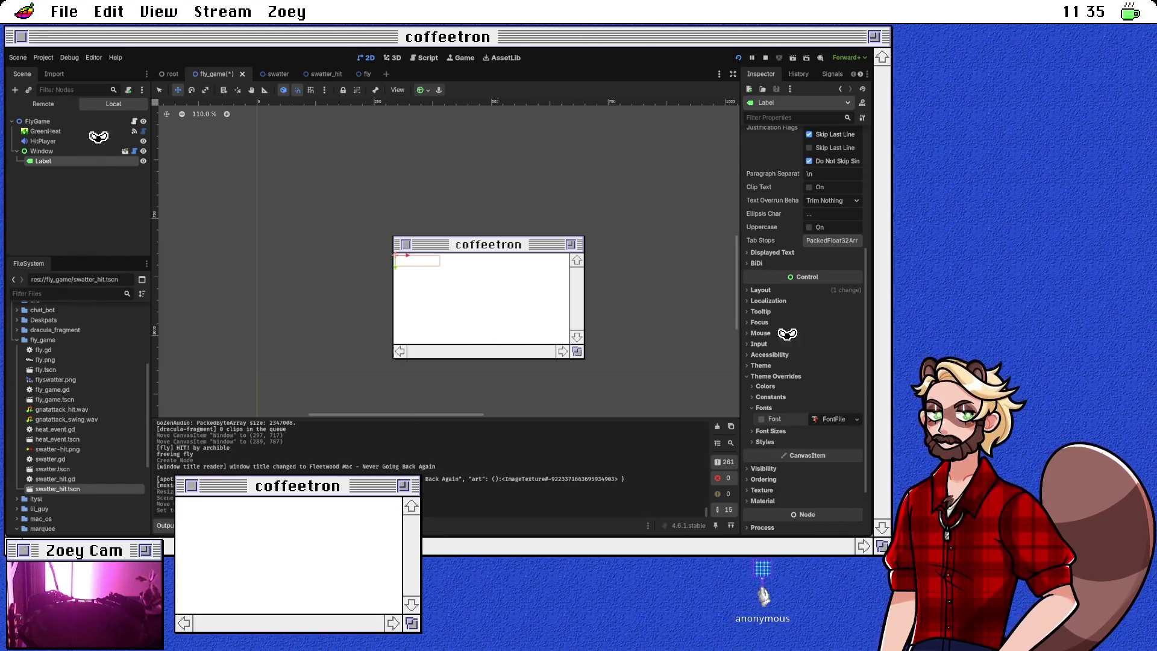
key("ctrl+z")
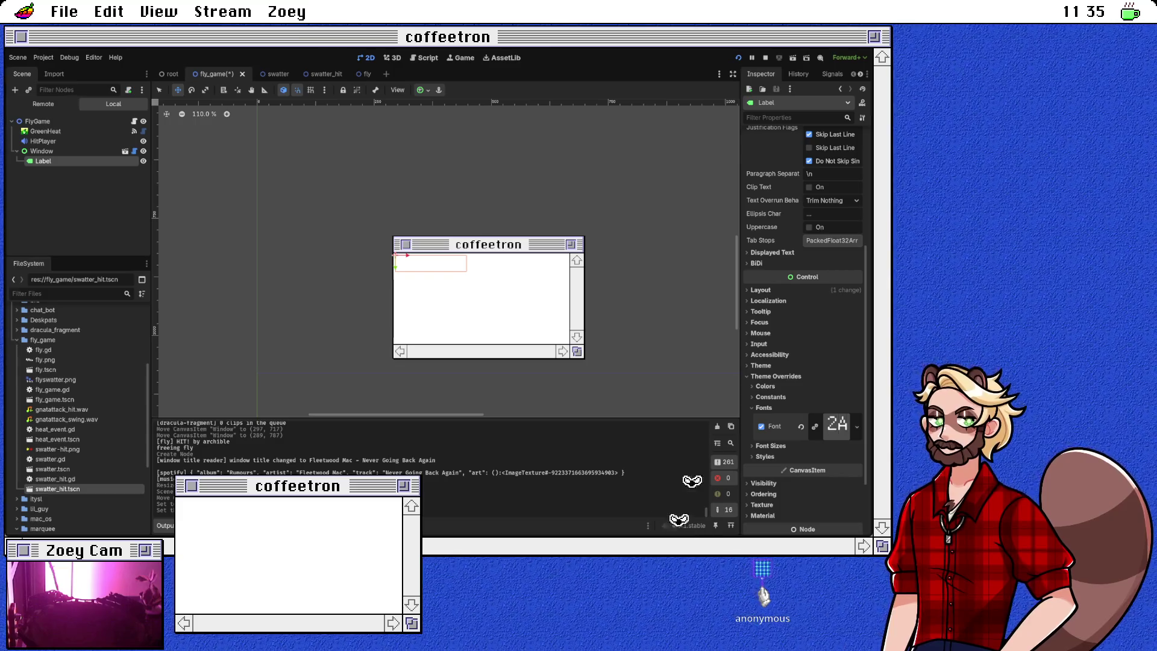
left_click(766, 386)
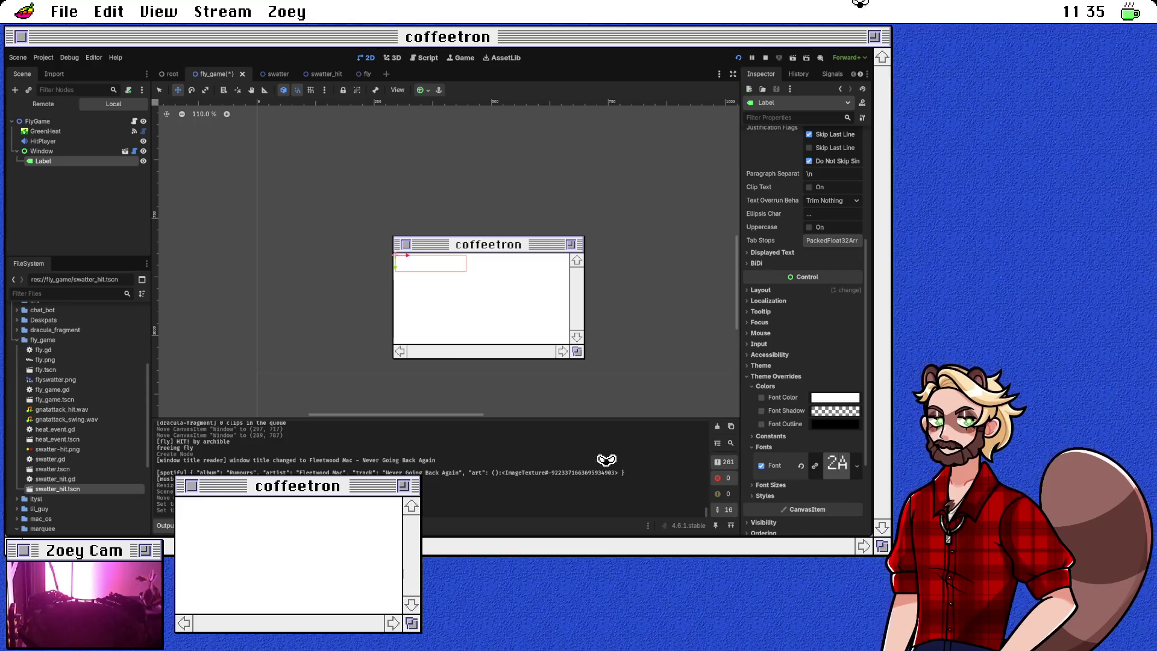
key("ctrl+z")
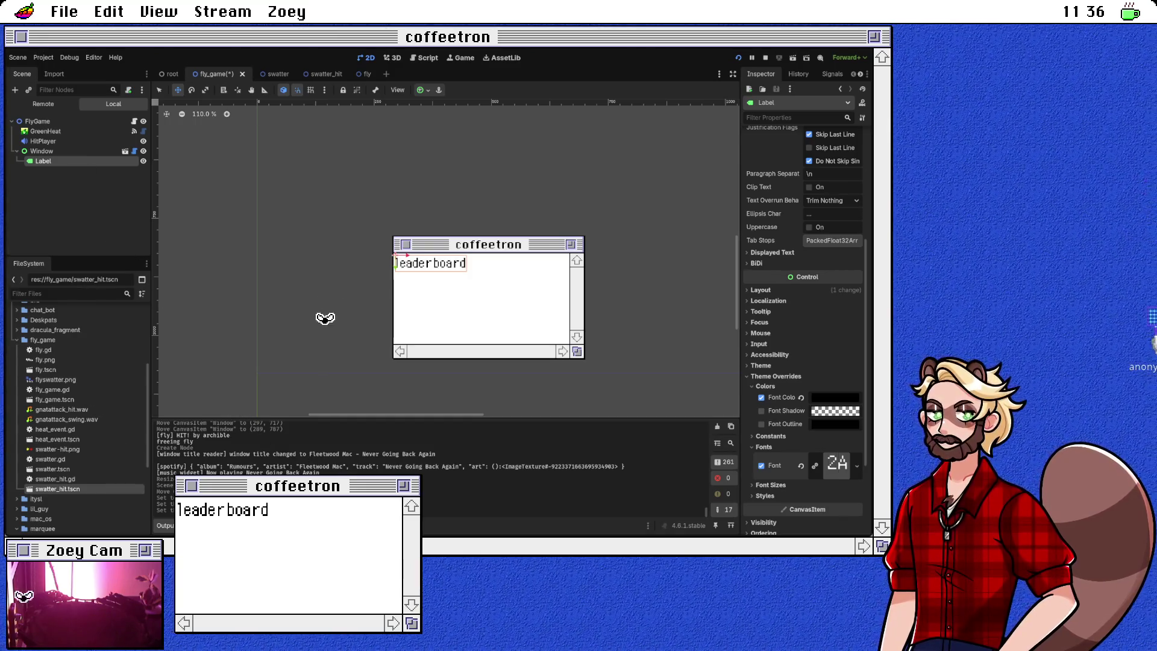
scroll(804, 302, "up", 5)
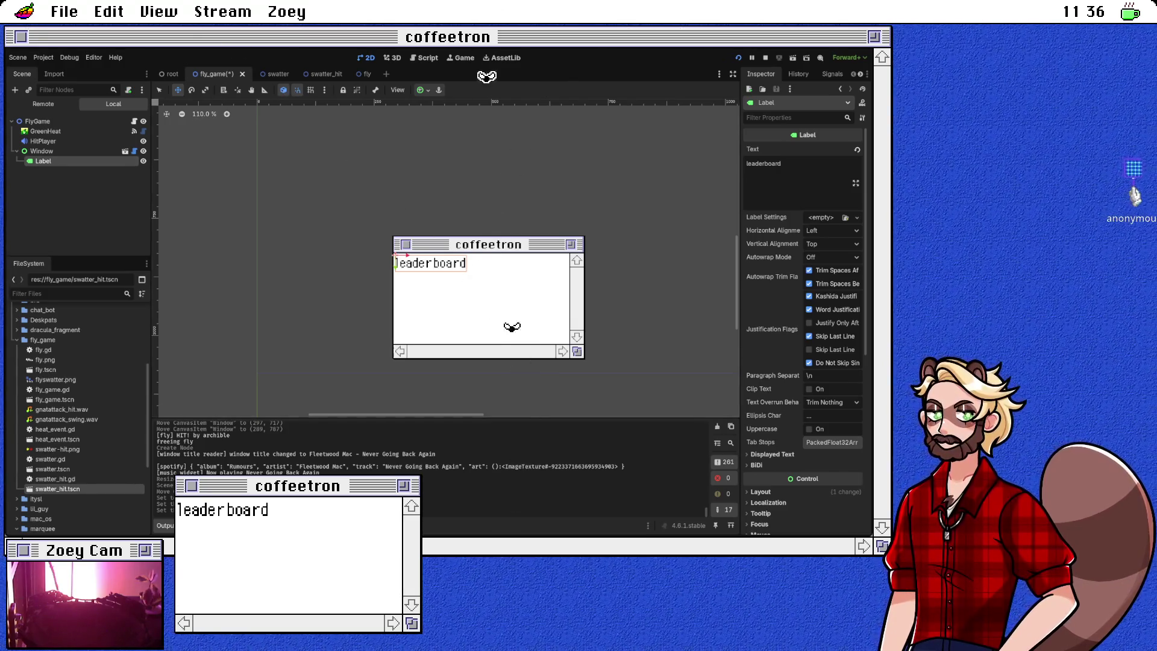
key("q")
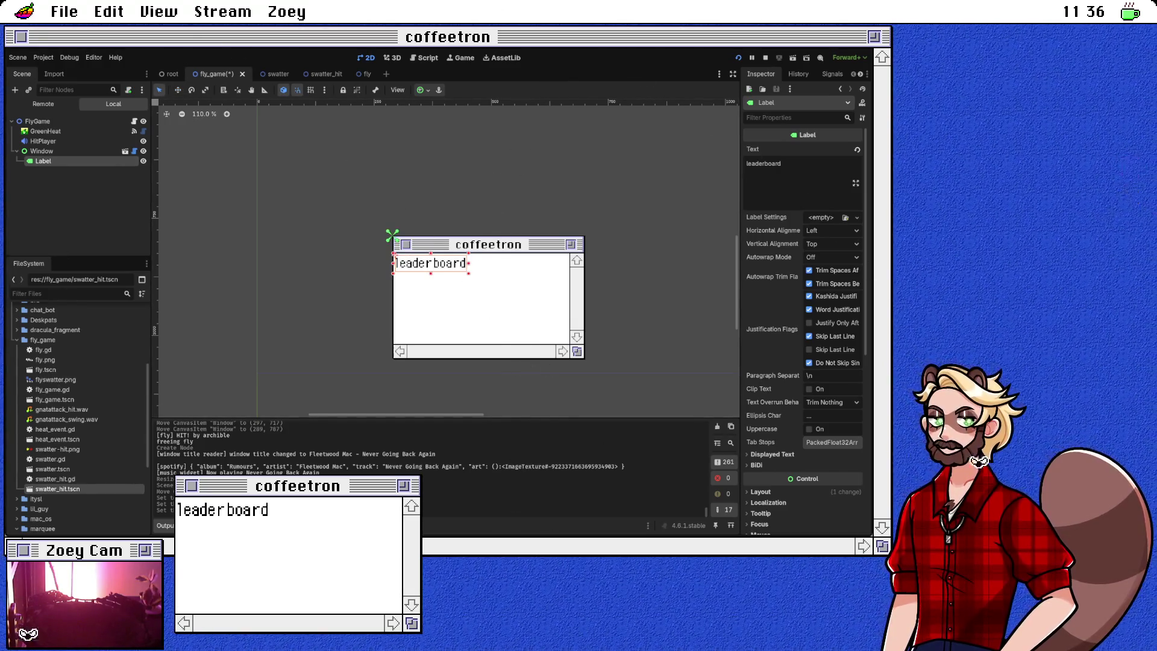
Step: Drag the label to fill the Window, rename the node 'Leaderboard', and save fly_game
left_click_drag(468, 273, 570, 344)
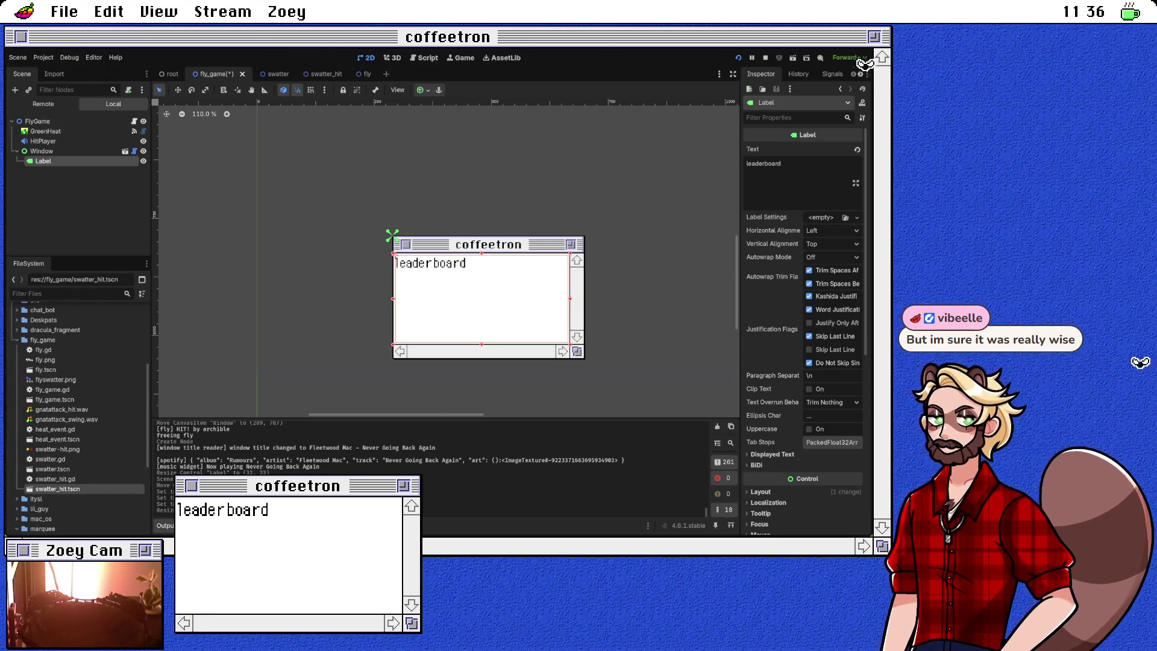
key("F2")
type("Leaderboard")
key("Return")
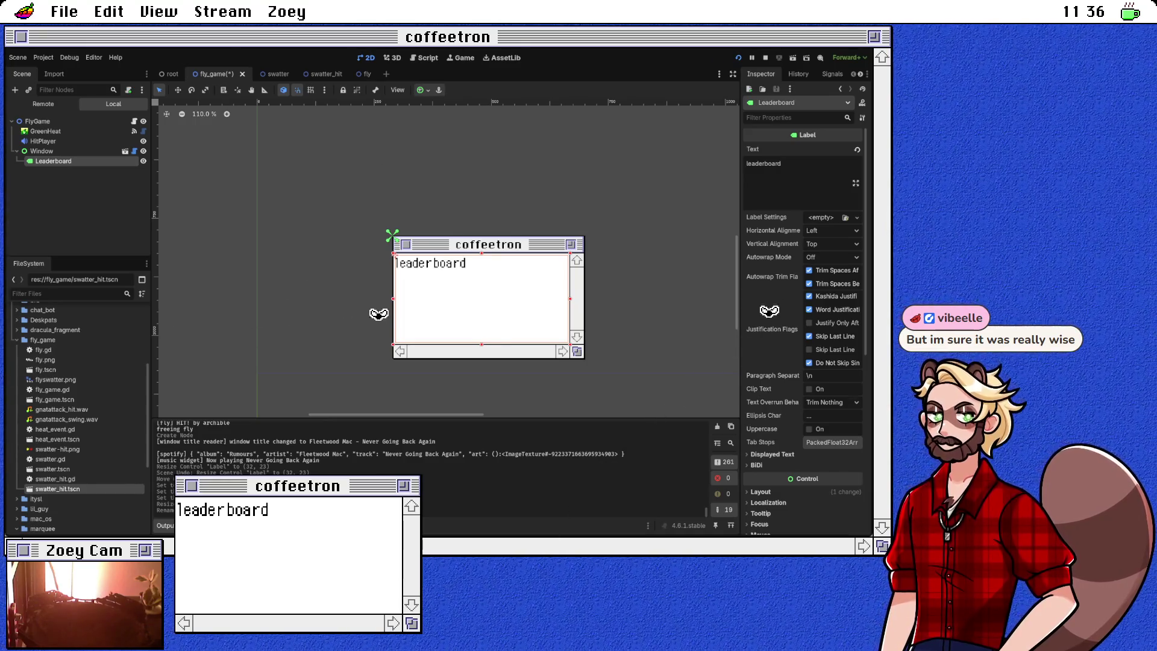
key("ctrl+s")
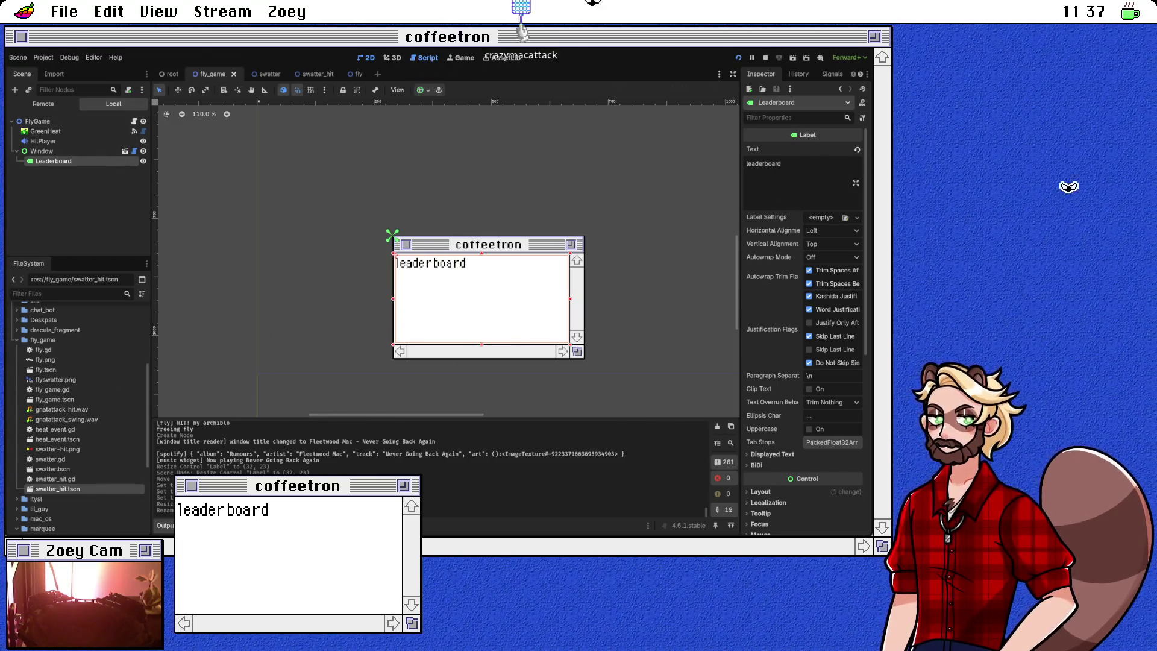
key("ctrl+F3")
left_click(311, 173)
key("shift+Up")
key("BackSpace")
key("BackSpace")
type("var")
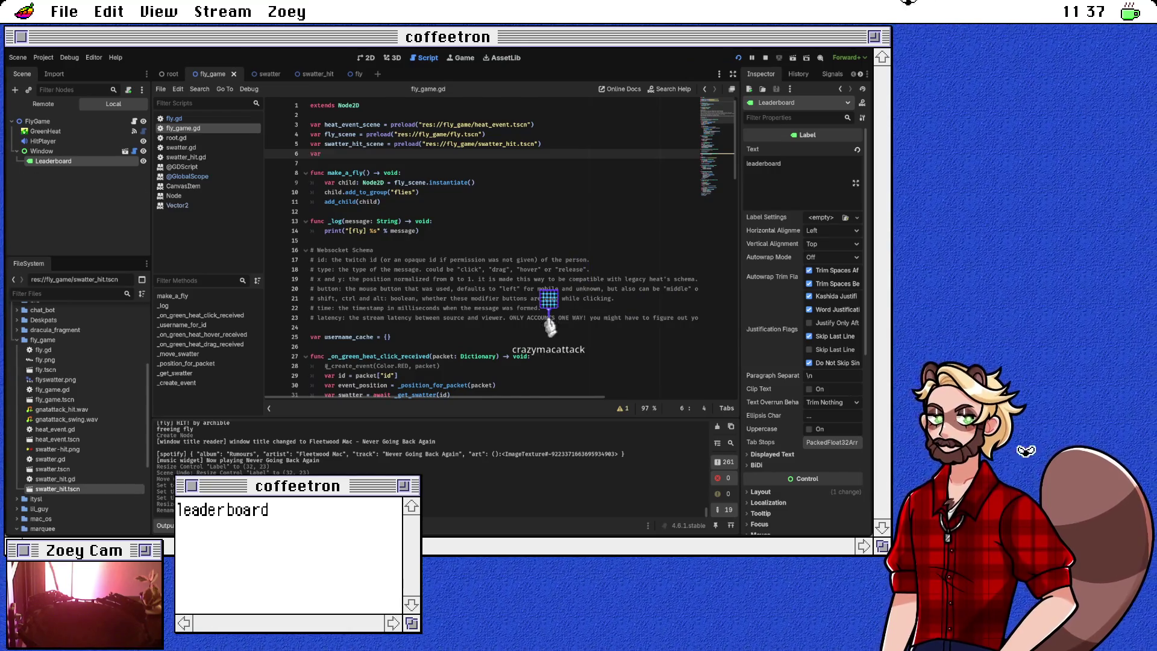
key("BackSpace")
key("Return")
type("on")
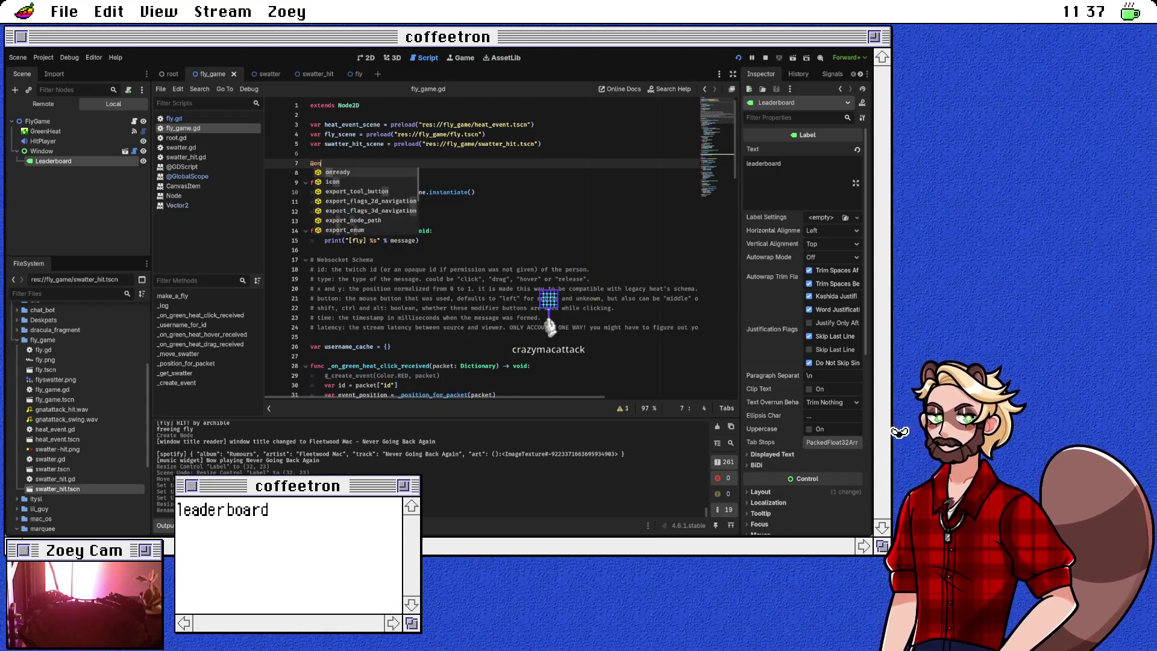
type("ready var leaderboa")
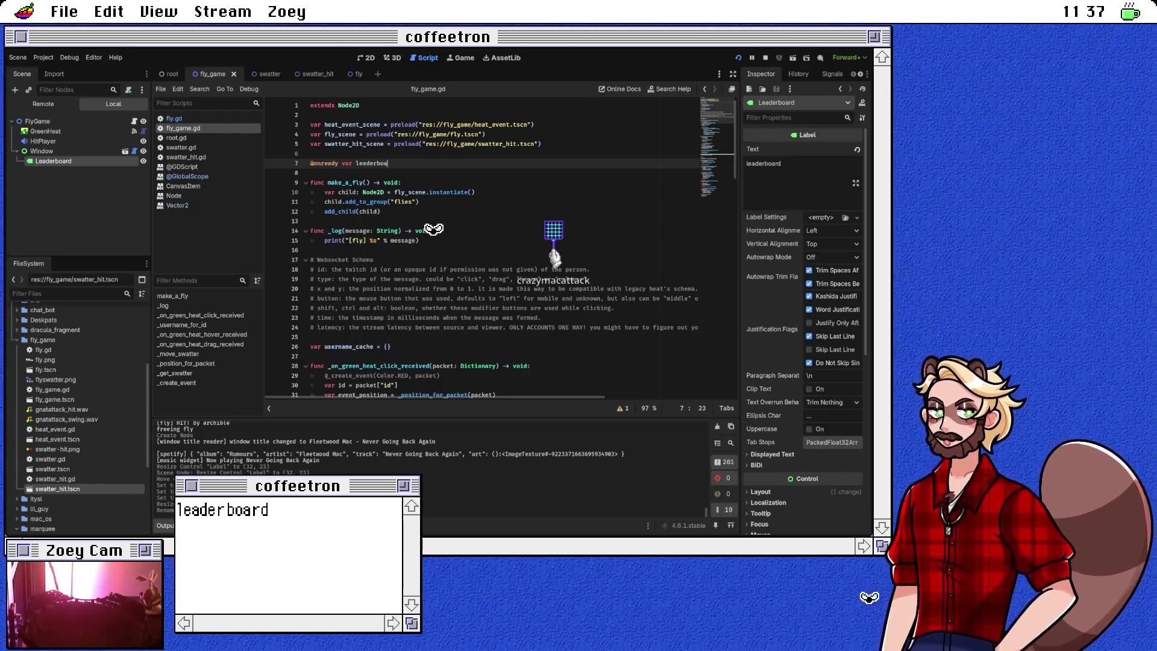
type("rd = ")
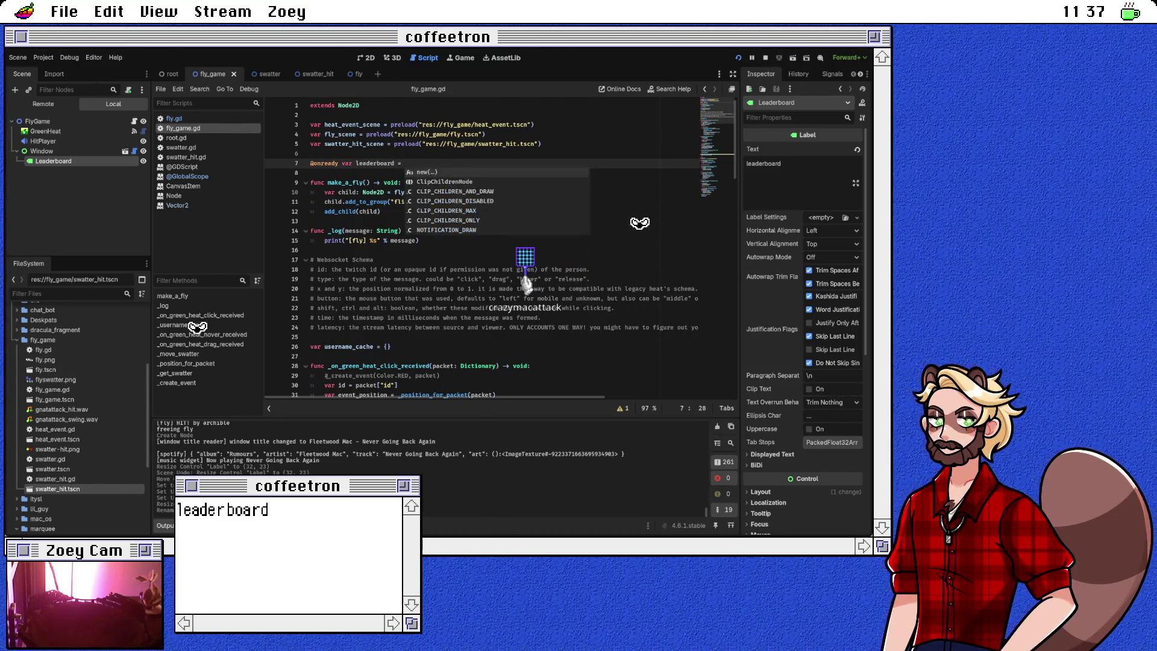
type("$Window/Leaderboard")
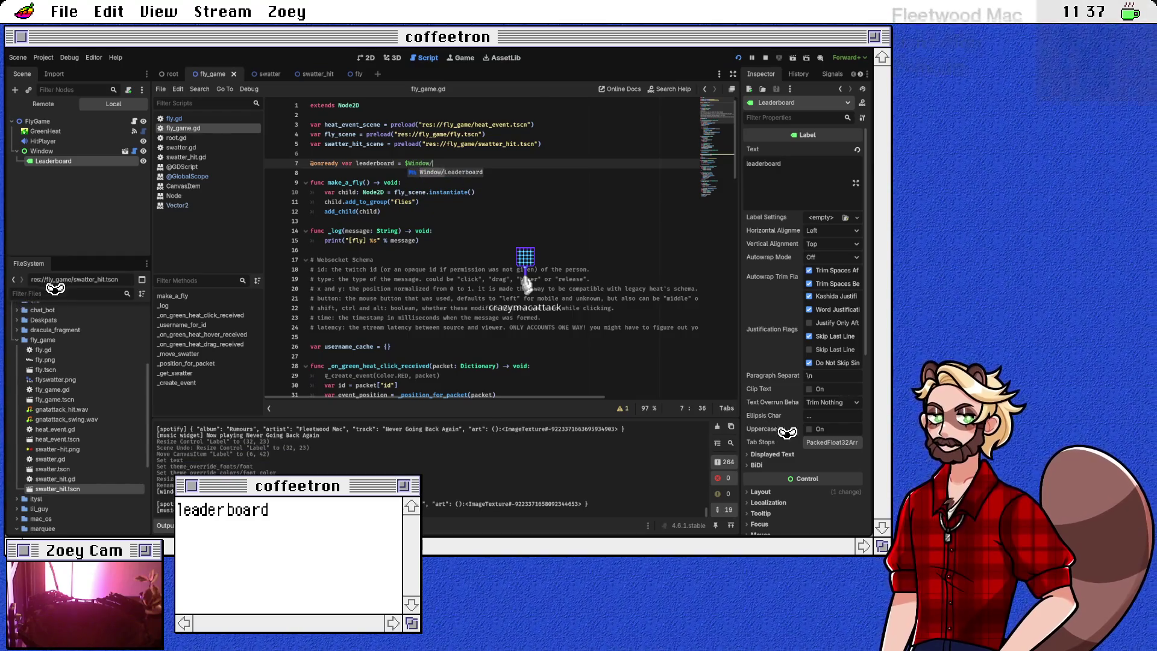
scroll(362, 401, "down", 4)
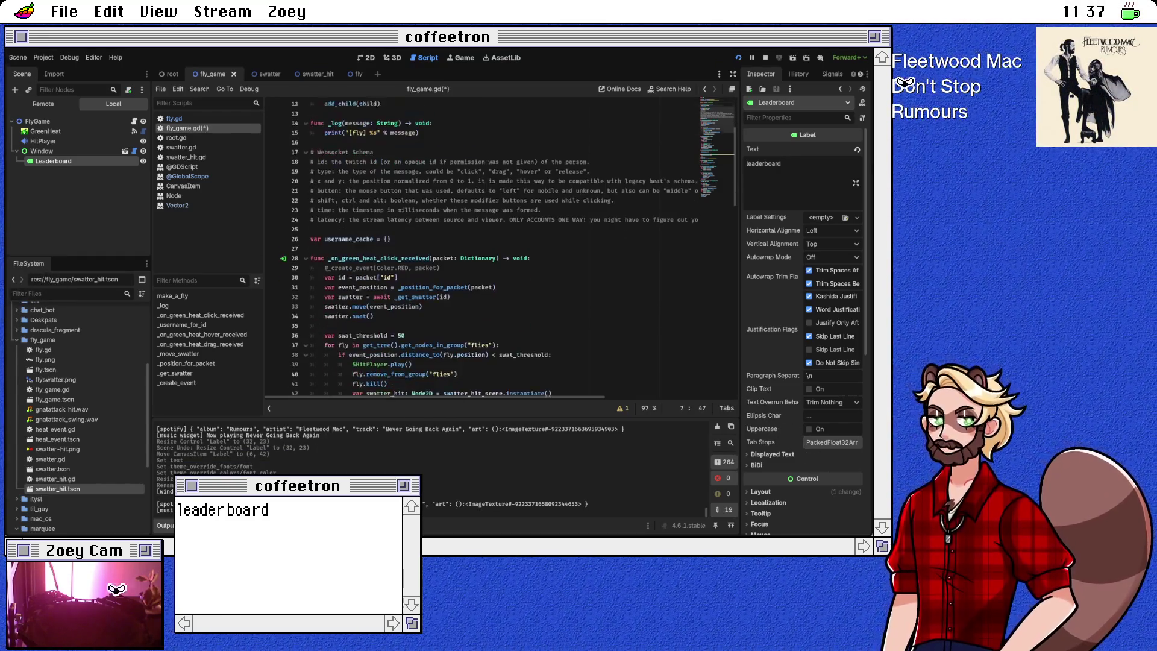
Step: Scroll through fly_game.gd to review the swat logic using swat_threshold 50
scroll(506, 250, "down", 7)
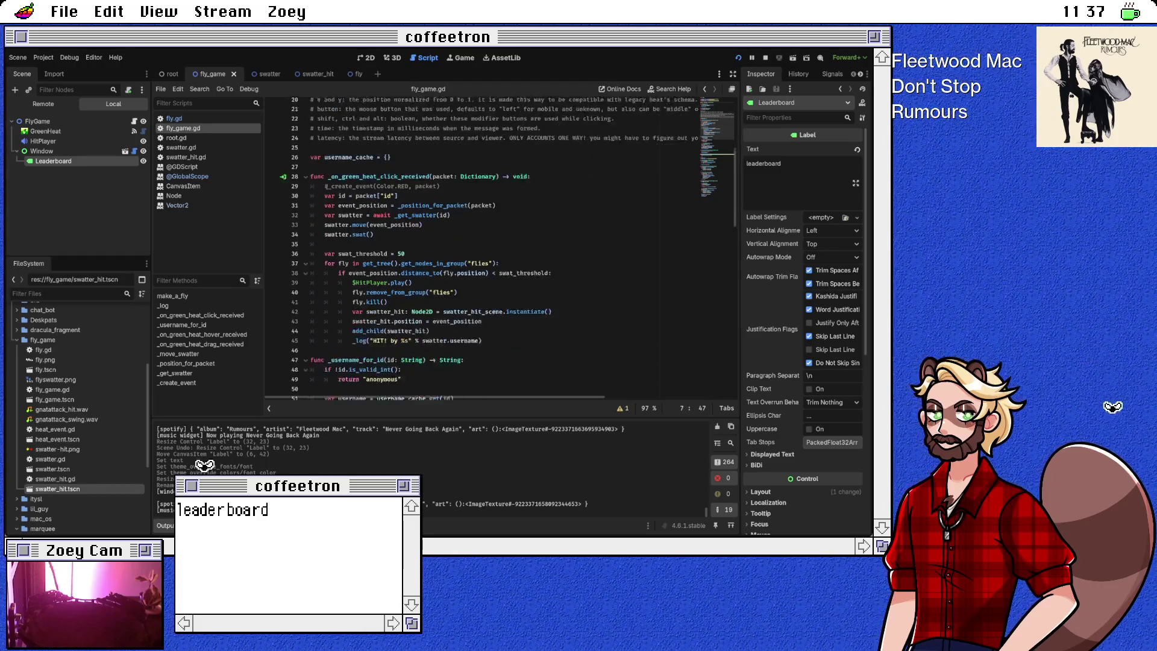
scroll(482, 250, "down", 2)
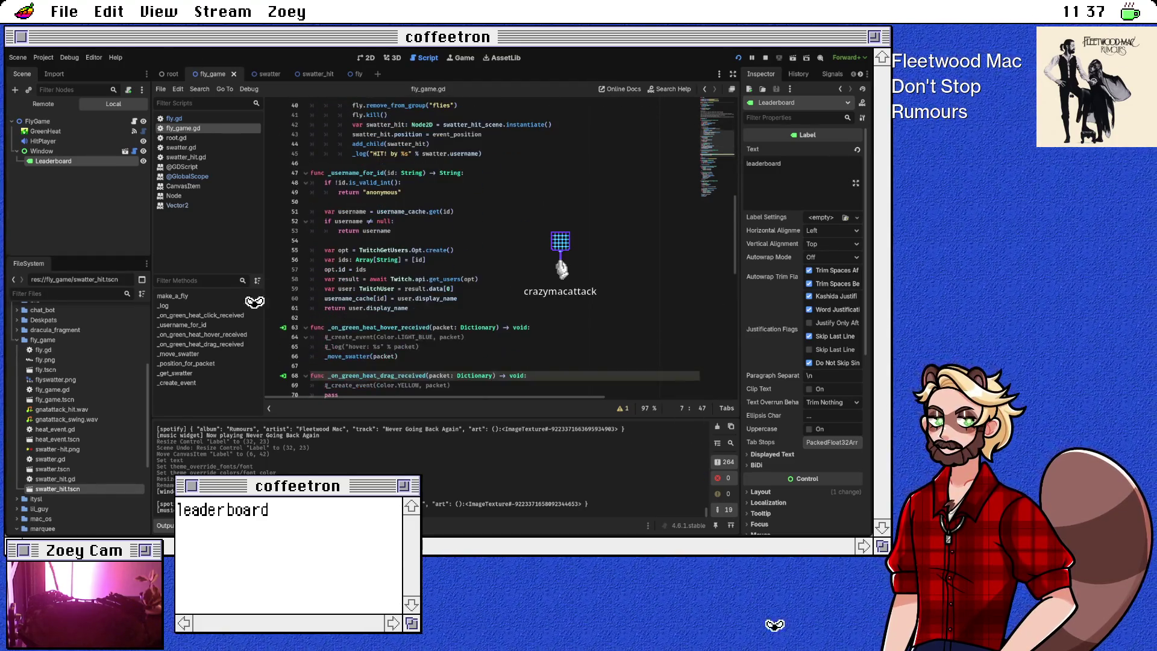
scroll(482, 250, "down", 6)
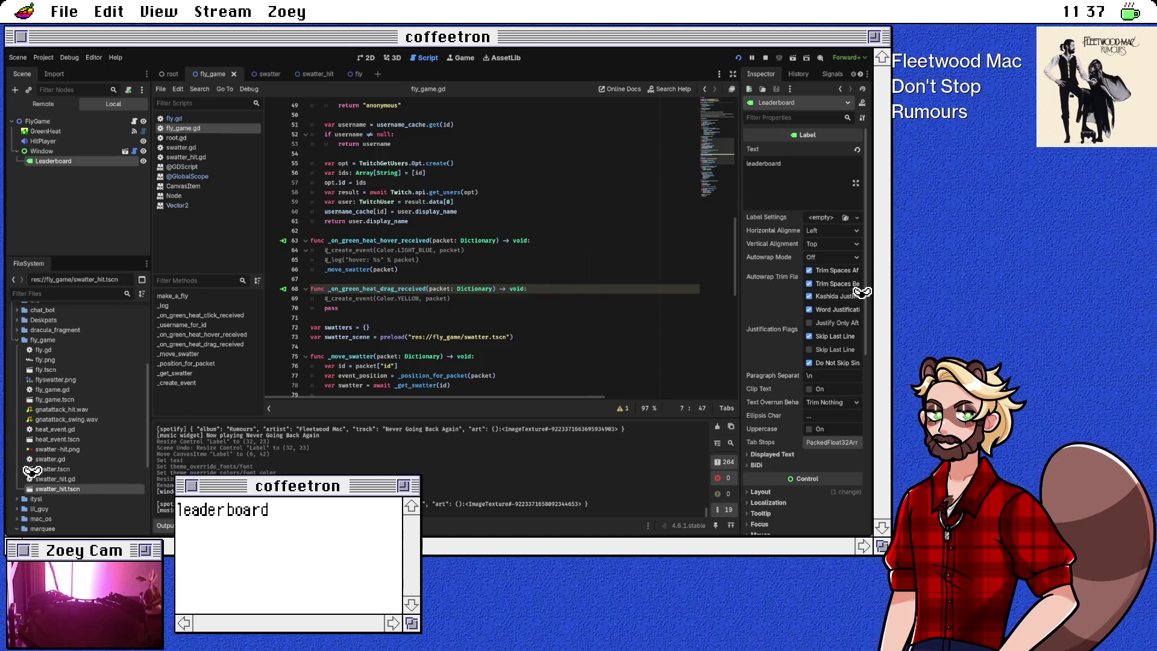
scroll(507, 250, "down", 9)
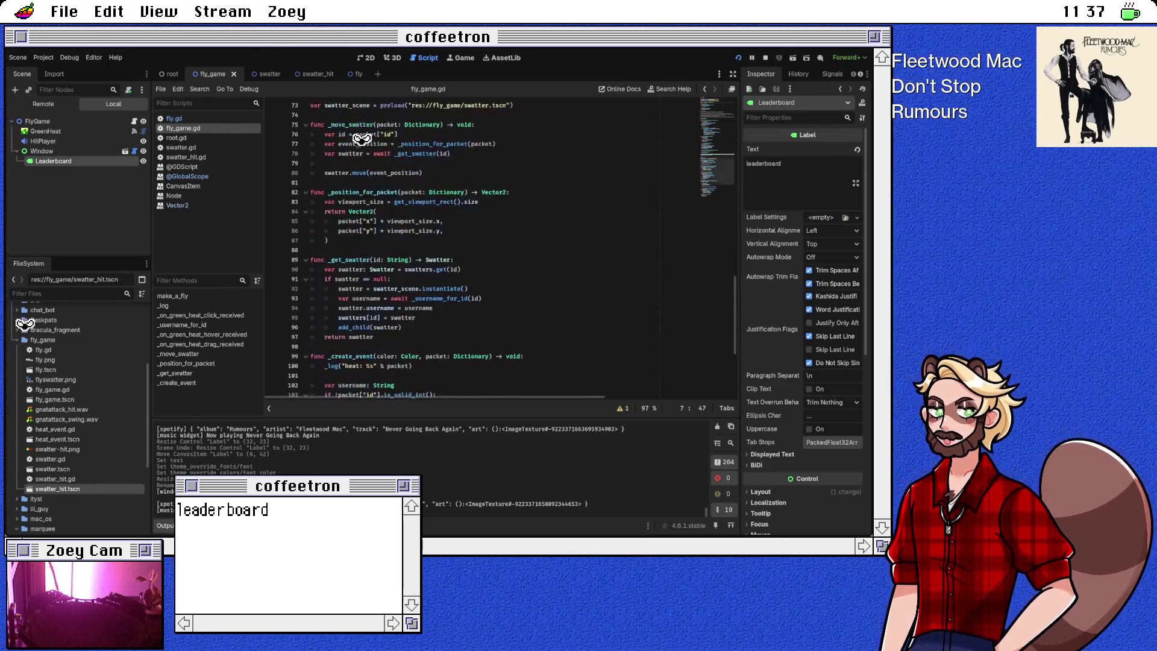
scroll(506, 250, "down", 1)
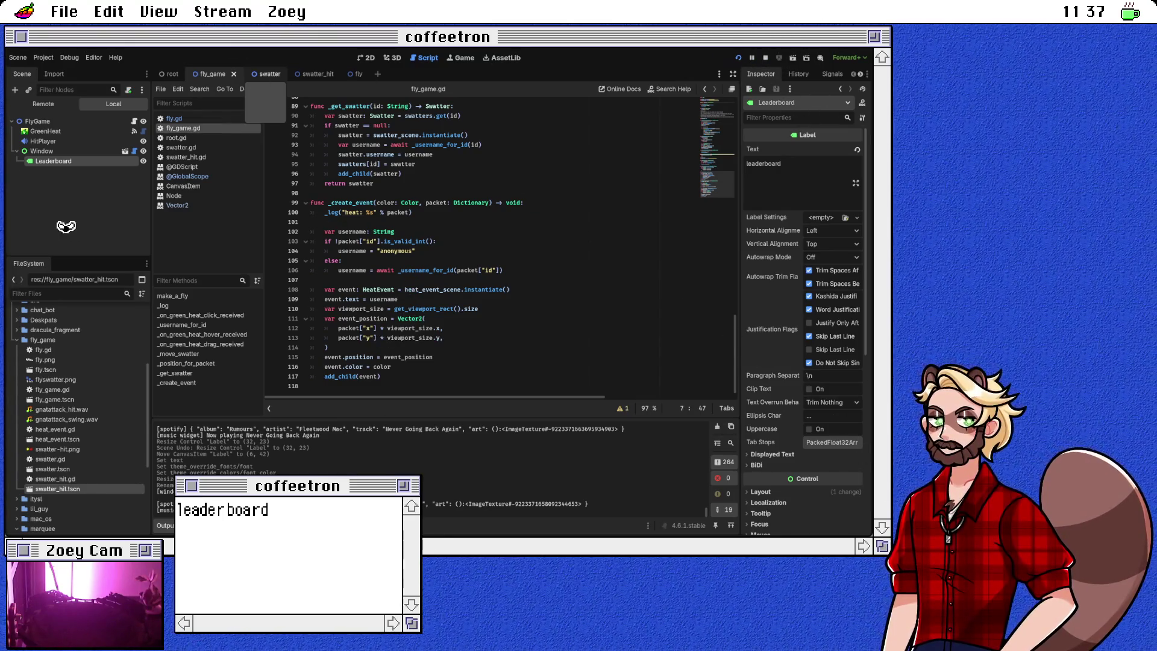
scroll(482, 247, "up", 10)
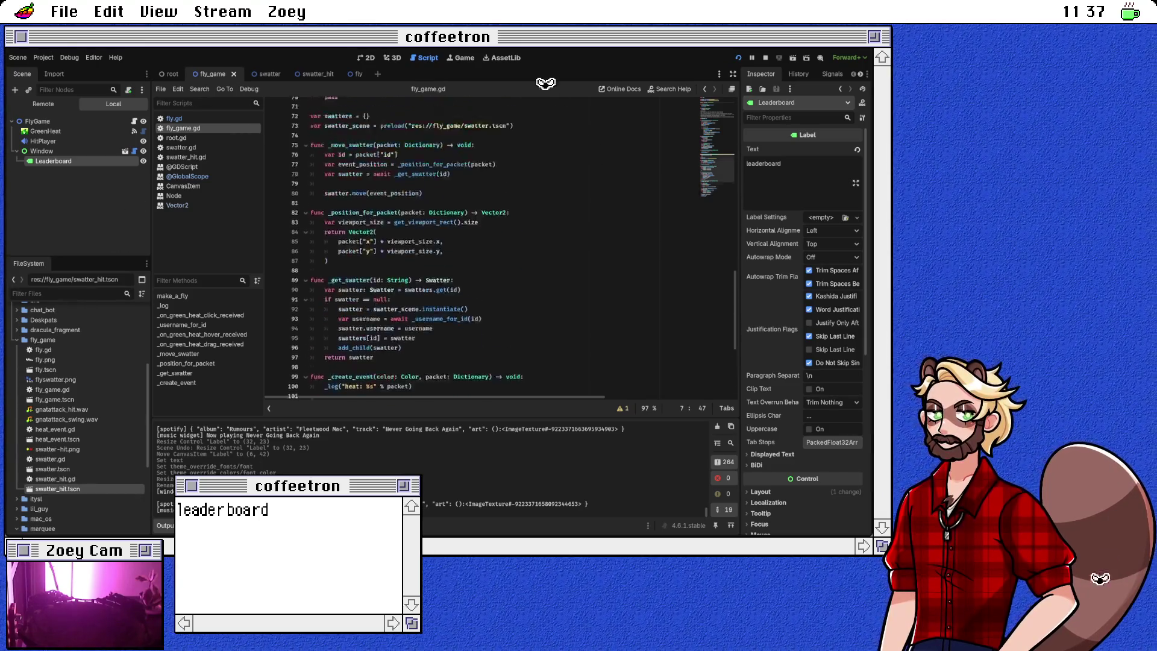
scroll(483, 247, "up", 7)
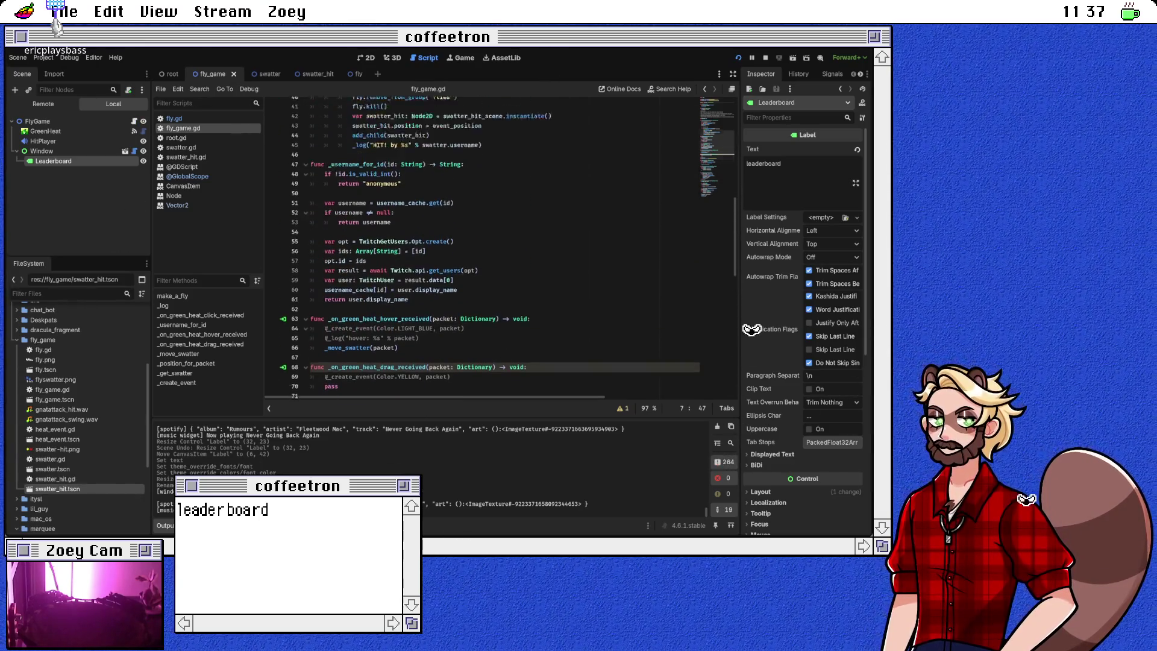
scroll(482, 247, "up", 1)
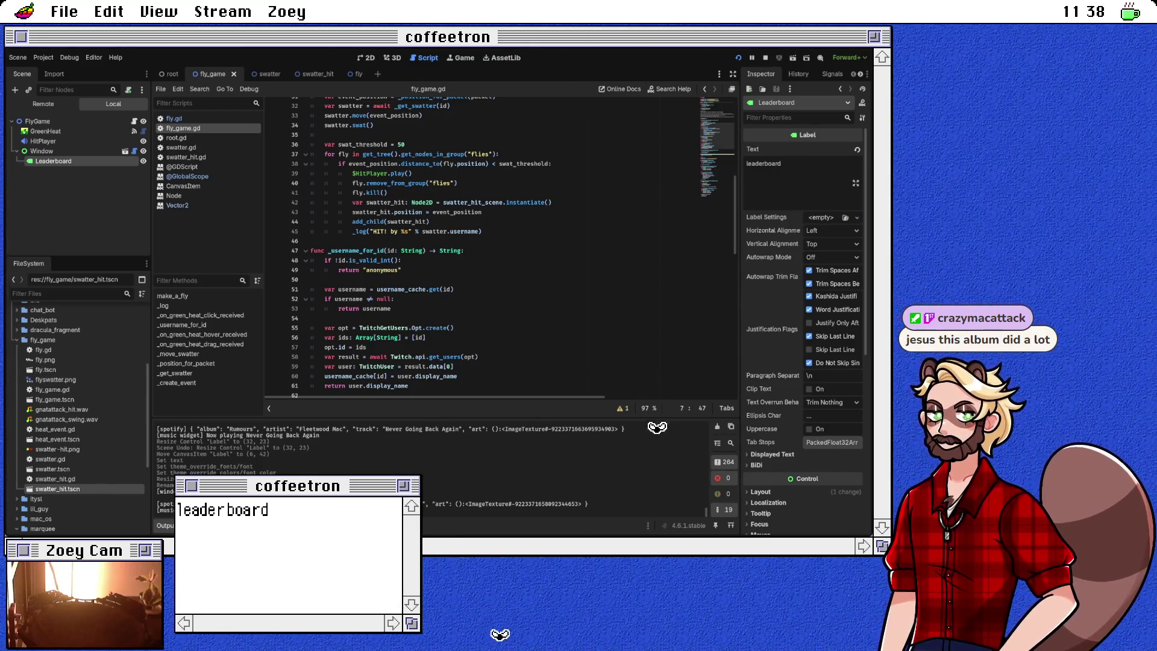
scroll(523, 248, "up", 1)
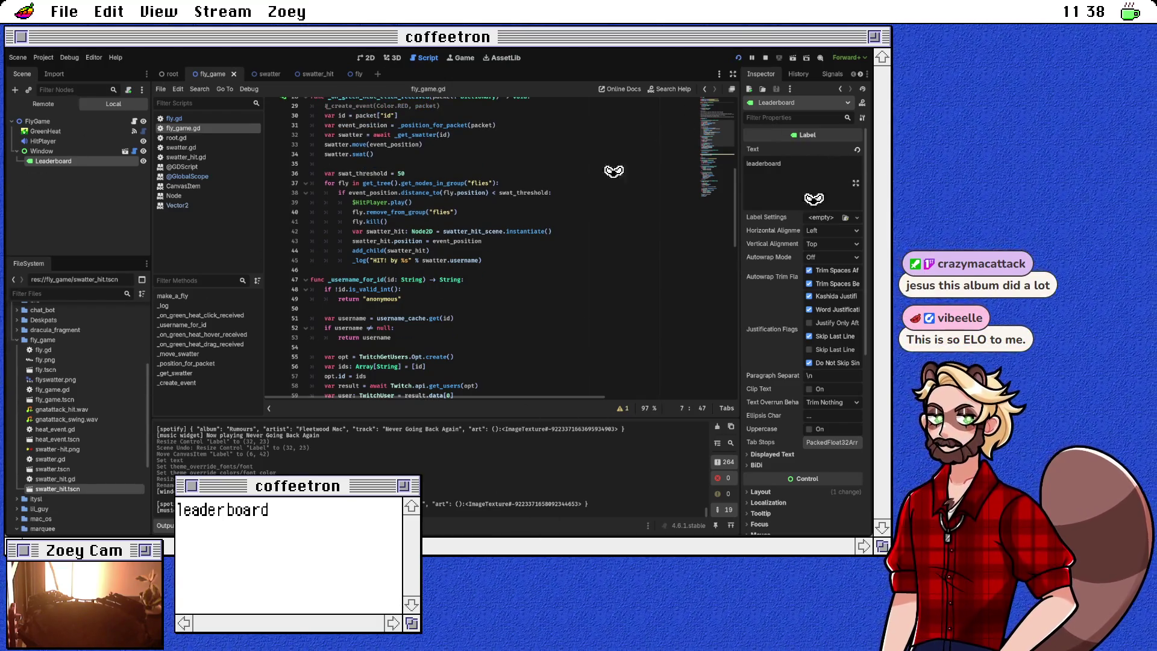
left_click(482, 260)
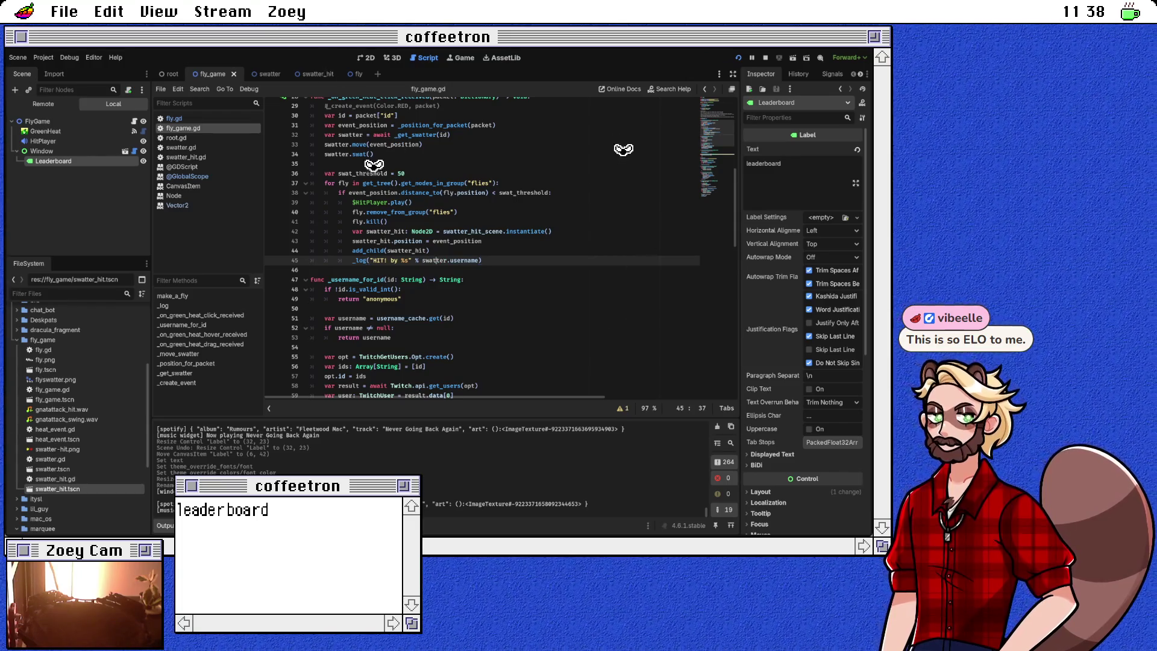
left_click(452, 260)
left_click(465, 259, "ctrl")
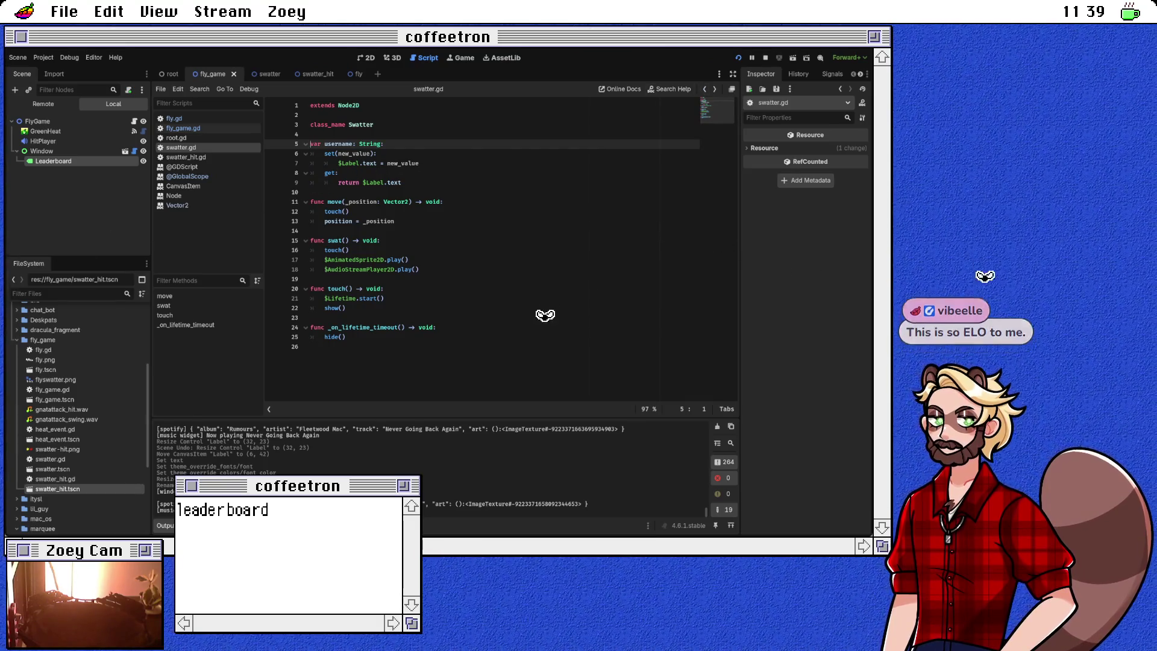
key("alt+Left")
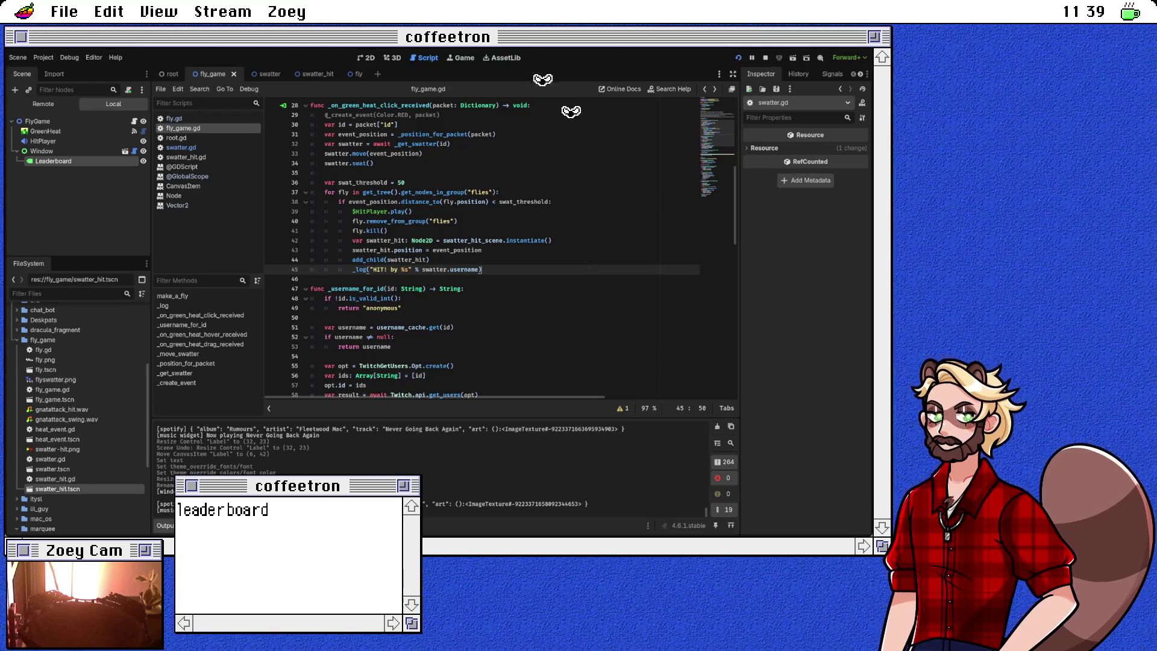
key("Down")
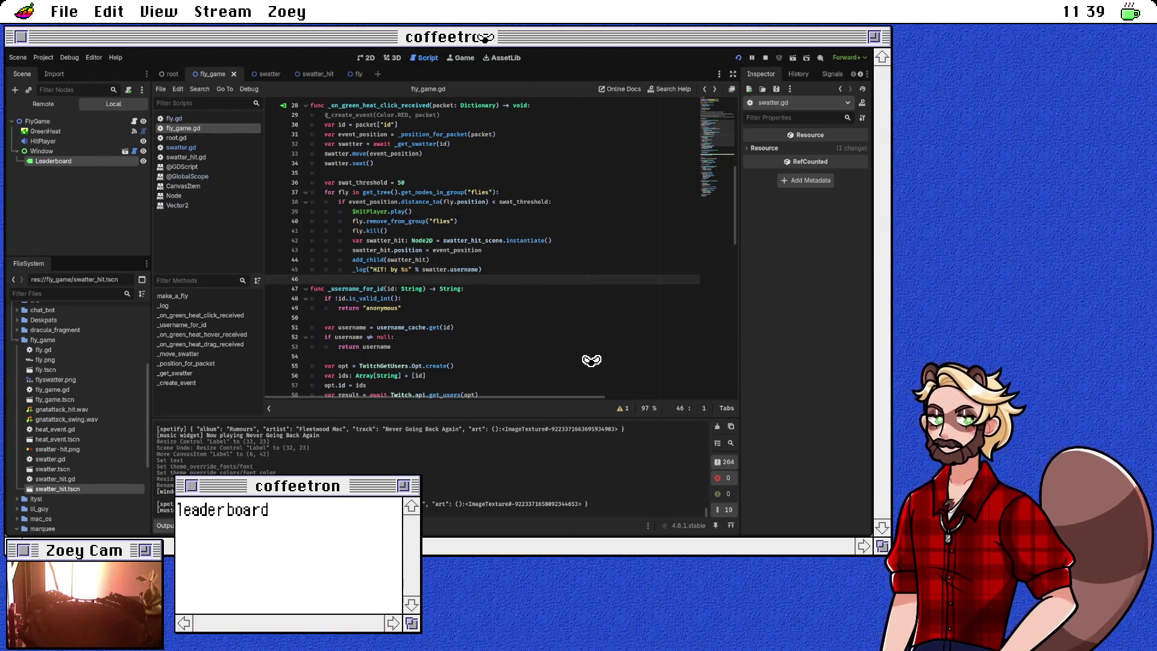
Step: Declare var scores = {} above func _username_for_id, separated by a blank line
key("Return")
type("var leaders")
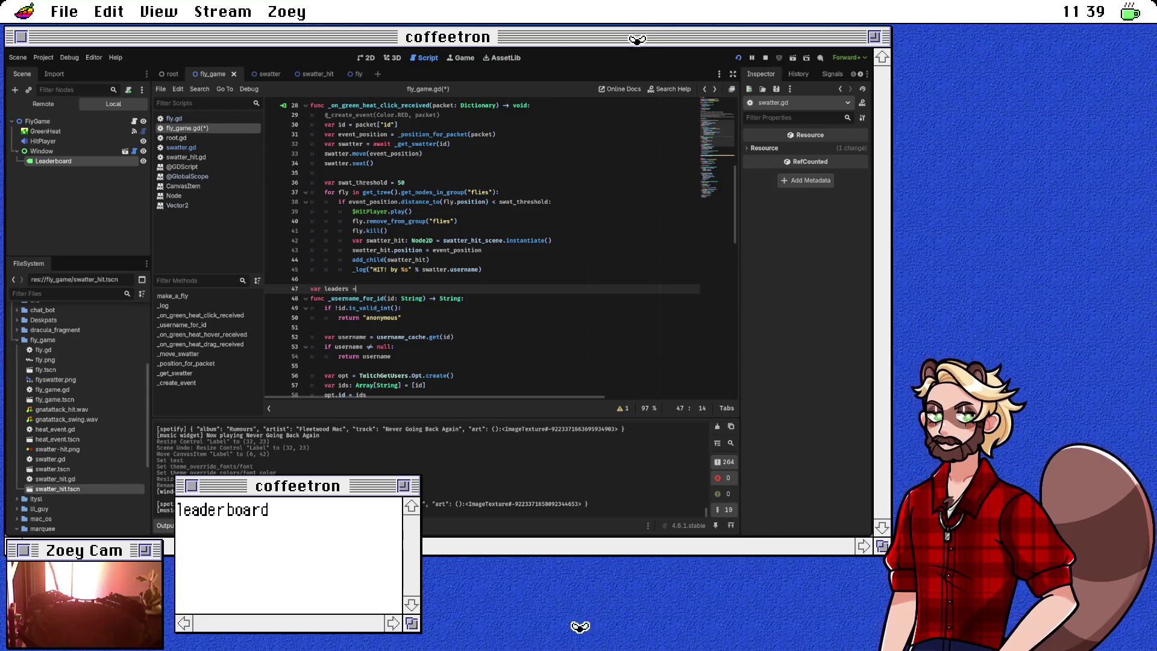
type("=")
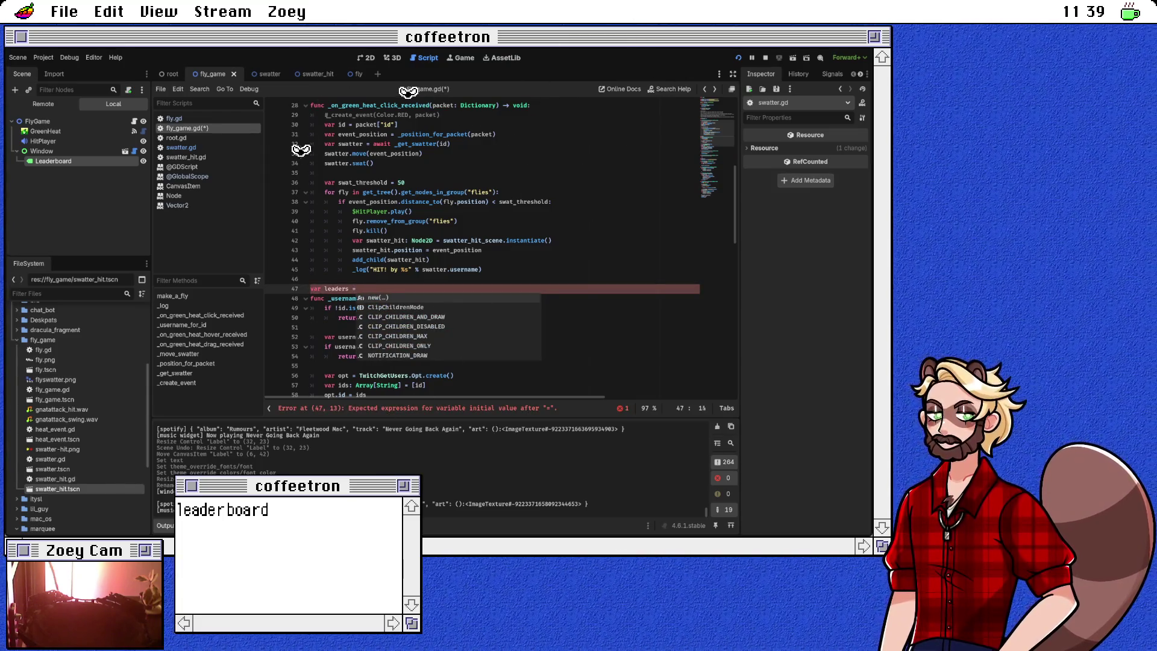
key("BackSpace")
key("BackSpace")
key("BackSpace")
key("BackSpace")
key("BackSpace")
key("BackSpace")
type("scores")
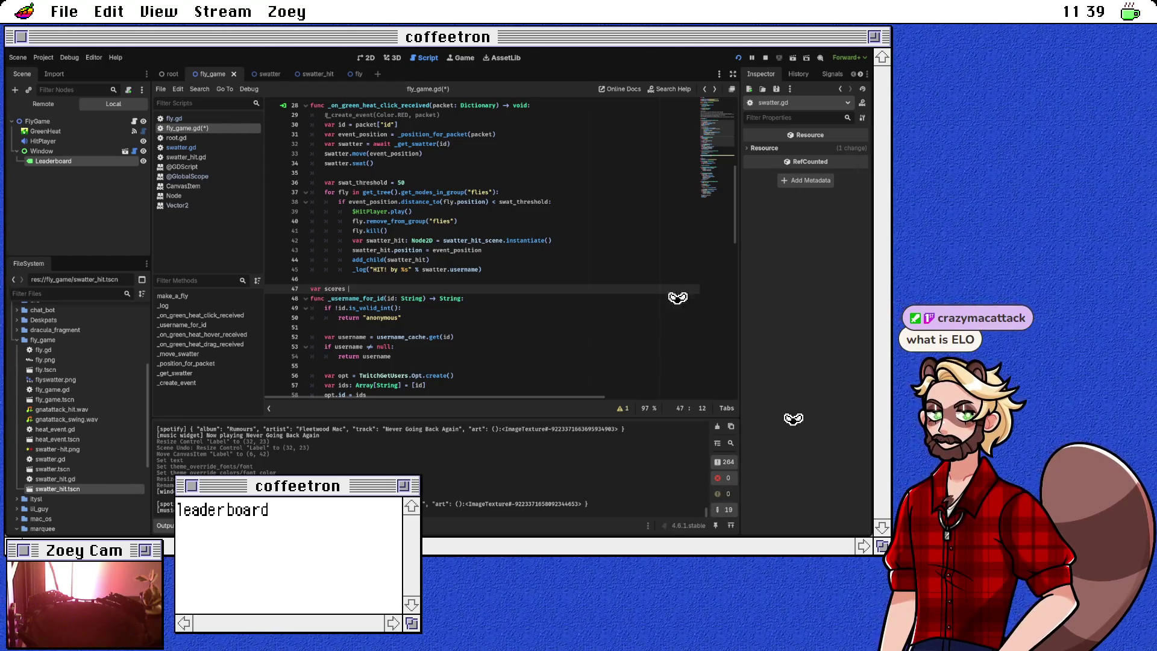
type(" = {")
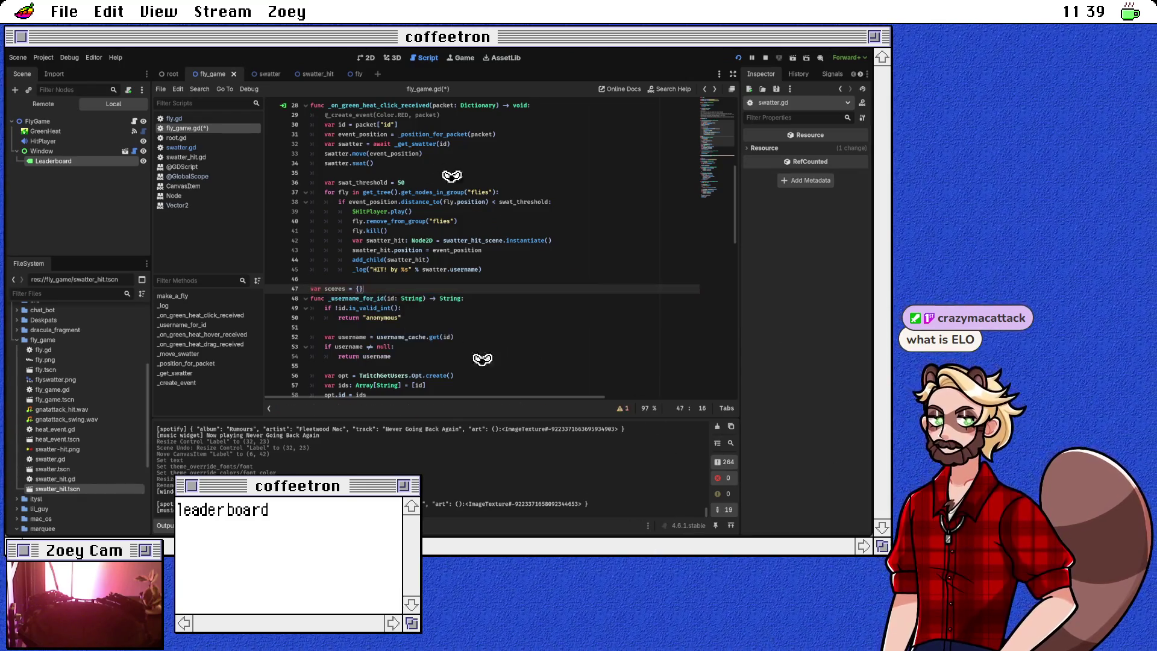
left_click(310, 298)
key("Return")
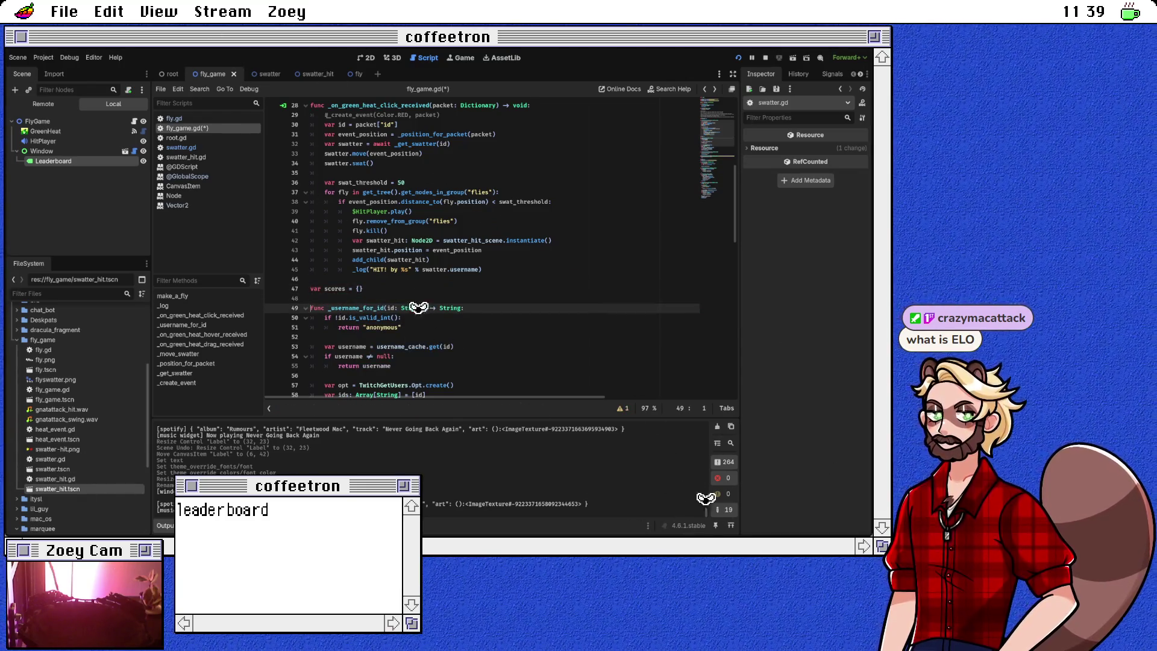
Step: Start a new line after the HIT log line inside the hit branch
left_click(363, 289)
key("Up")
key("Up")
key("End")
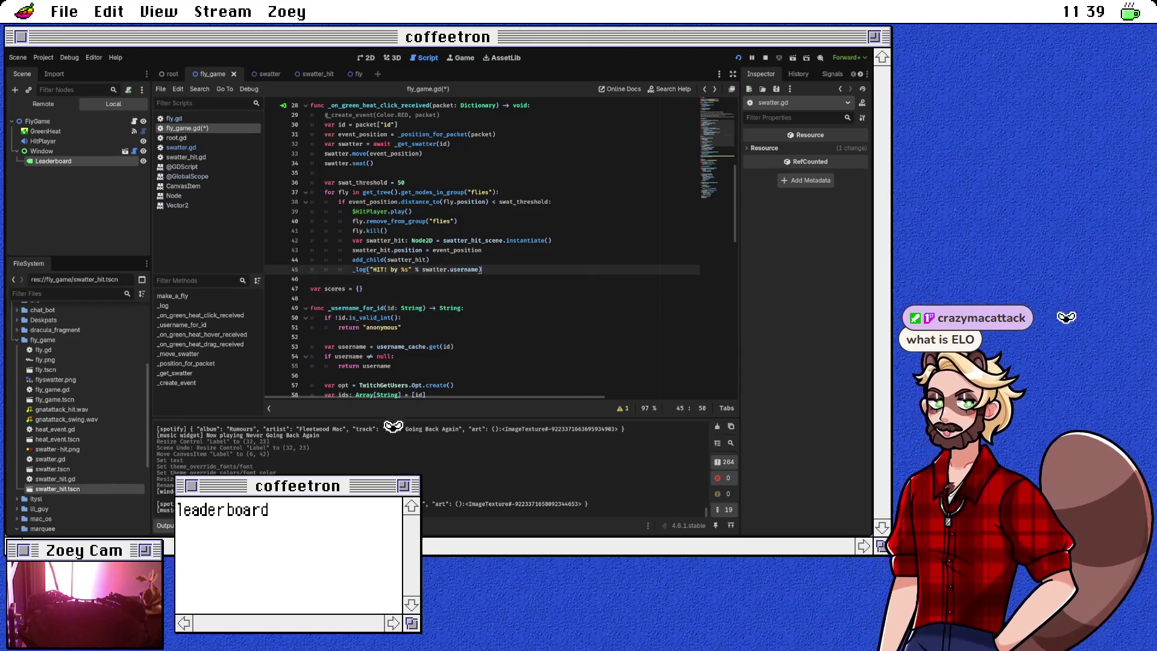
key("Return")
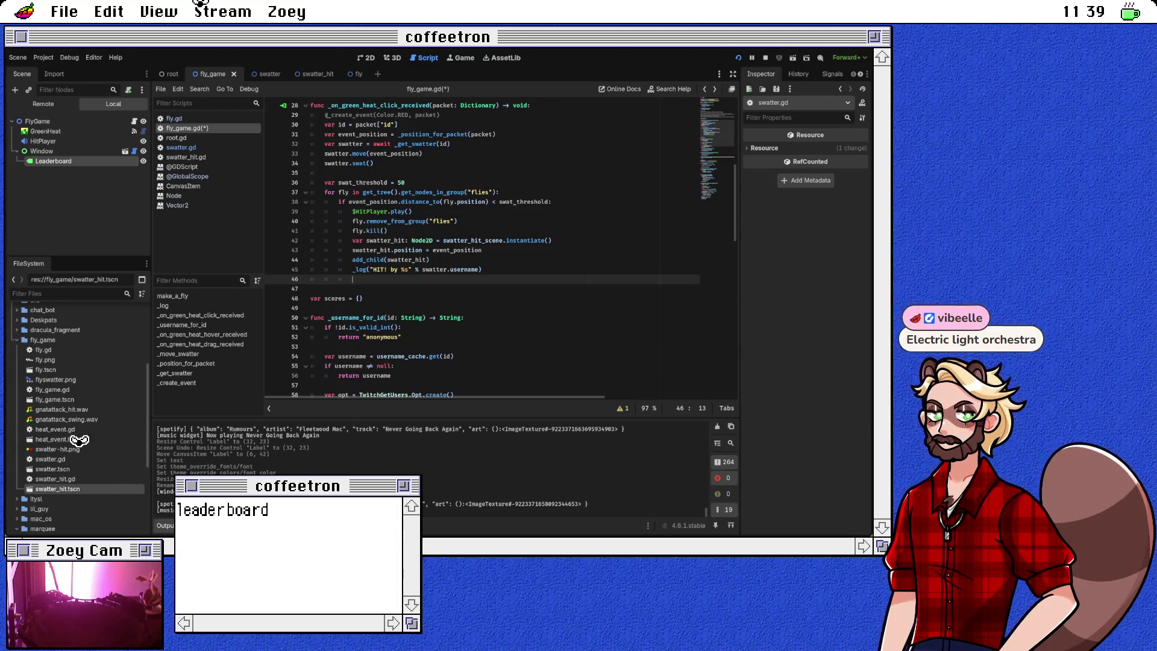
Step: Read the swatter's score with var score = scores.get(swatter.username, 0)
type("scores")
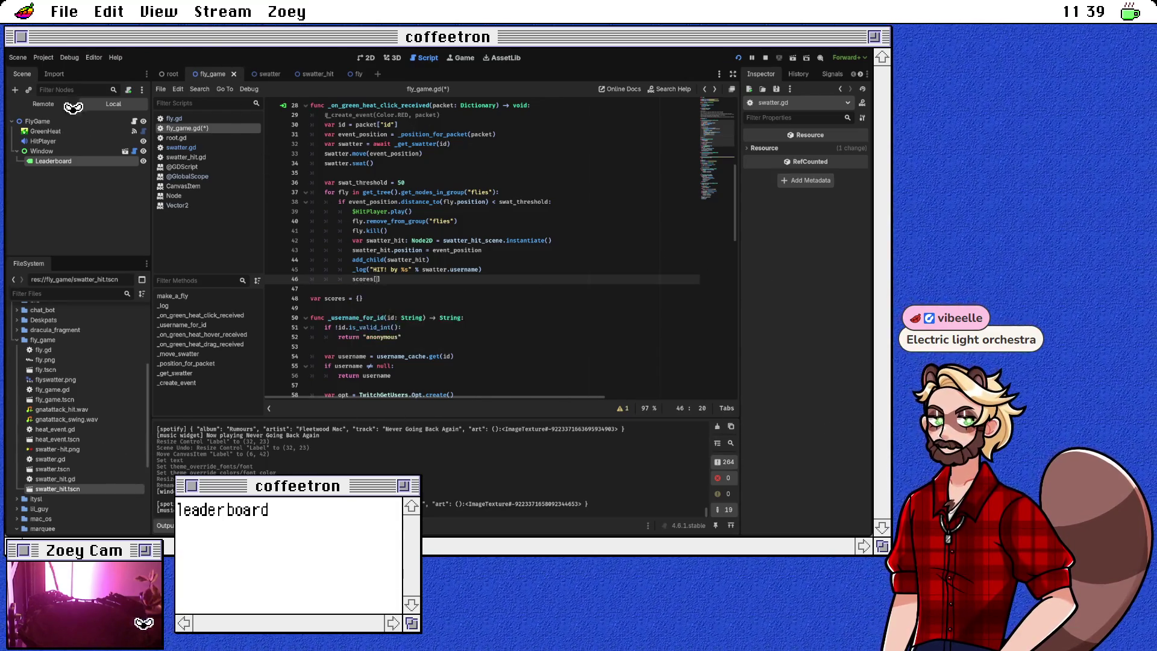
type(".get")
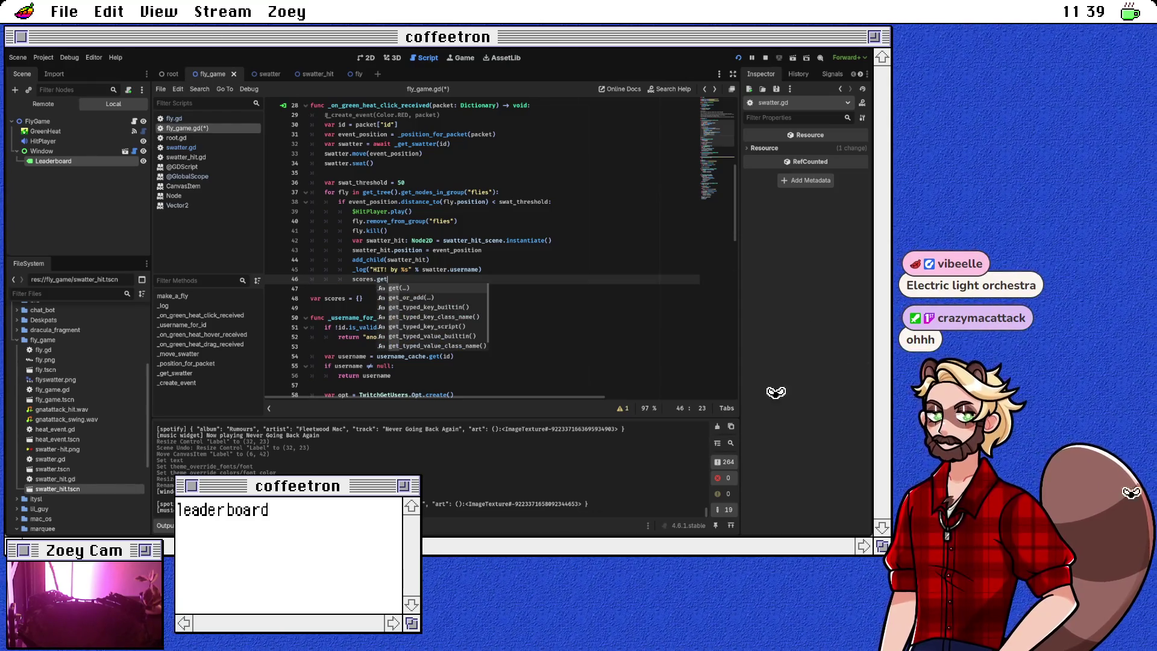
type("_or_add(")
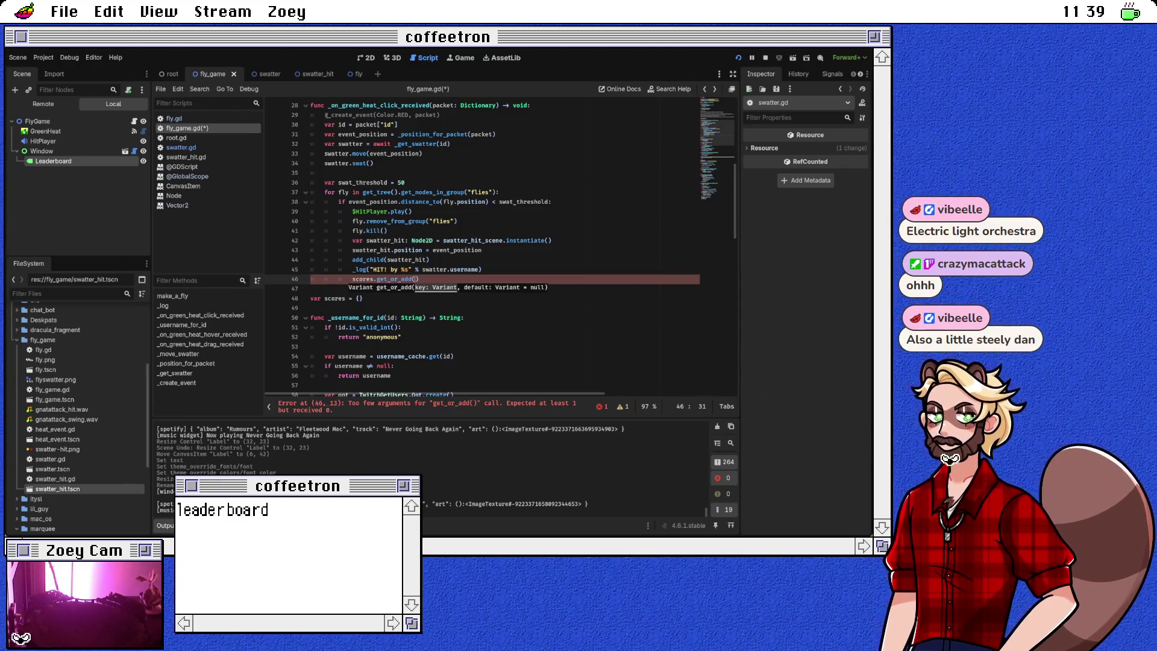
key("ctrl+BackSpace")
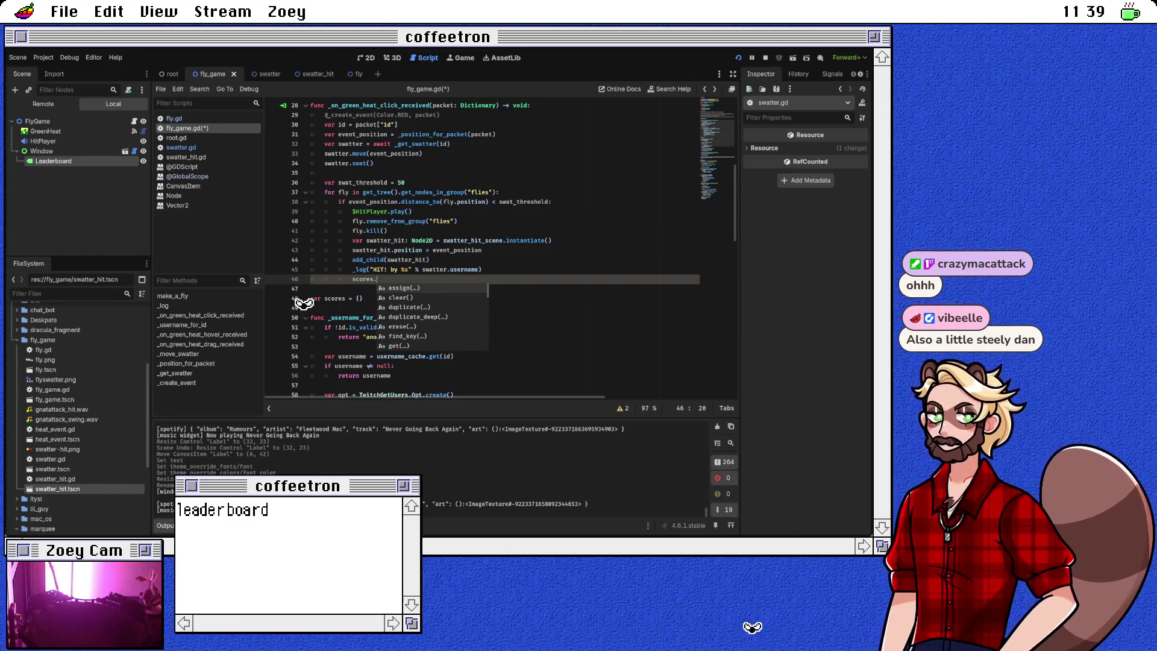
type("get")
key("Down")
key("Down")
key("Down")
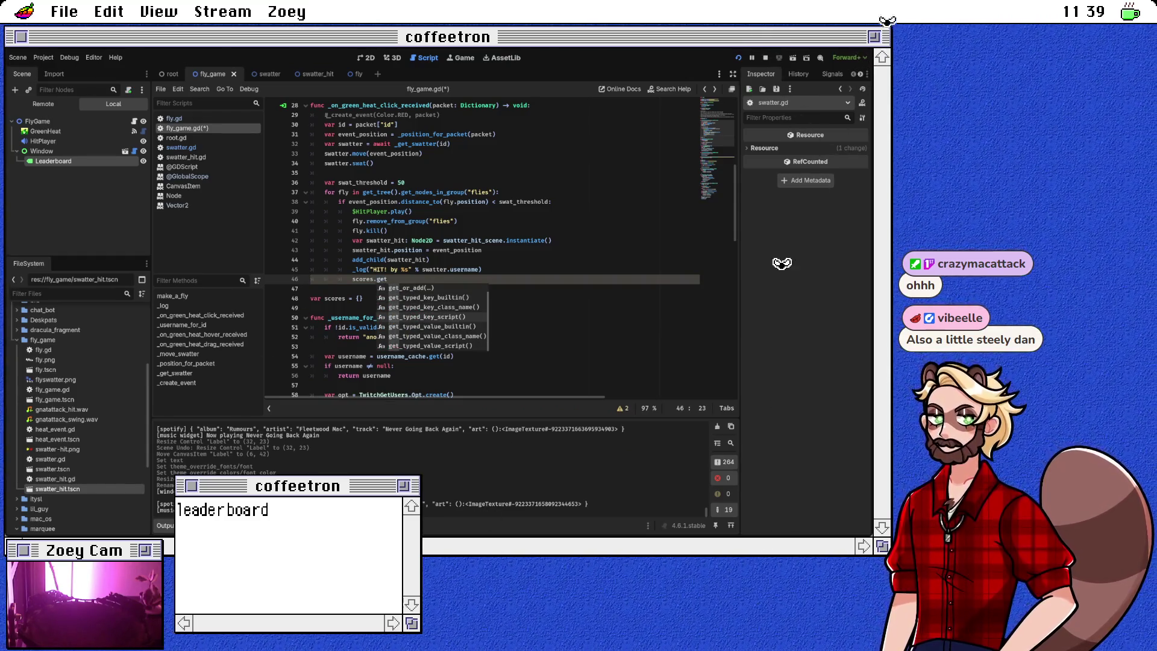
key("ctrl+BackSpace")
type("up")
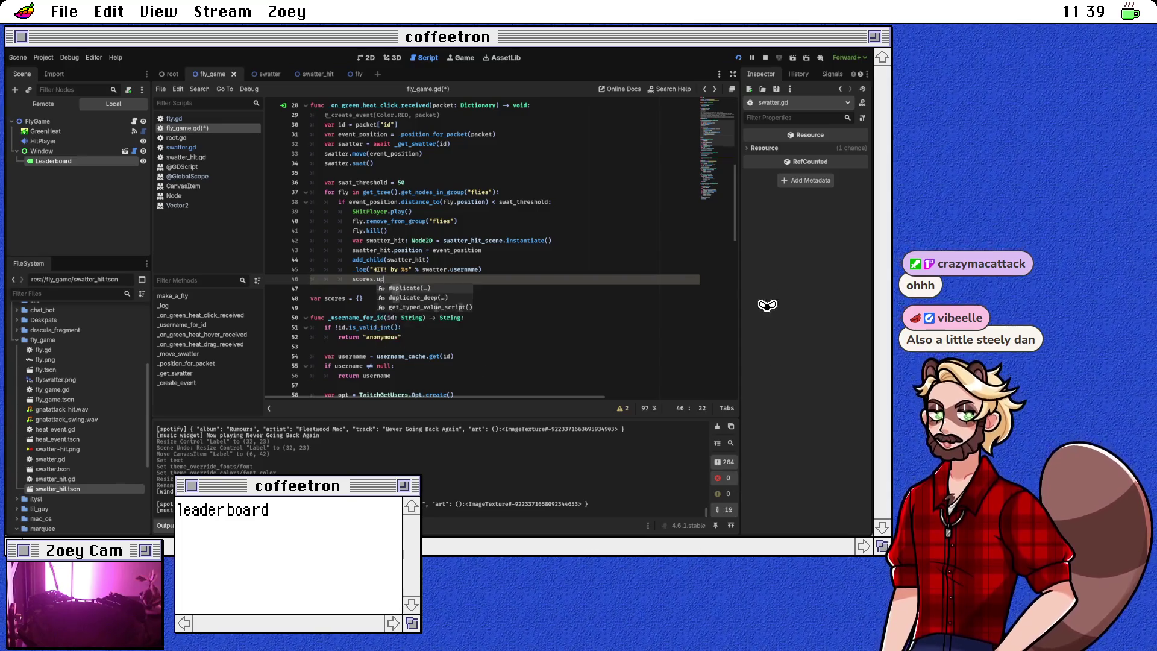
type("set")
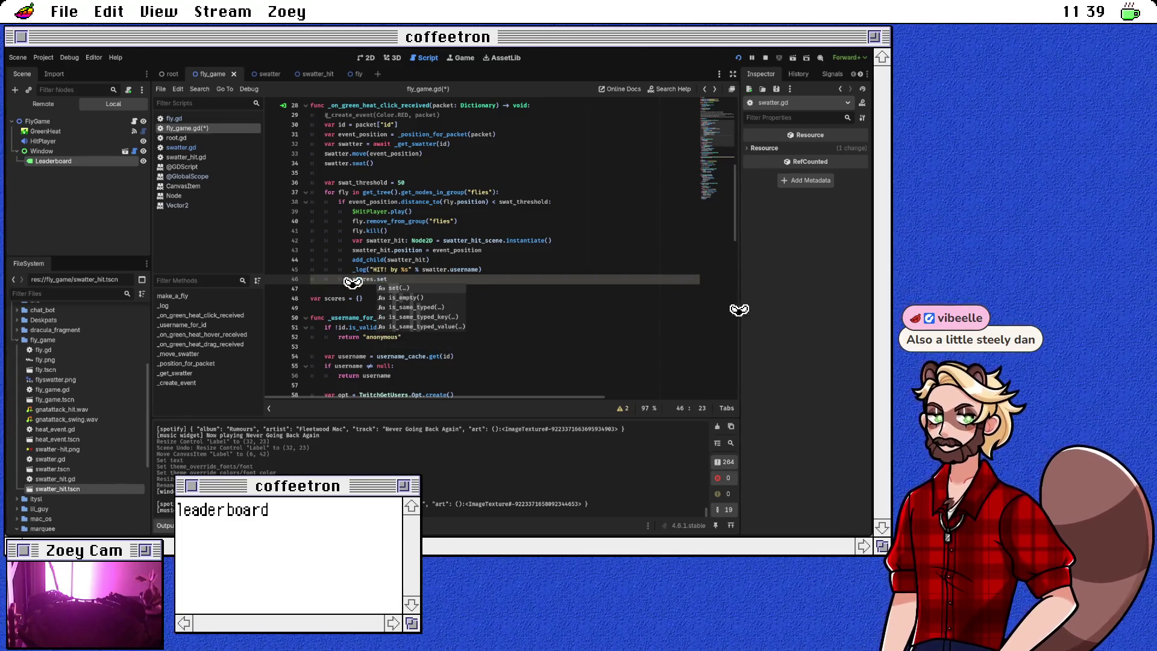
key("ctrl+BackSpace")
key("BackSpace")
type(".get(")
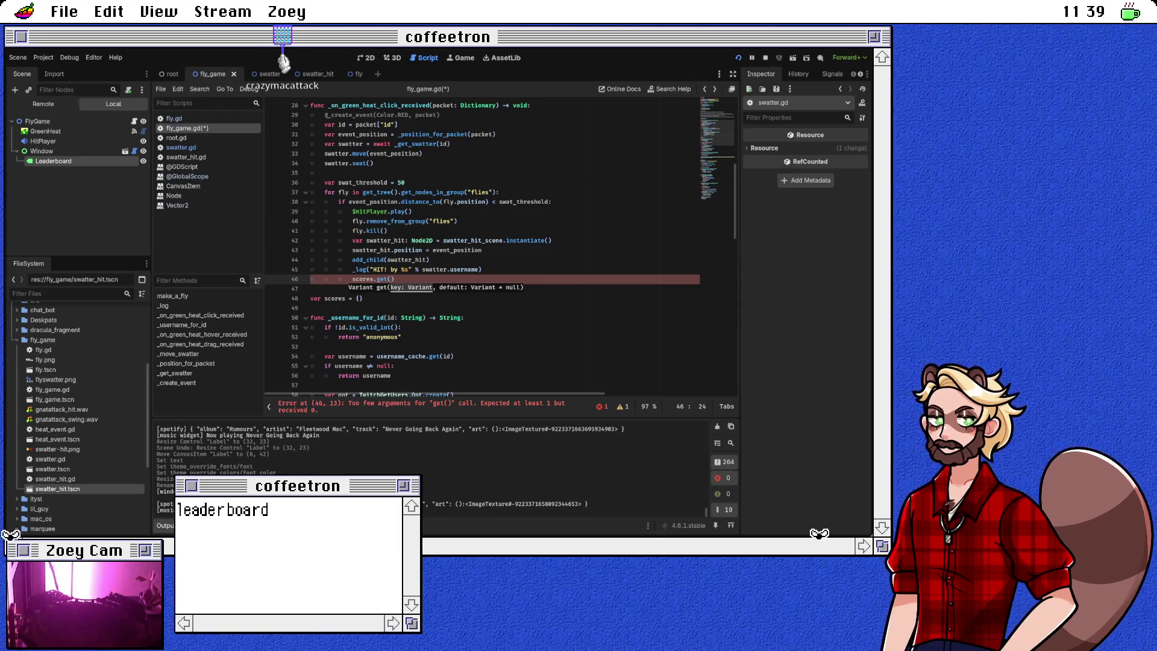
type("swatter.usernam")
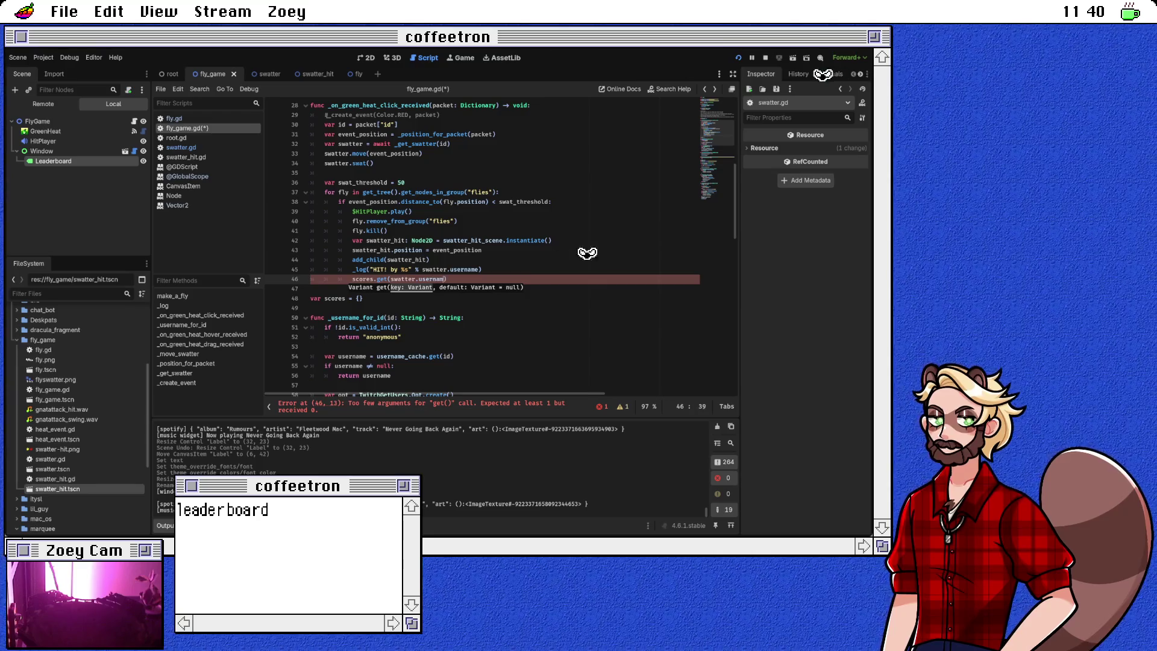
type("e, ")
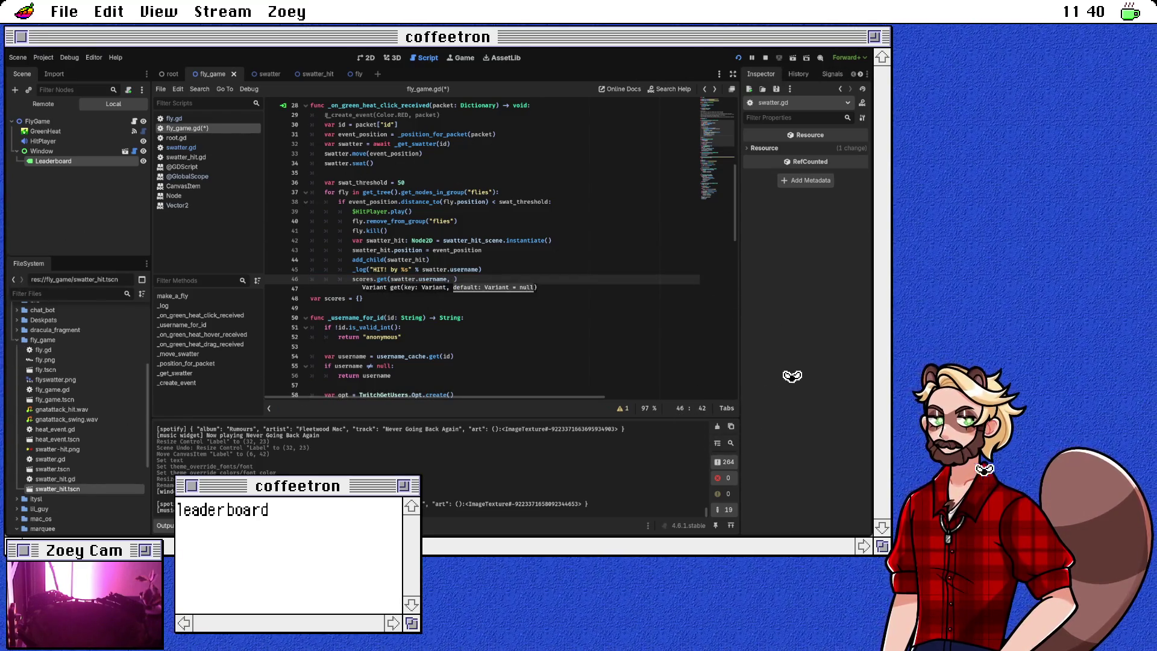
type("0)")
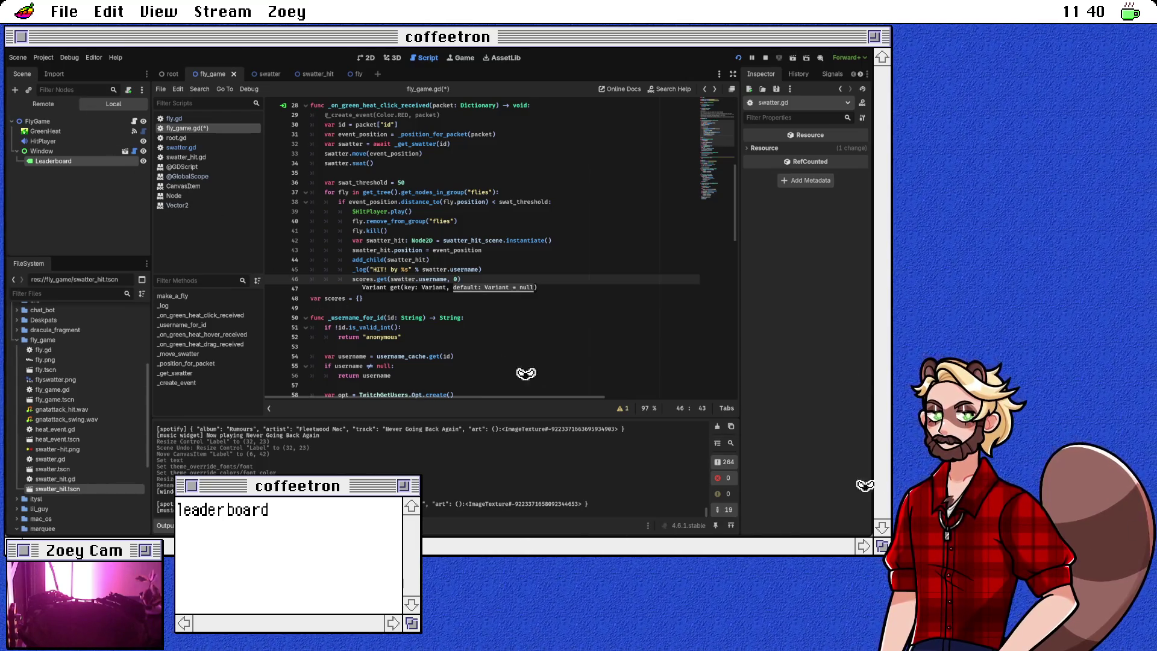
key("Home")
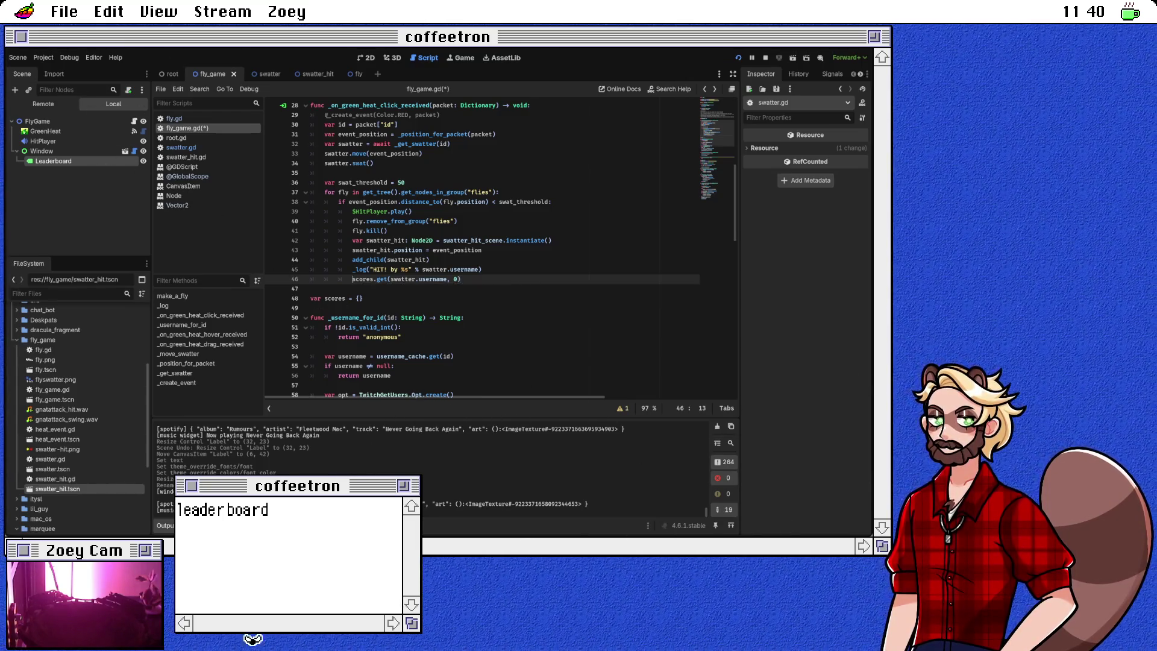
type("var score =")
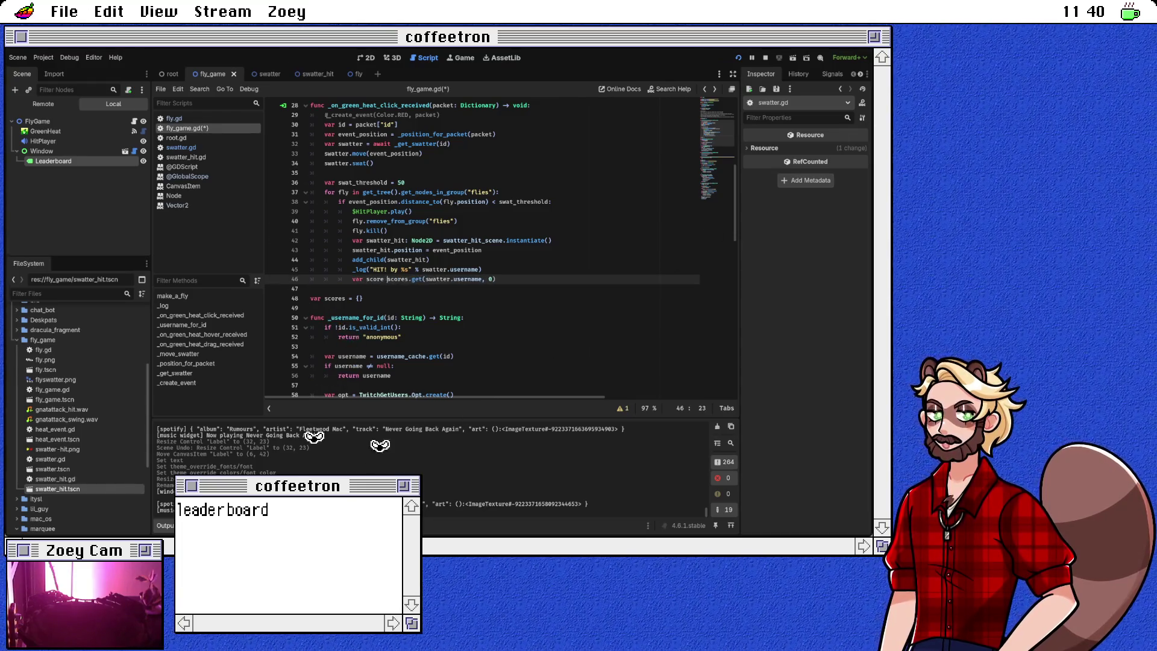
key("End")
Step: Add the line storing score + 1 under scores[swatter.username]
key("Return")
type("scores")
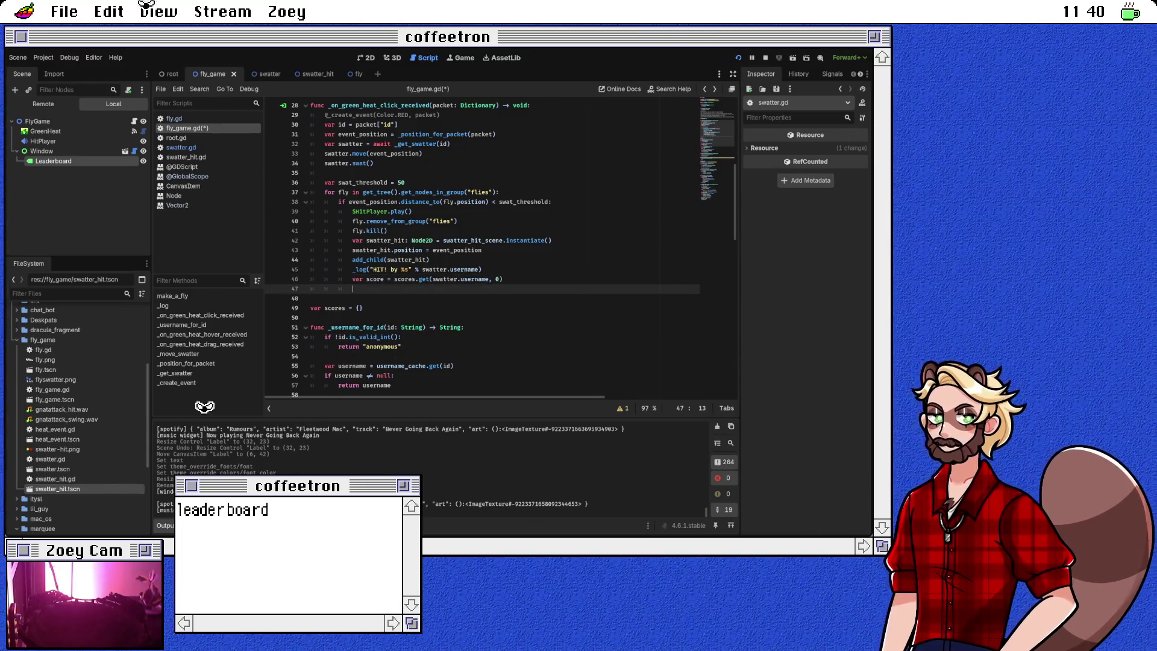
type("[username] = score + 1")
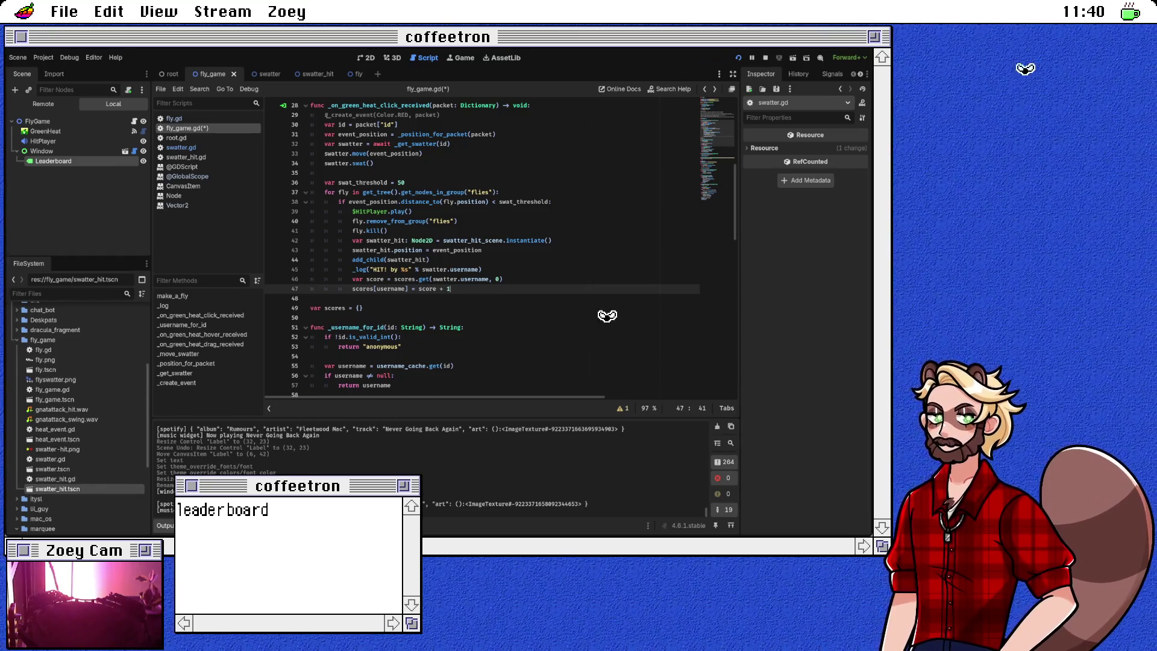
key("Down")
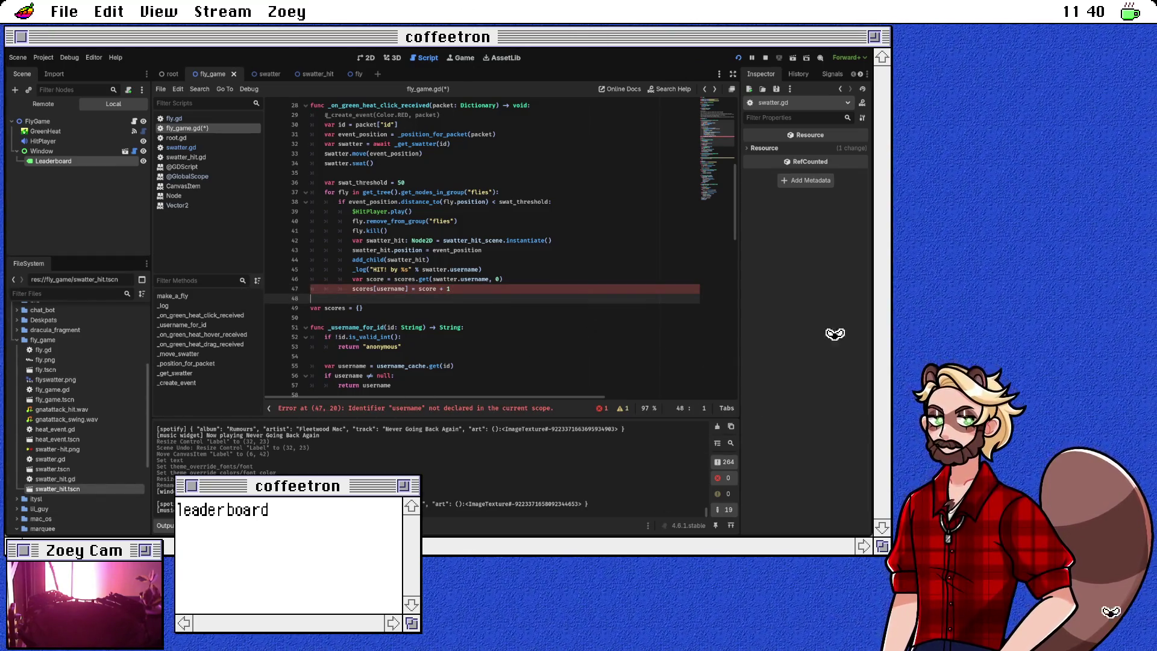
key("Up")
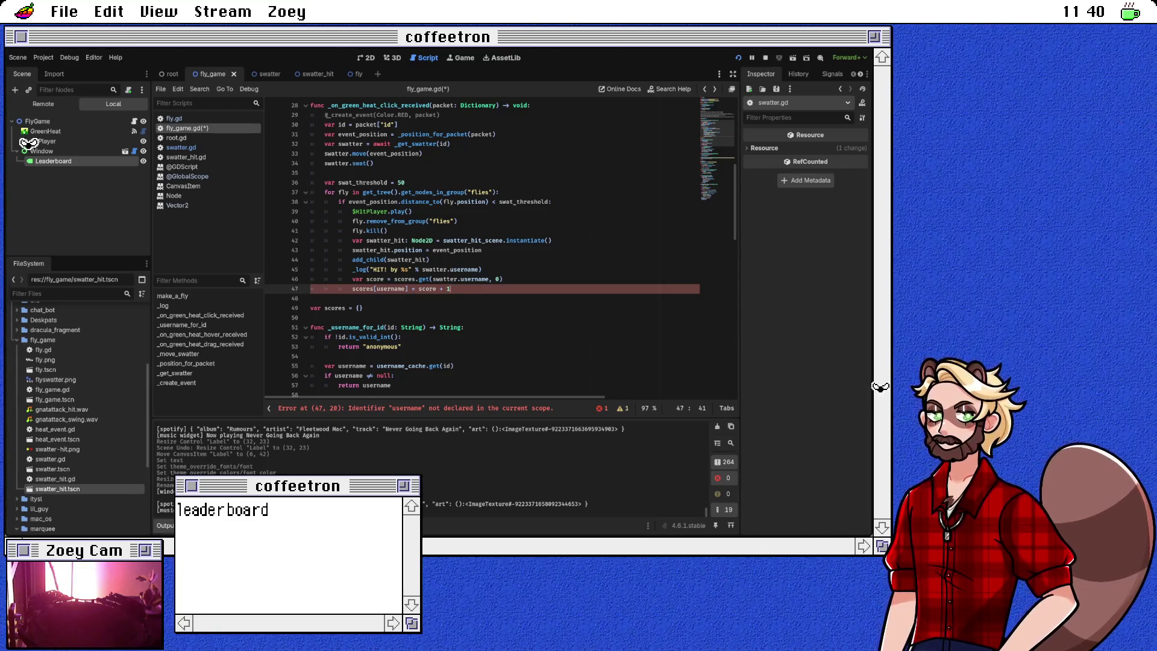
double_click(444, 280)
key("ctrl+shift+Right")
key("ctrl+c")
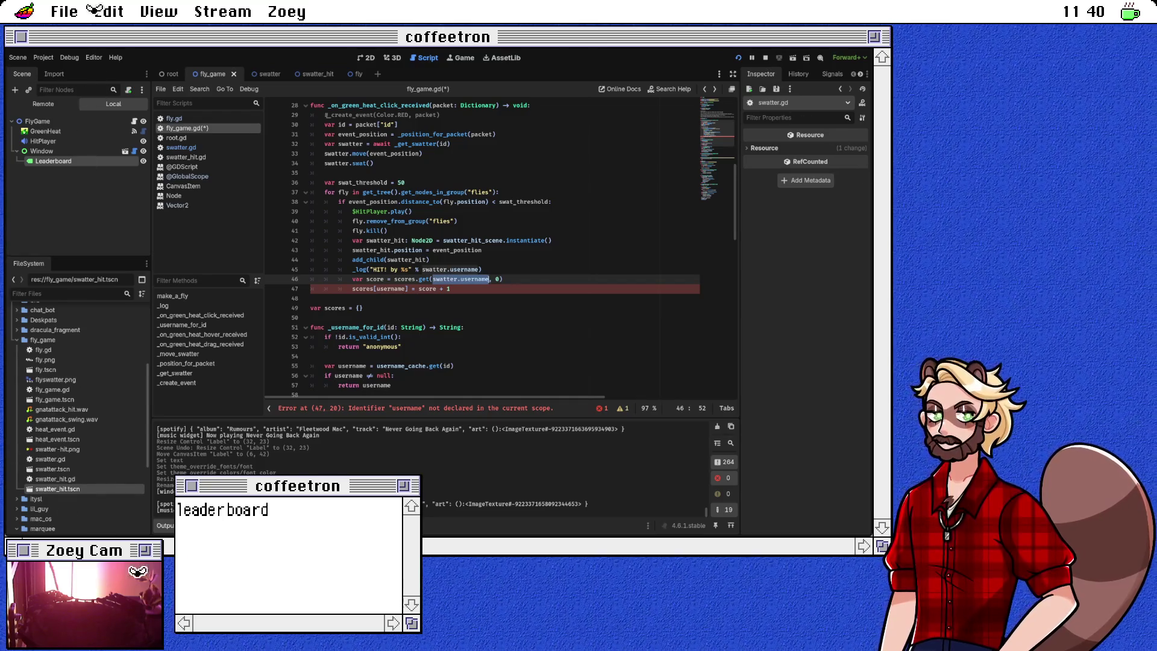
double_click(394, 289)
key("ctrl+v")
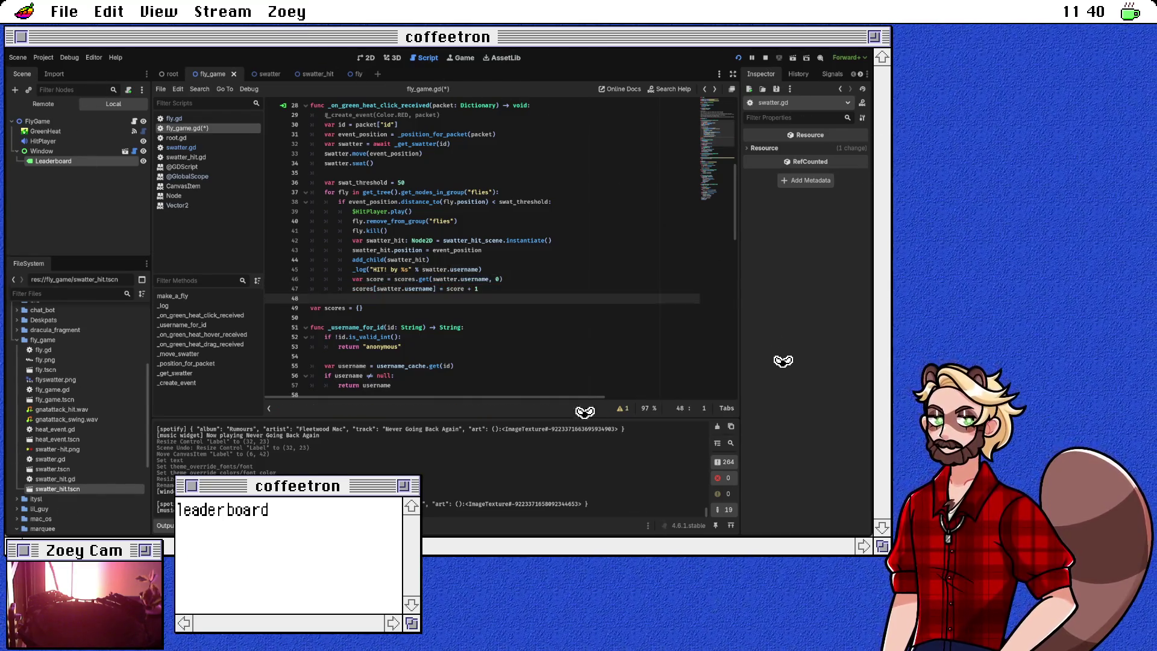
left_click(362, 308)
scroll(637, 276, "up", 3)
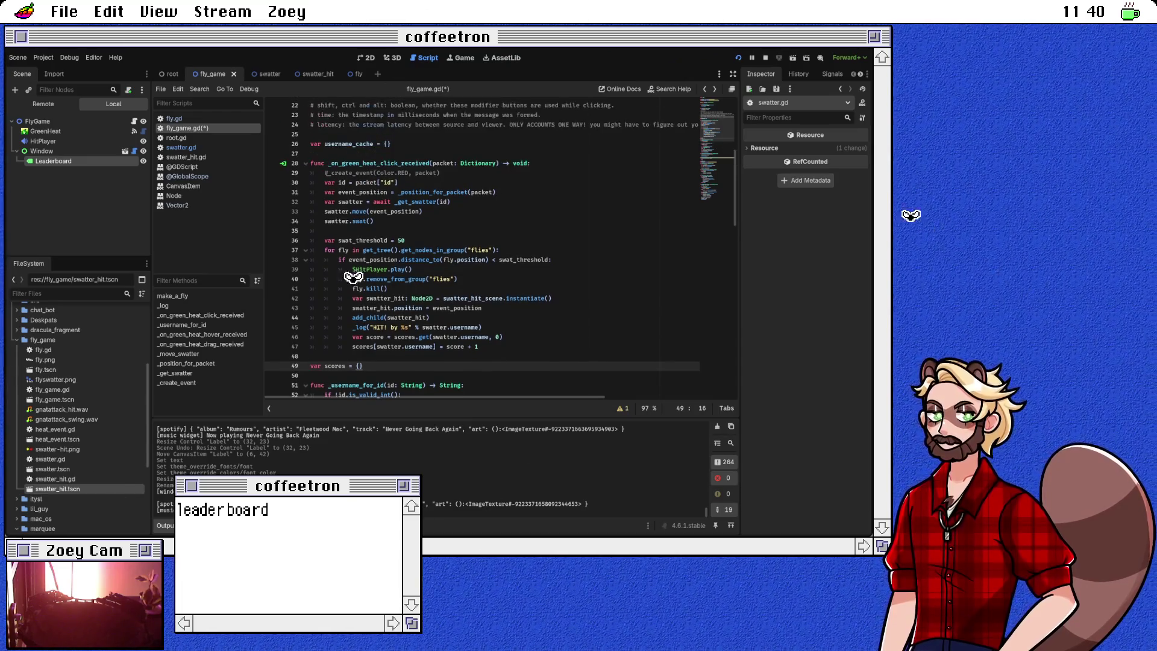
Step: Add a func update_scoreboard(): header above var scores and begin its indented body
scroll(458, 271, "down", 2)
key("Up")
key("Return")
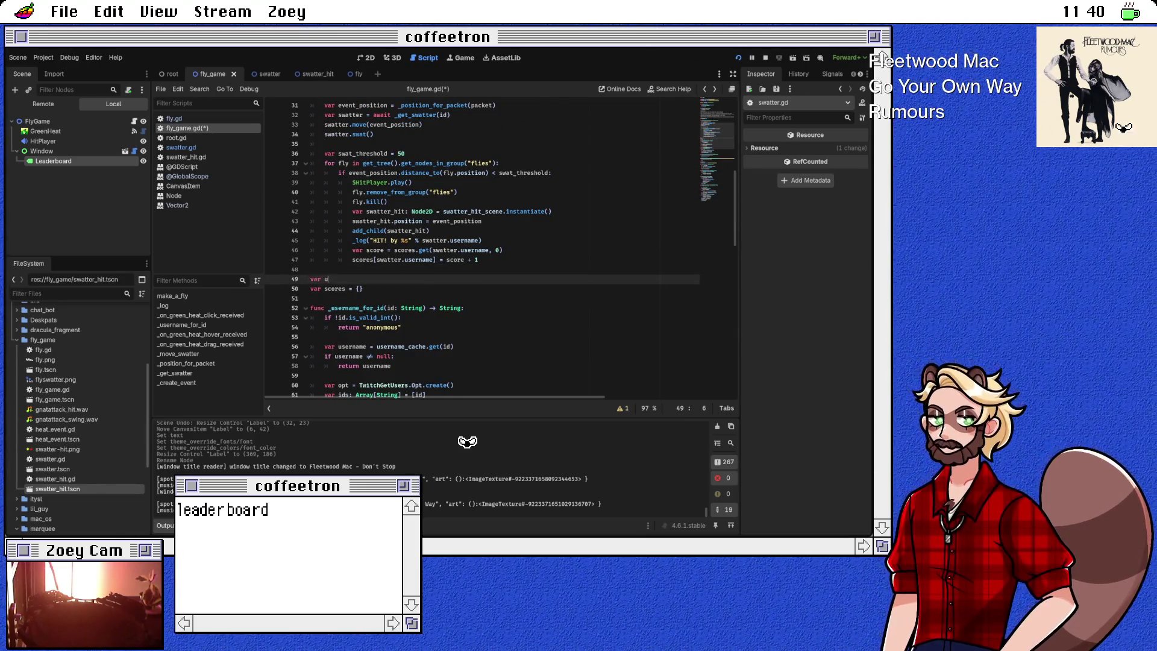
key("BackSpace")
key("BackSpace")
key("BackSpace")
key("BackSpace")
type("func update_scoreboard():")
key("Return")
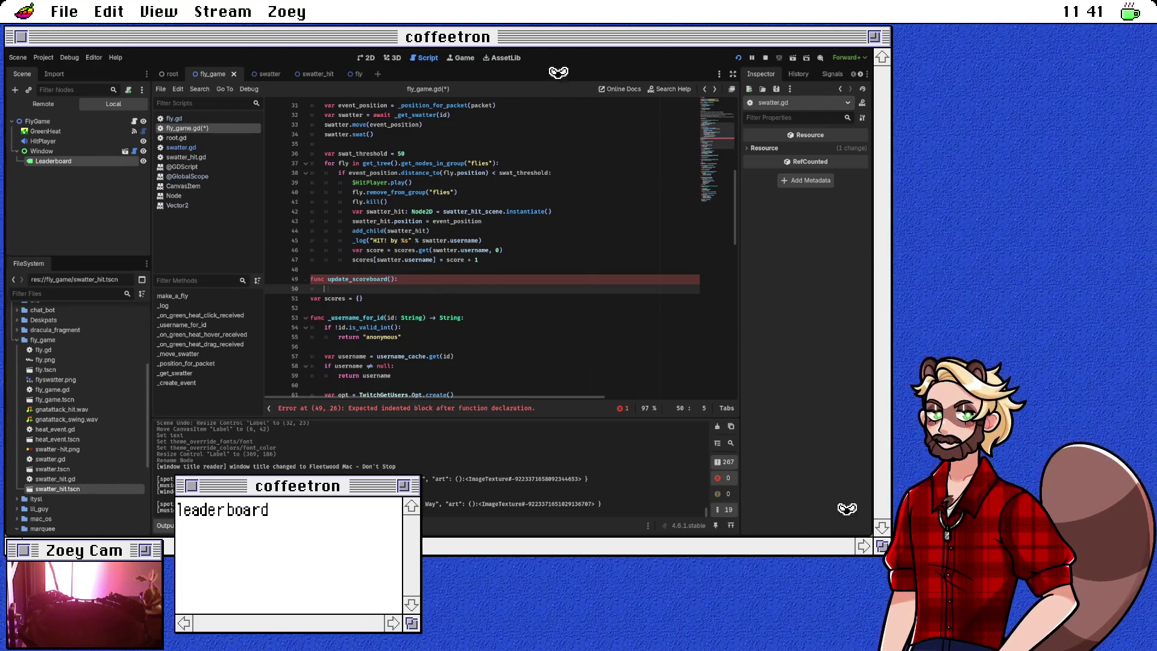
Step: Write scores.keys().sort_custom(func(username): ) and look up the sort_custom documentation
type("es")
key("BackSpace")
key("BackSpace")
key("BackSpace")
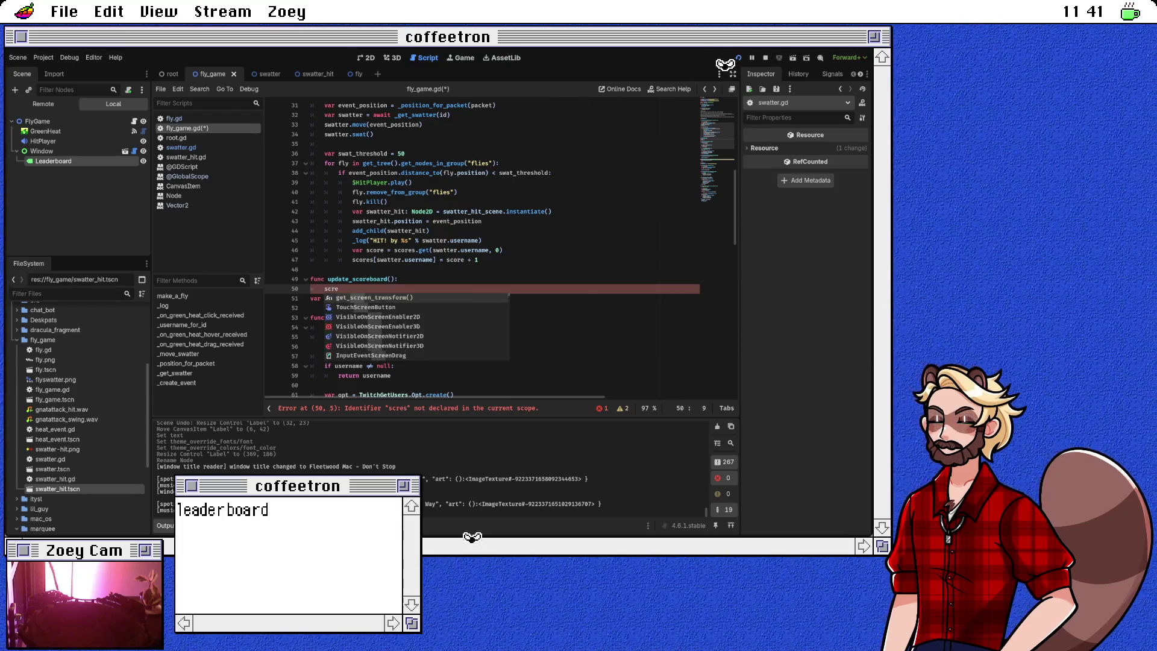
key("Return")
type(".ke")
key("Return")
type(".sor")
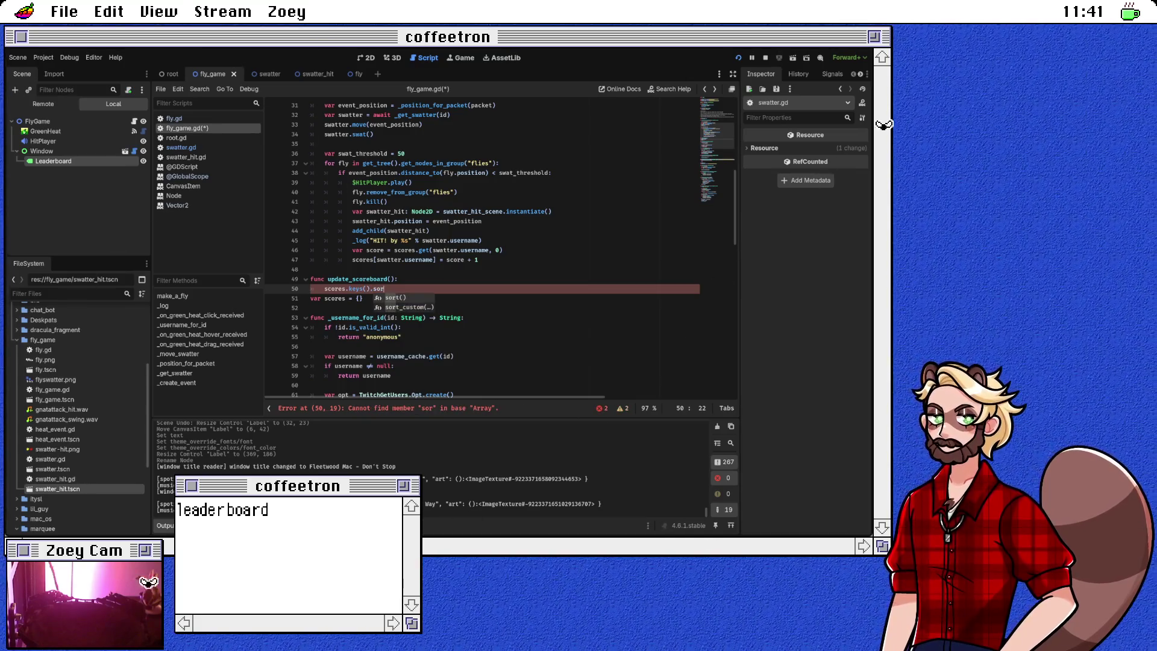
key("Return")
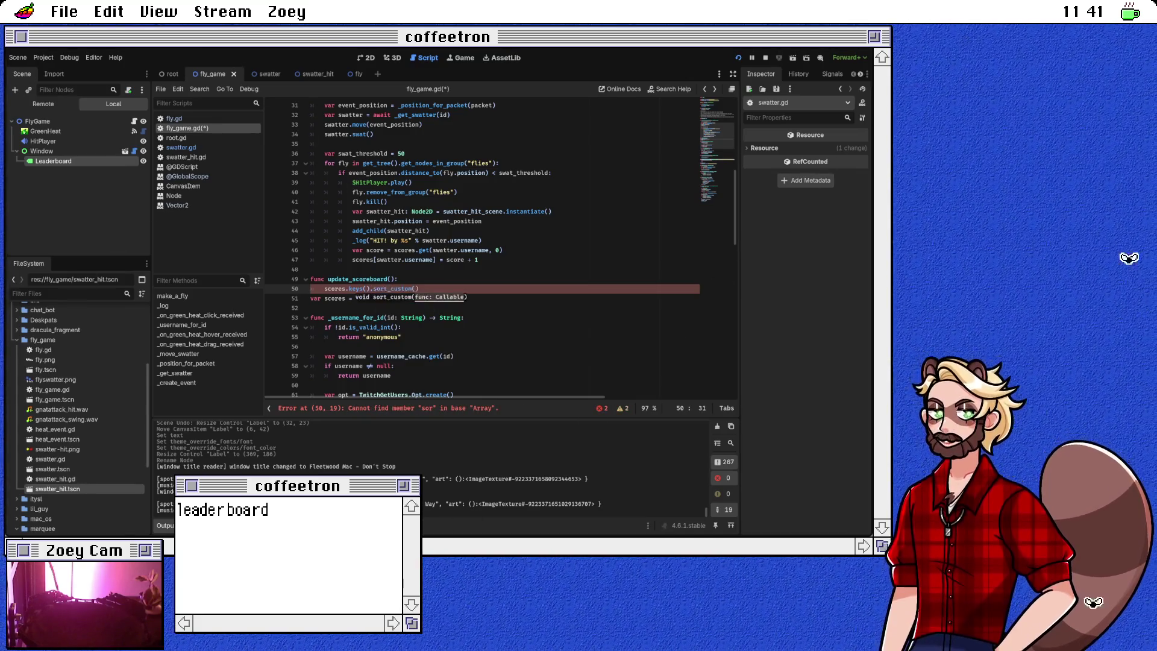
type("func(")
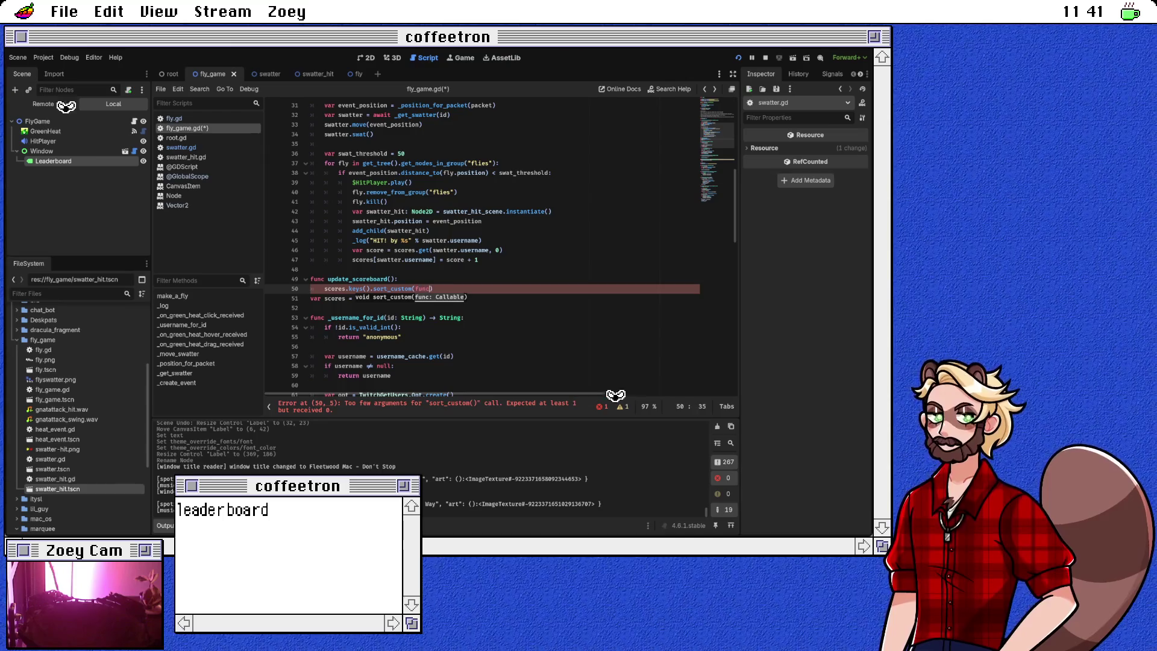
type("username")
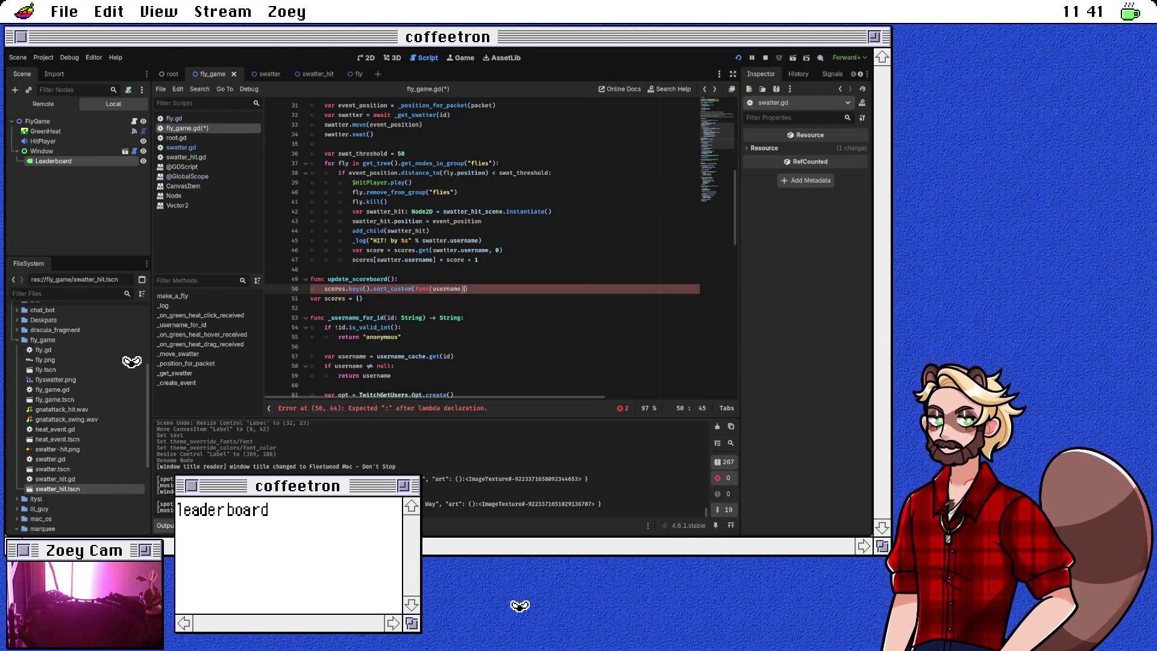
type("):")
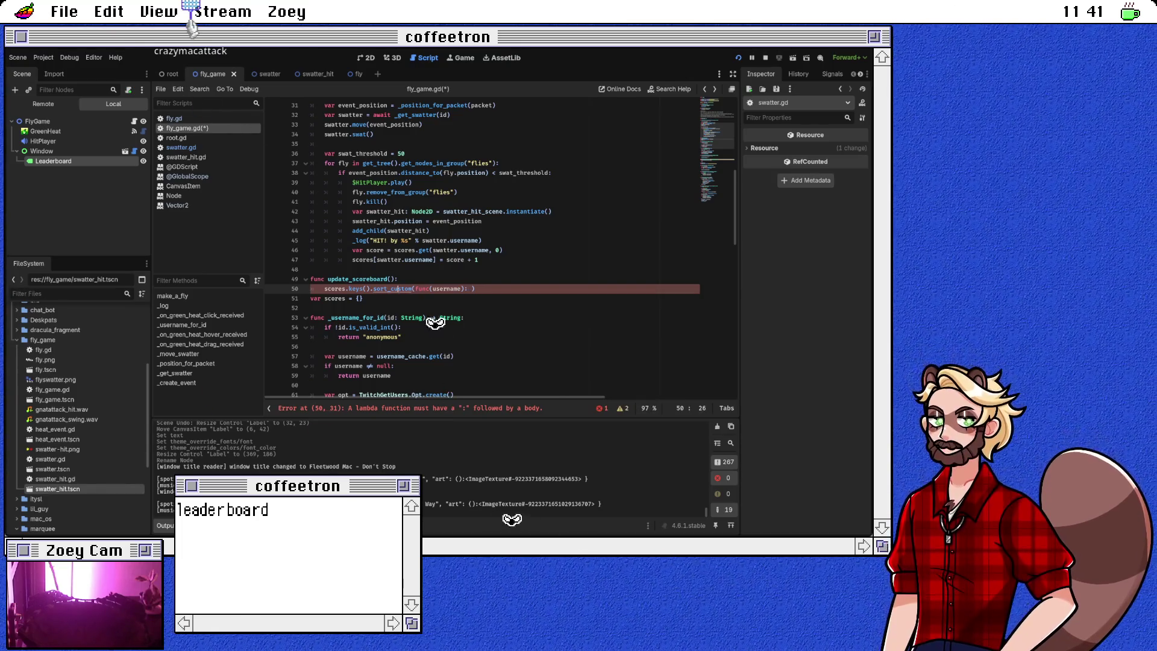
key("alt+F1")
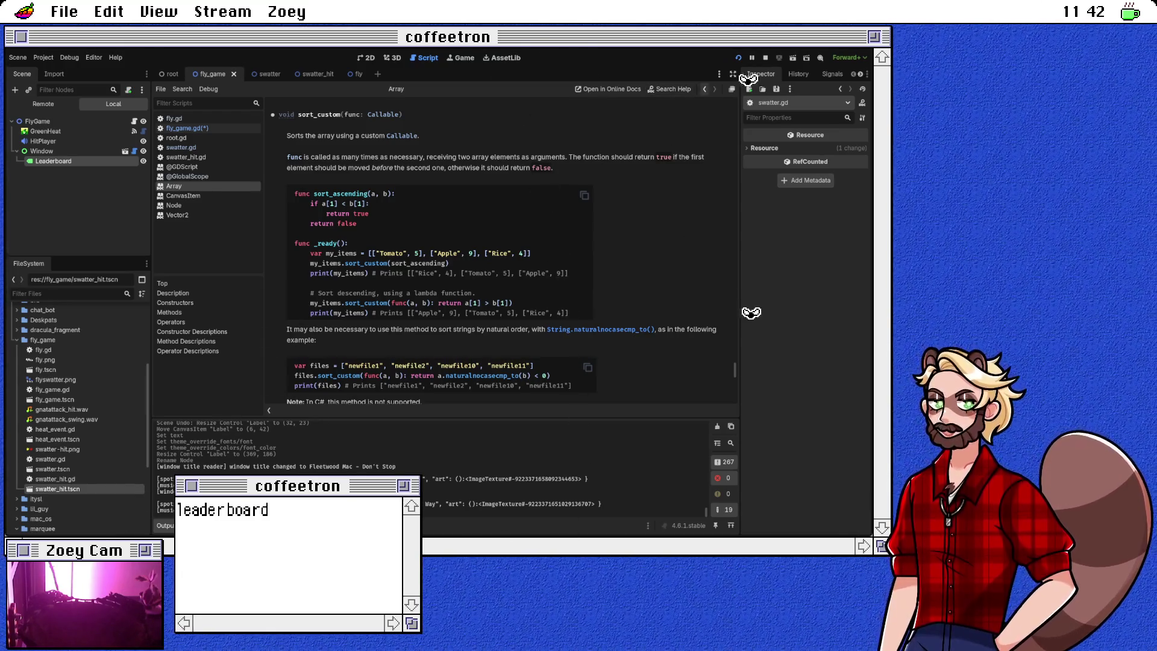
Step: Make the lambda func(username1, username2) compare scores[username1] < scores[username2], checking the sort_custom docs
key("alt+Left")
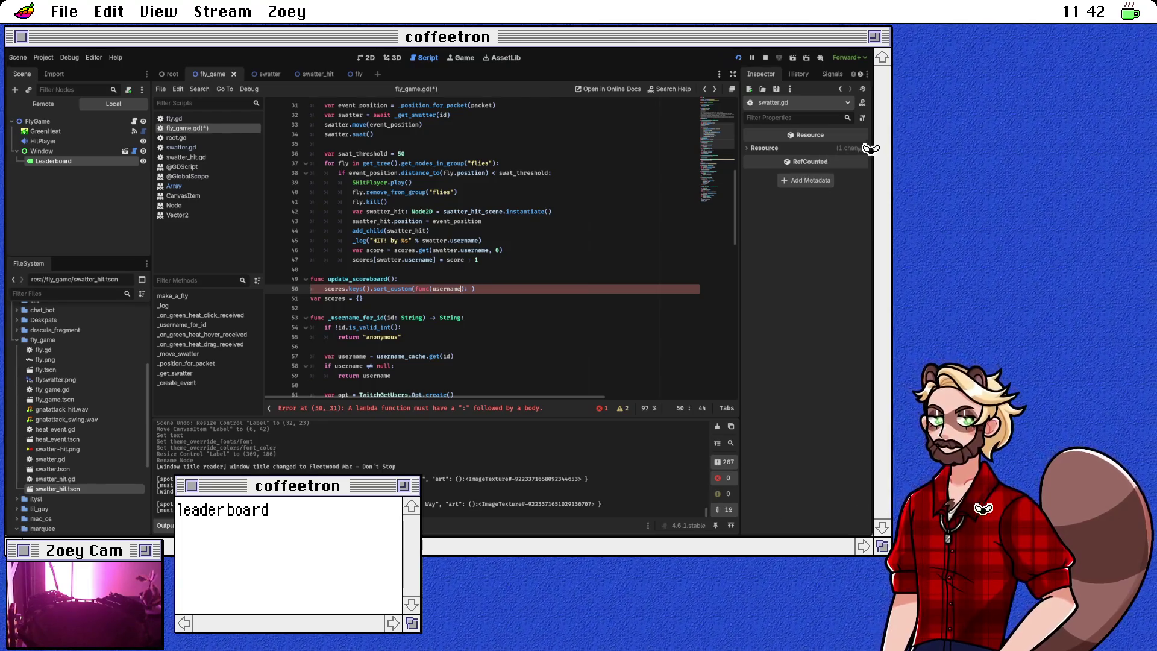
type("1, username2")
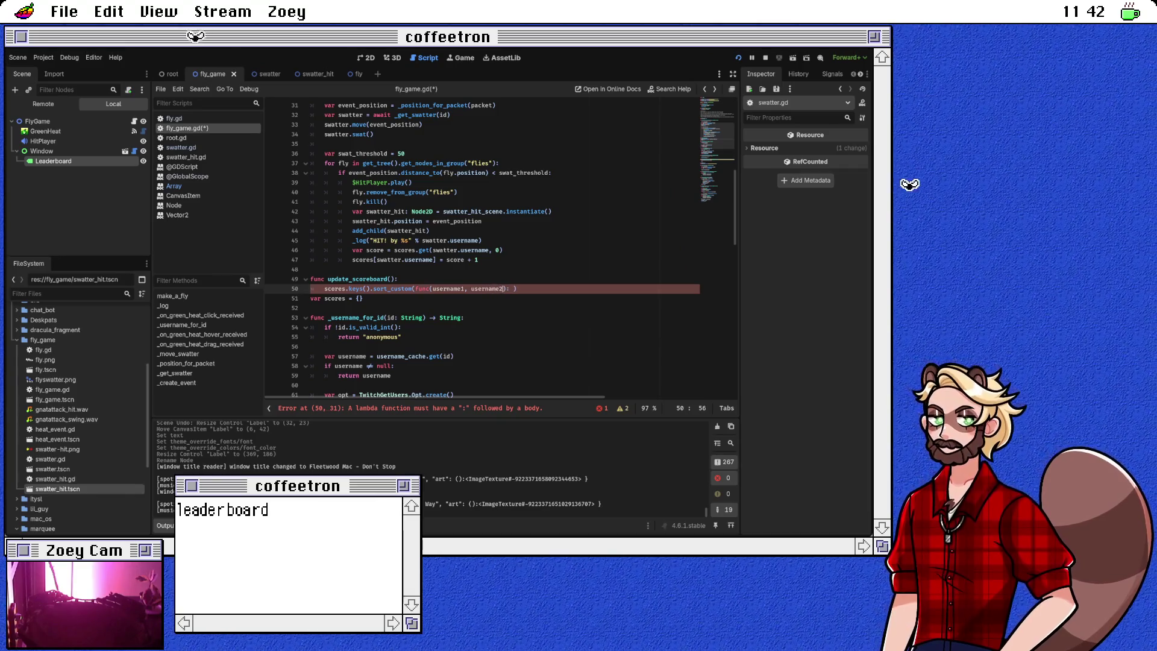
key("Right")
key("Right")
key("Right")
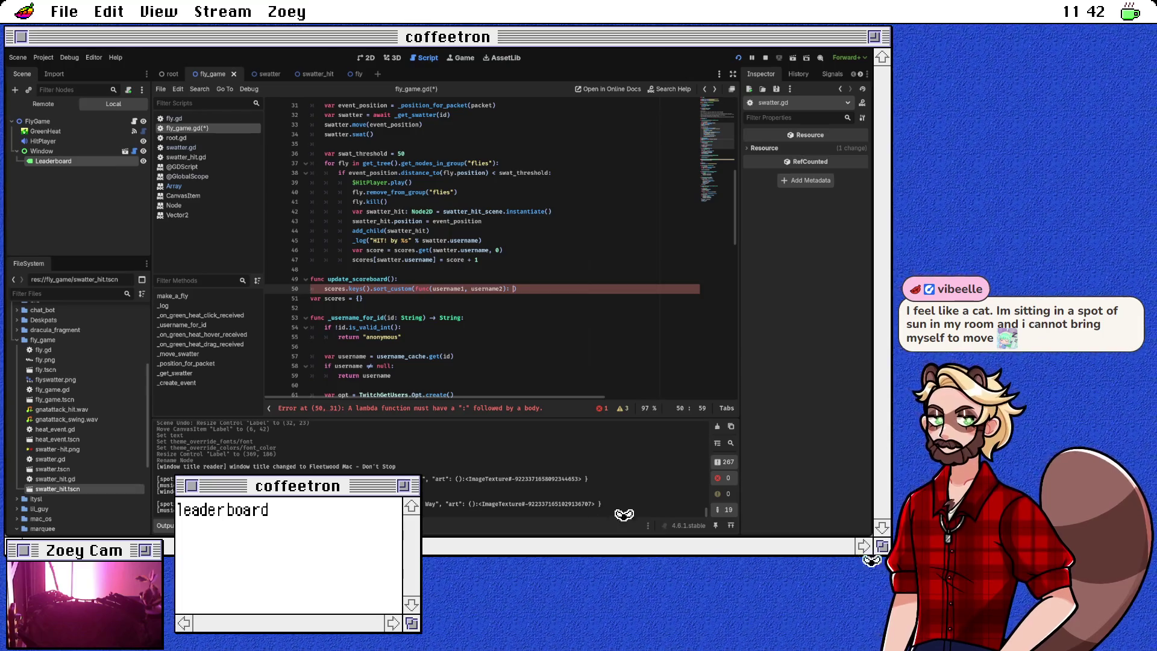
type("scores[user")
type("name1] ")
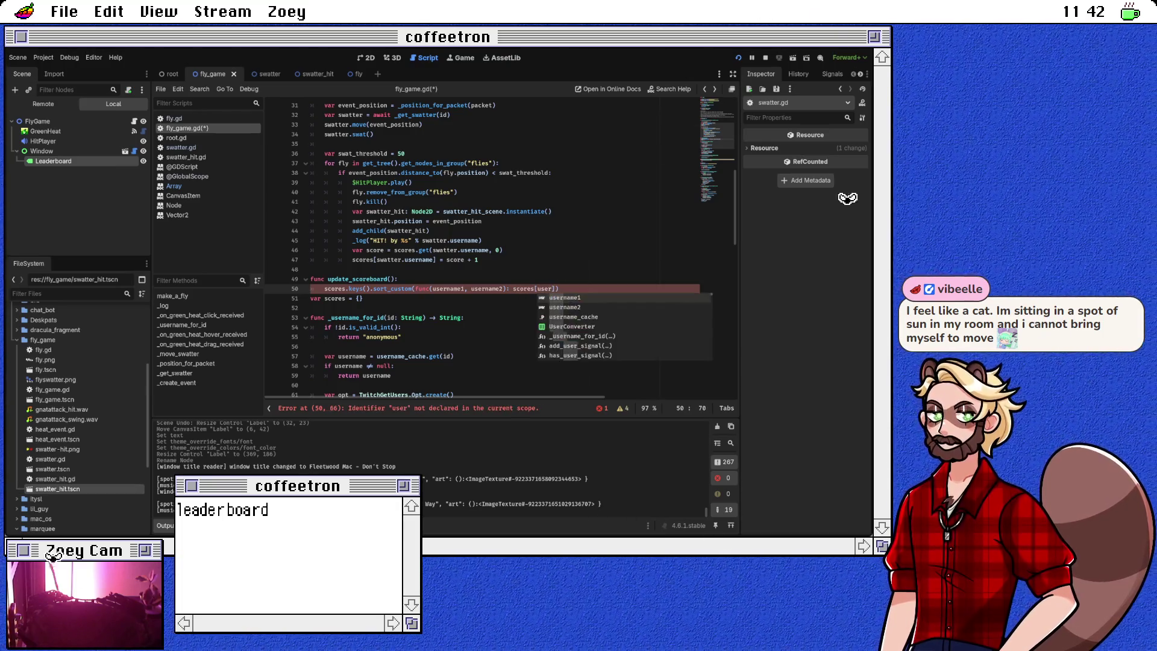
type("< score")
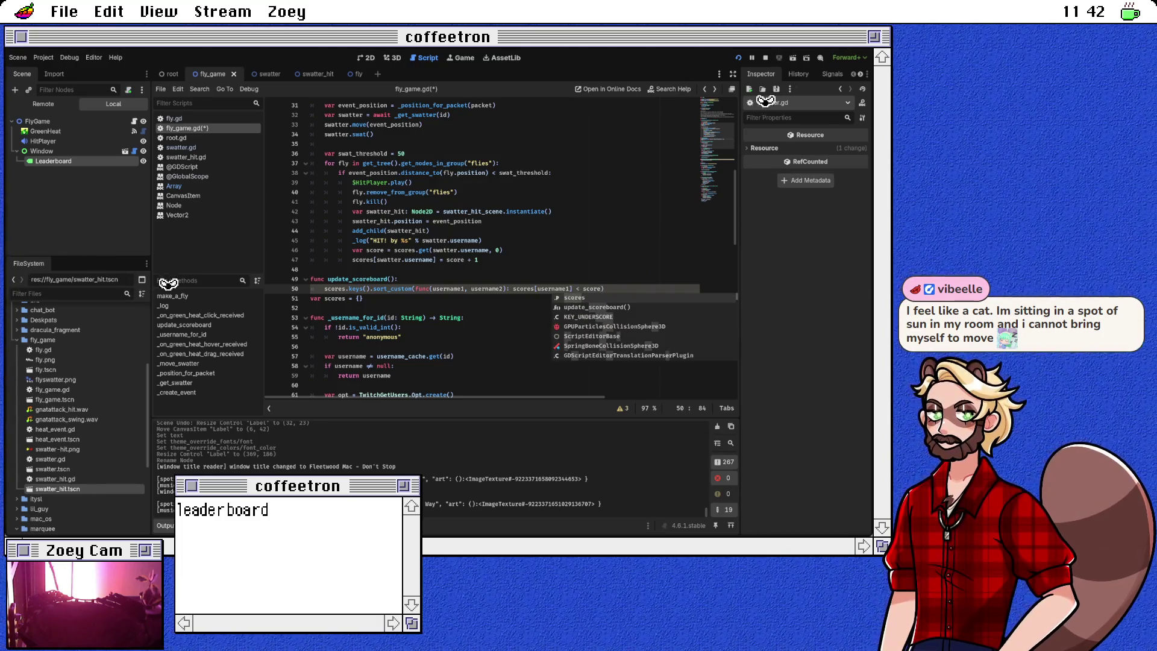
type("s[")
type("username2")
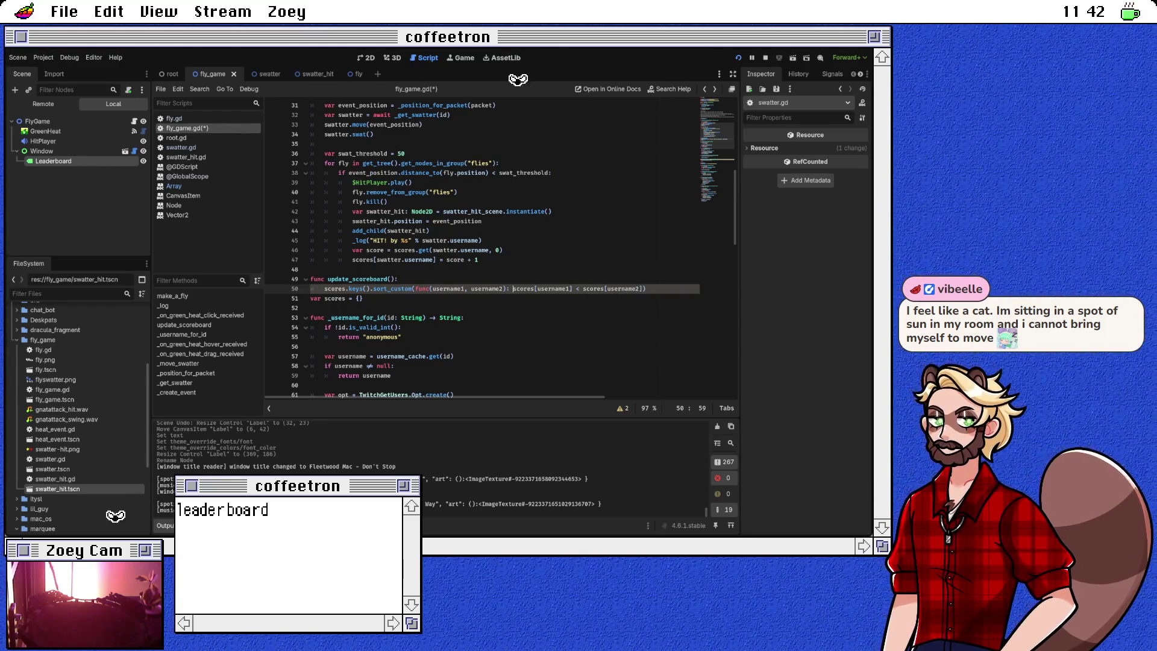
left_click(392, 289, "ctrl")
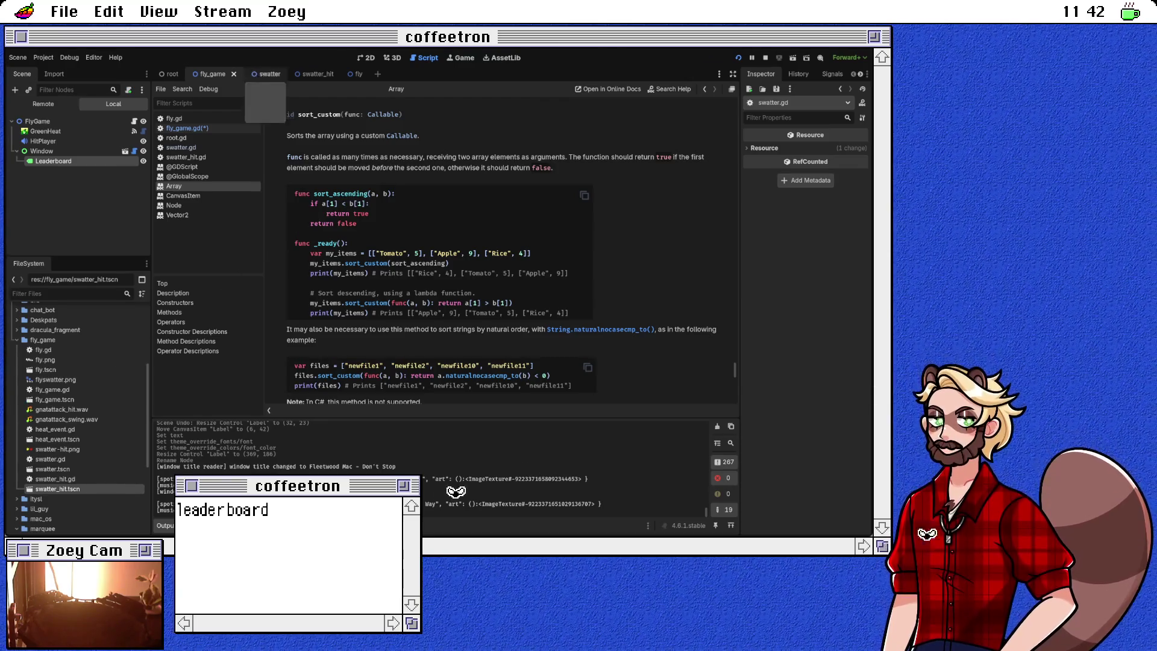
key("alt+Left")
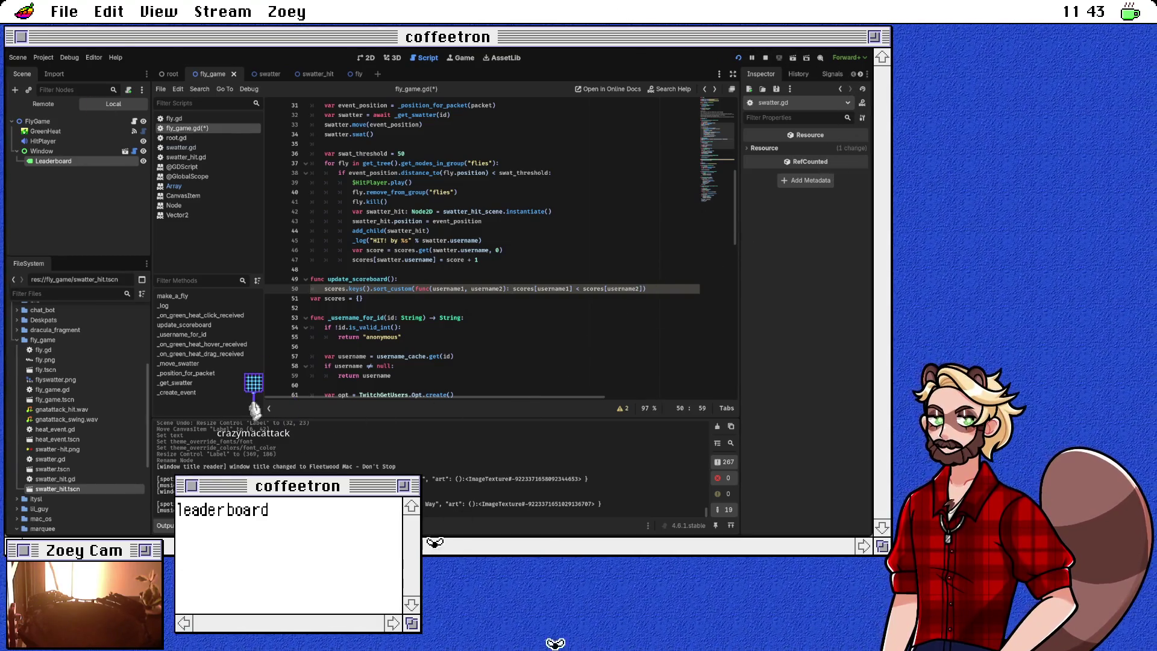
Step: Split the lambda across lines so it returns the scores comparison
left_click(513, 288)
key("Return")
type("return")
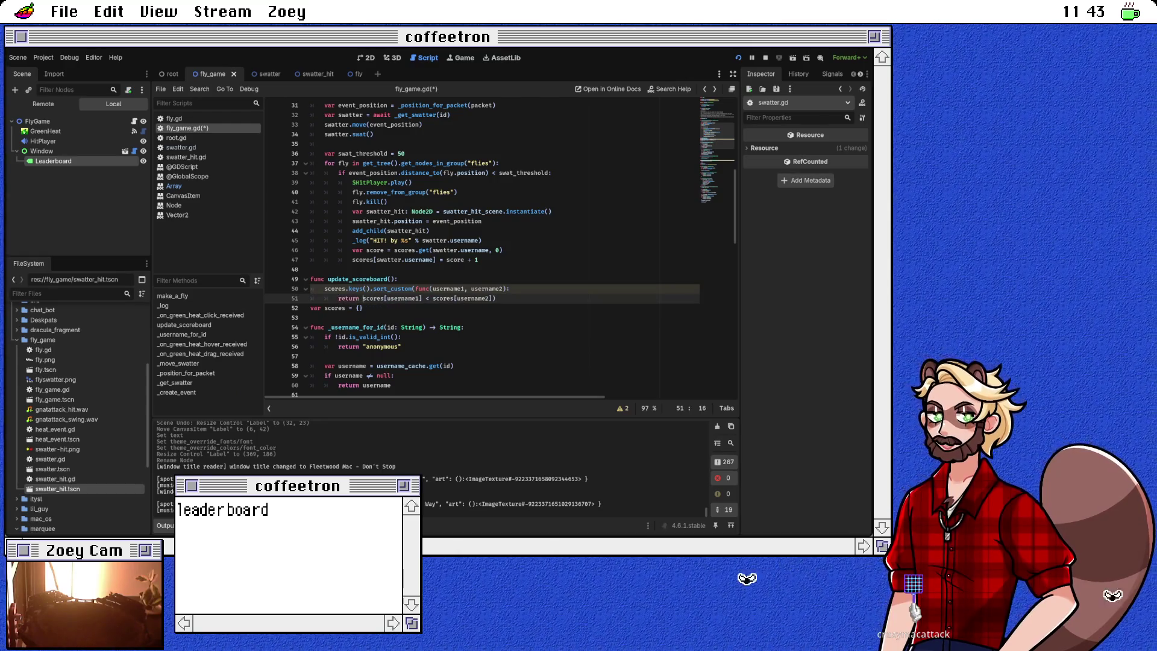
key("Return")
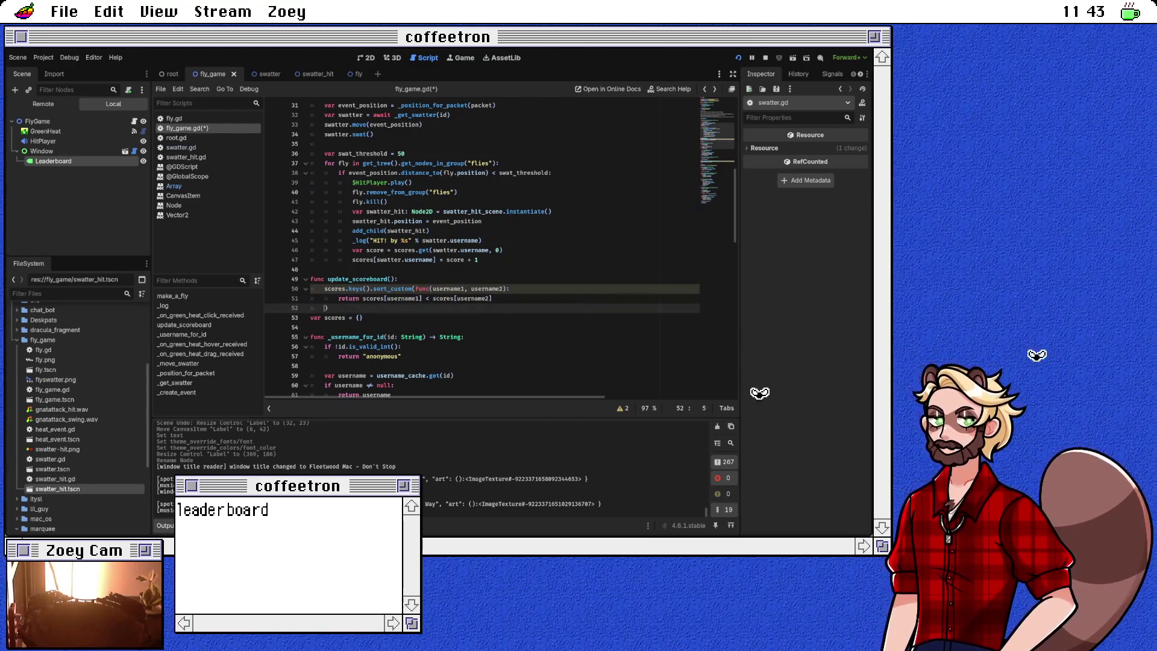
Step: Assign the sort result to var sorted_usernames and reopen the sort_custom documentation
left_click(324, 289)
type("var sorted_user")
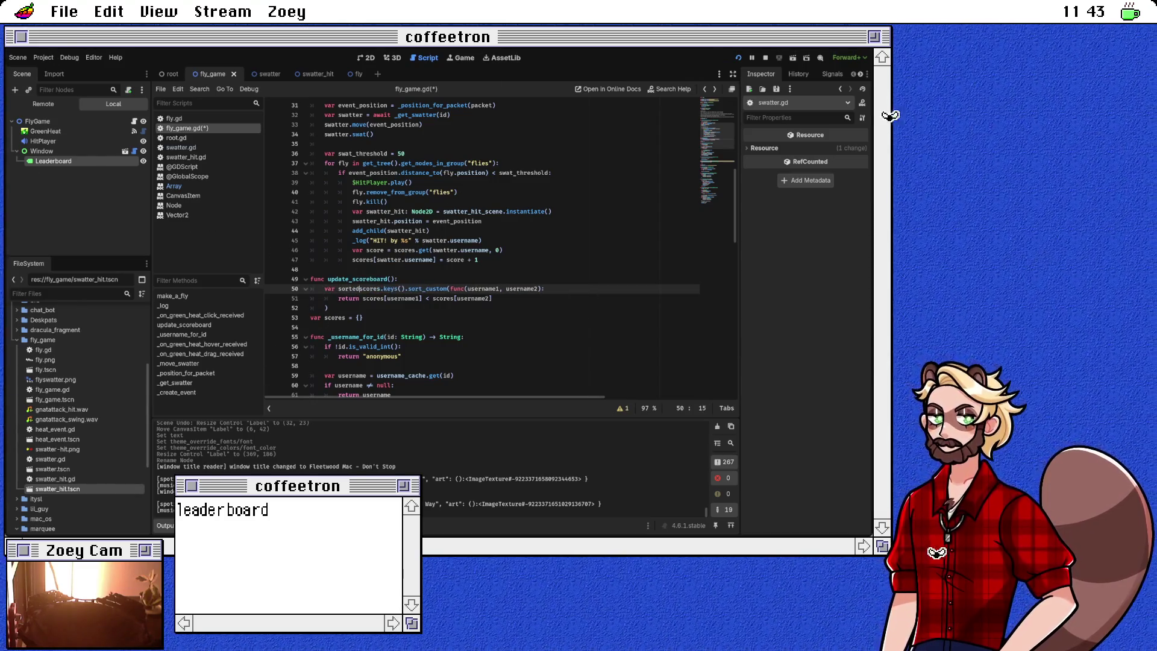
type("names =")
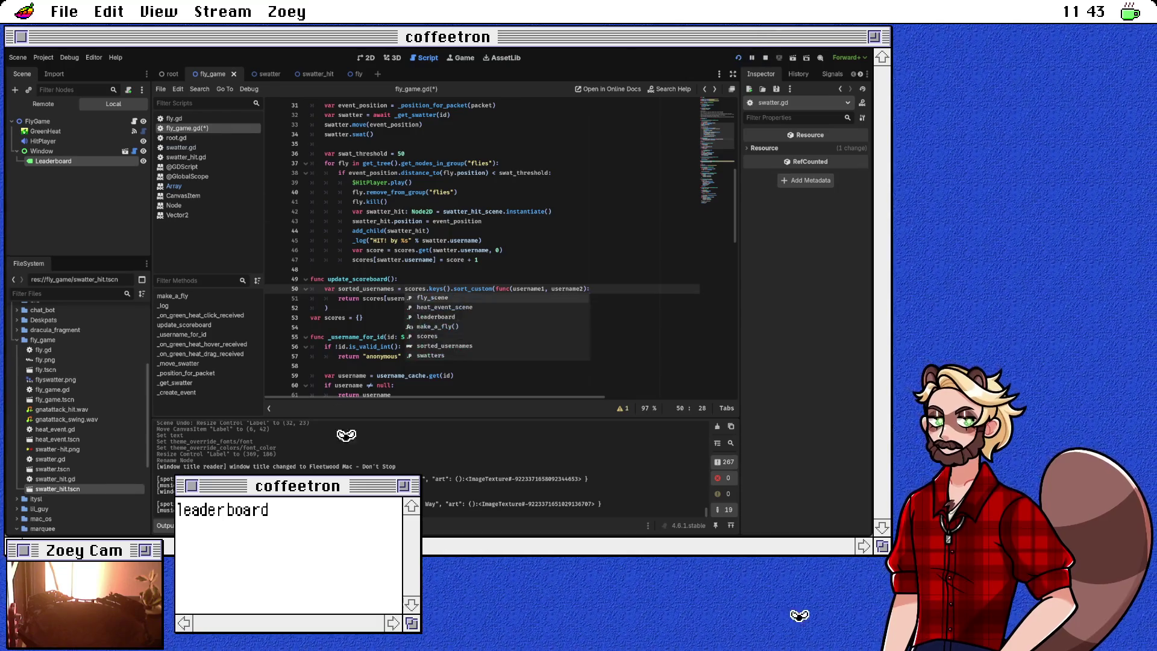
key("Escape")
key("Down")
key("Down")
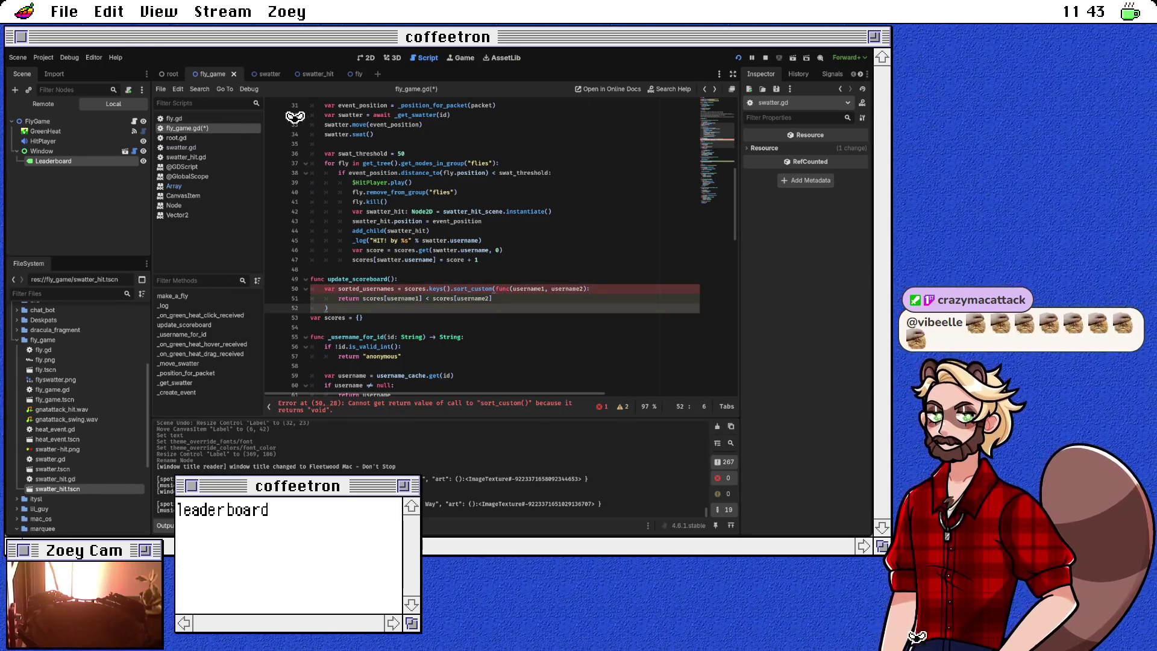
left_click(408, 298)
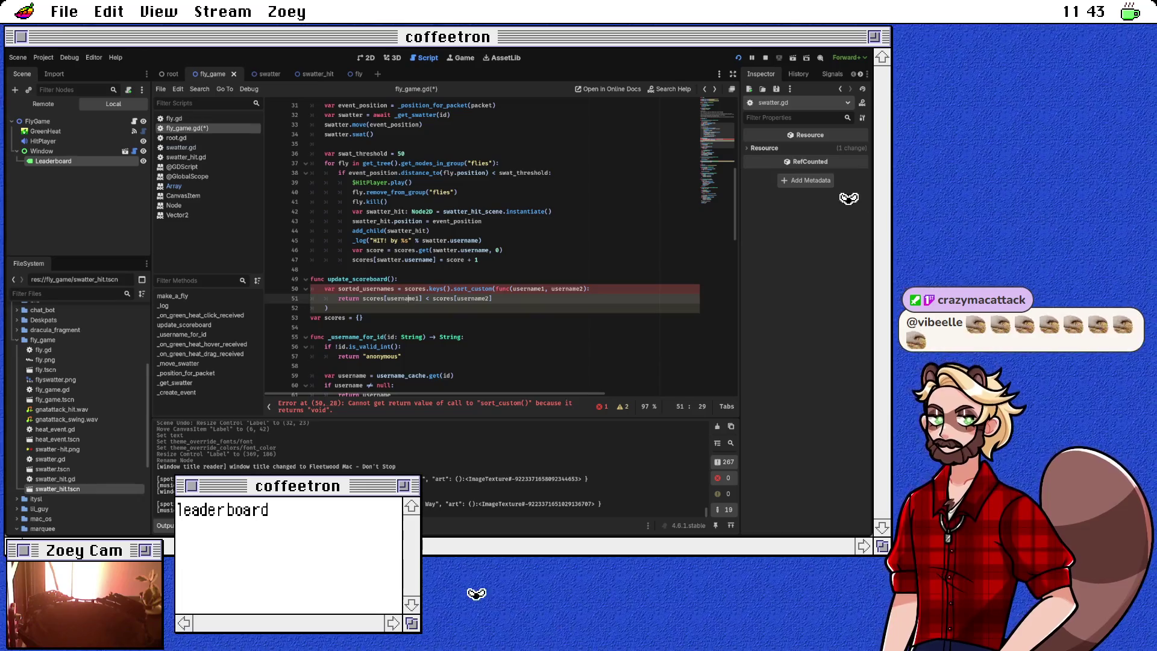
key("Up")
key("Down")
key("Down")
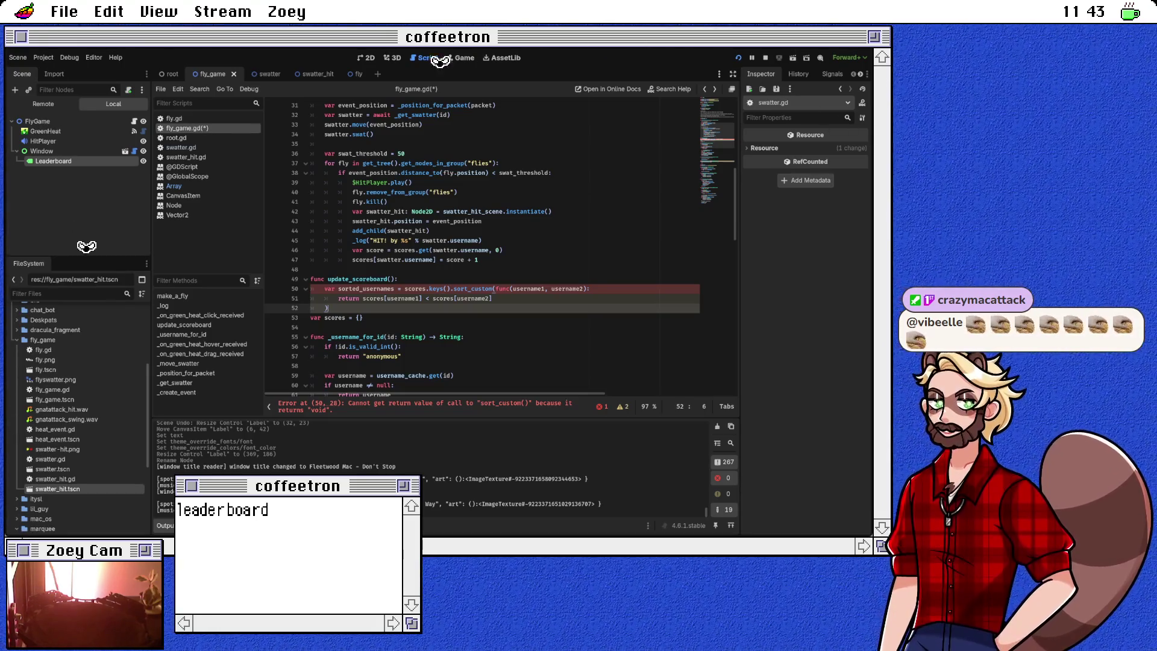
key("alt+F1")
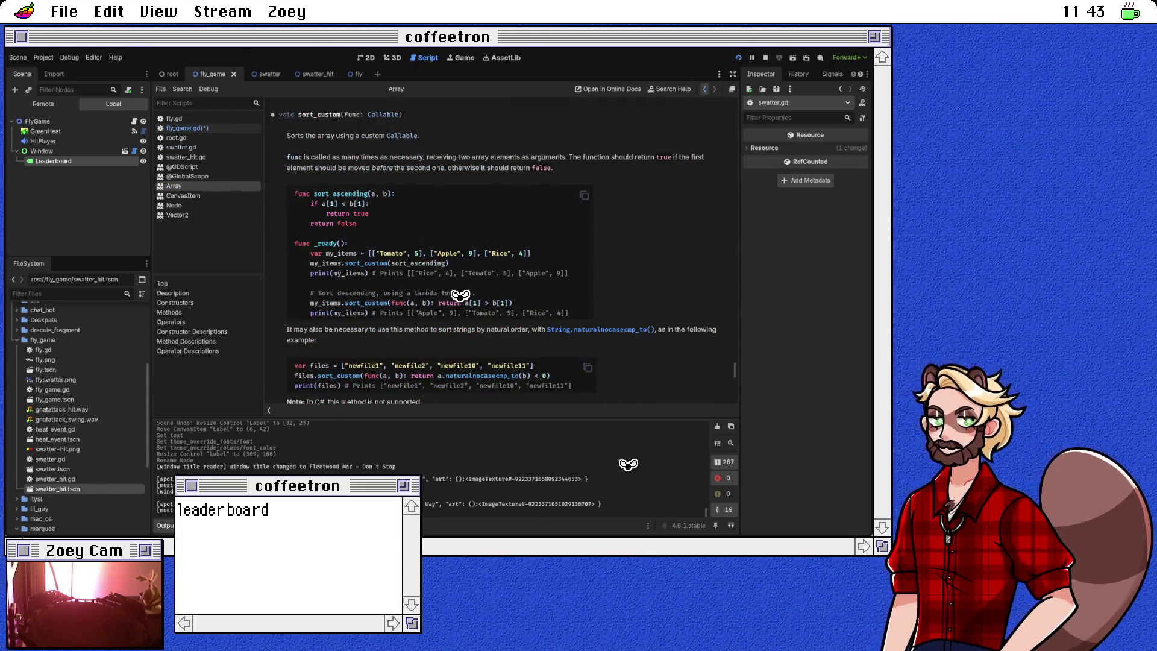
Step: Insert a blank line above the sorting code in update_scoreboard
key("alt+Left")
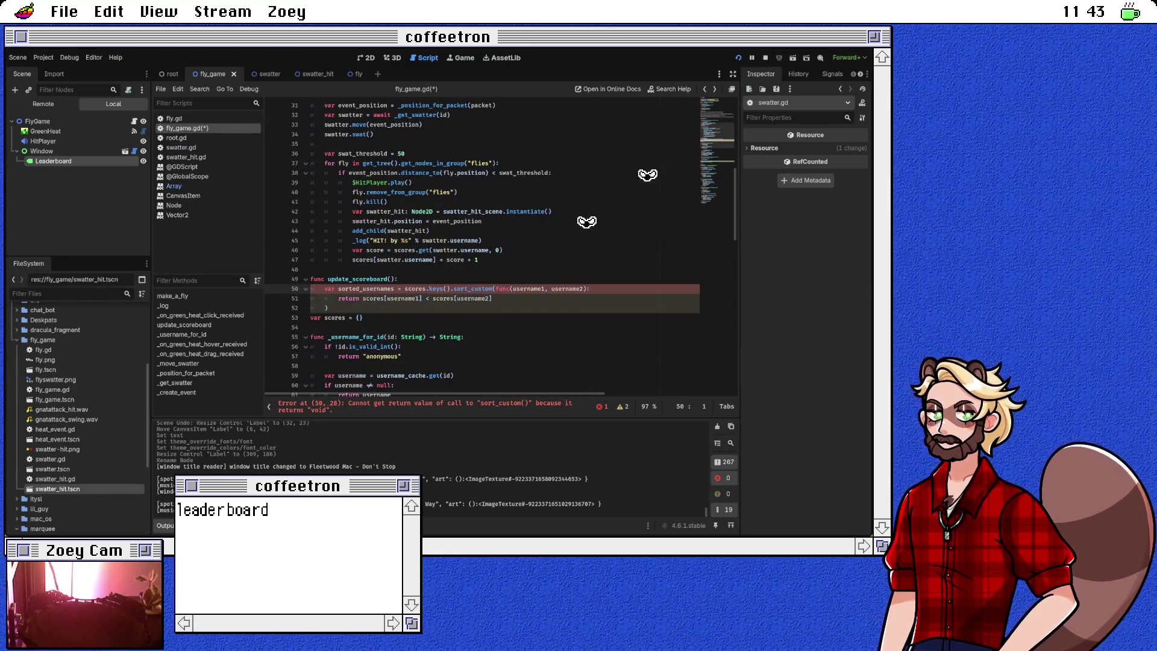
key("ctrl+shift+Return")
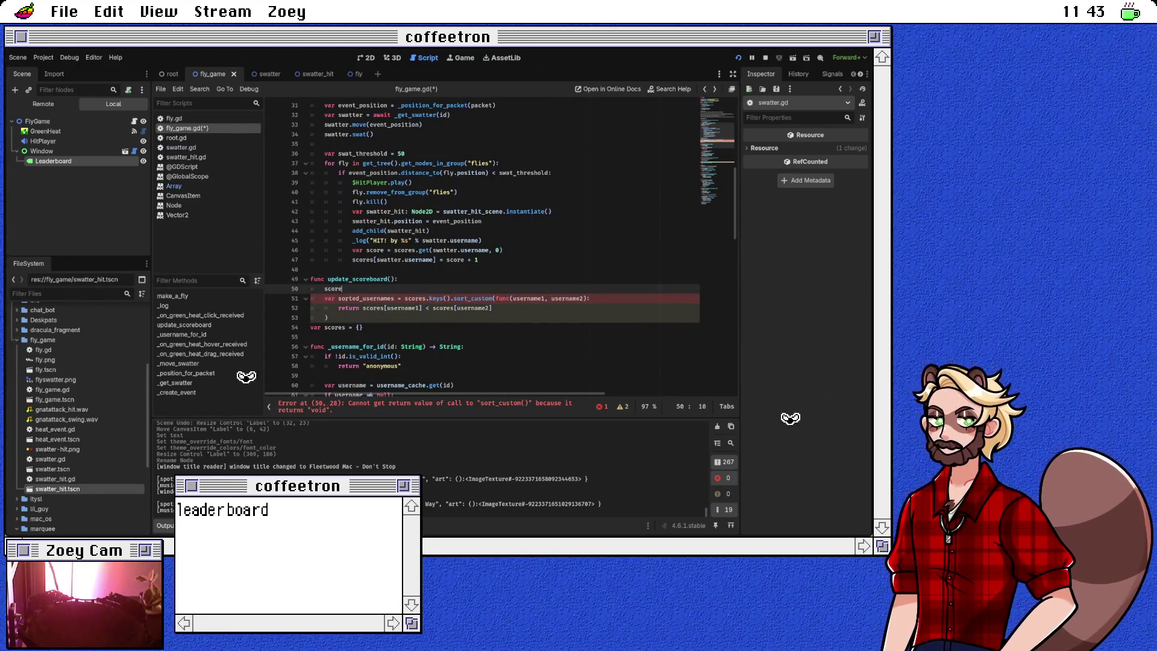
type("scores.keys().so")
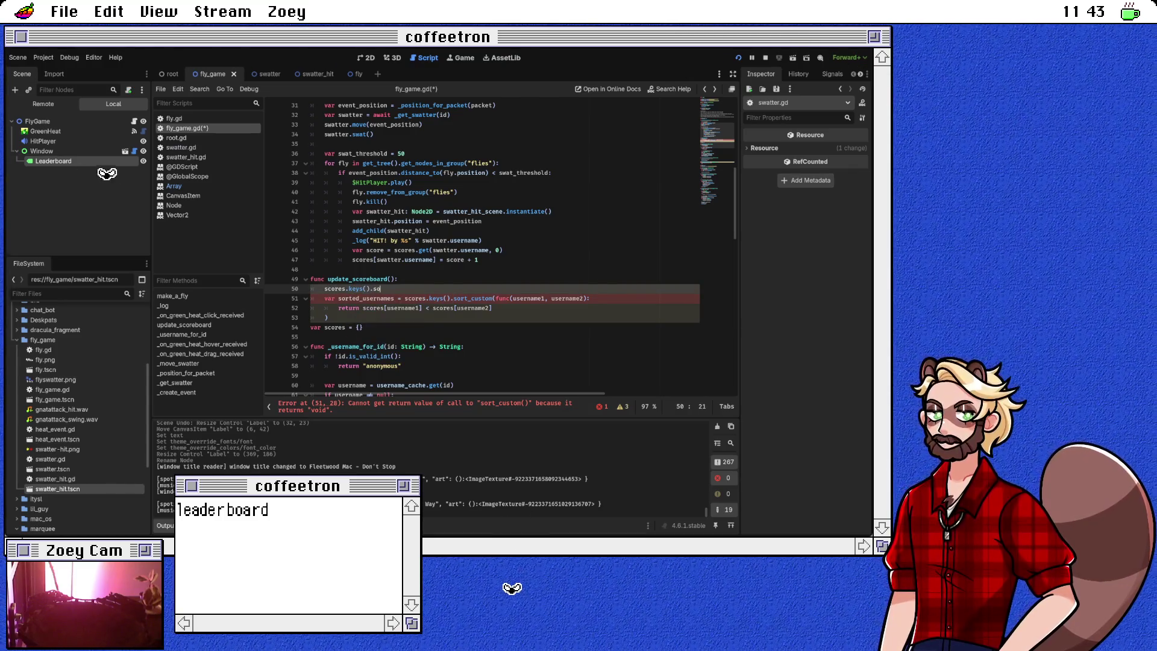
type("r")
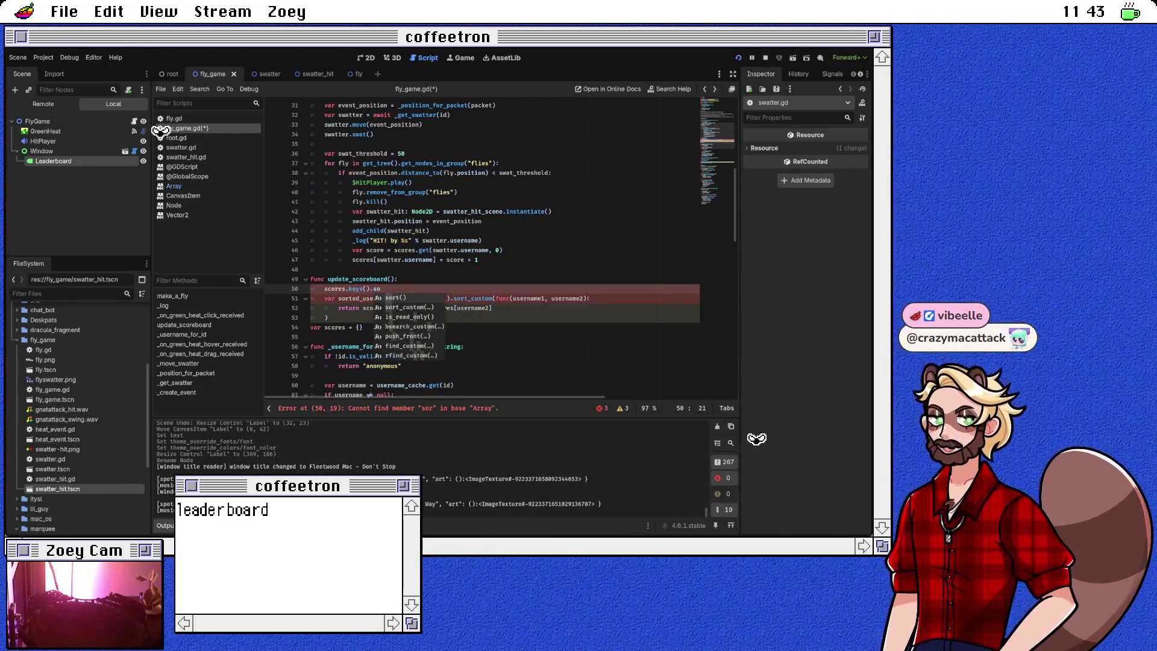
key("BackSpace")
key("BackSpace")
key("BackSpace")
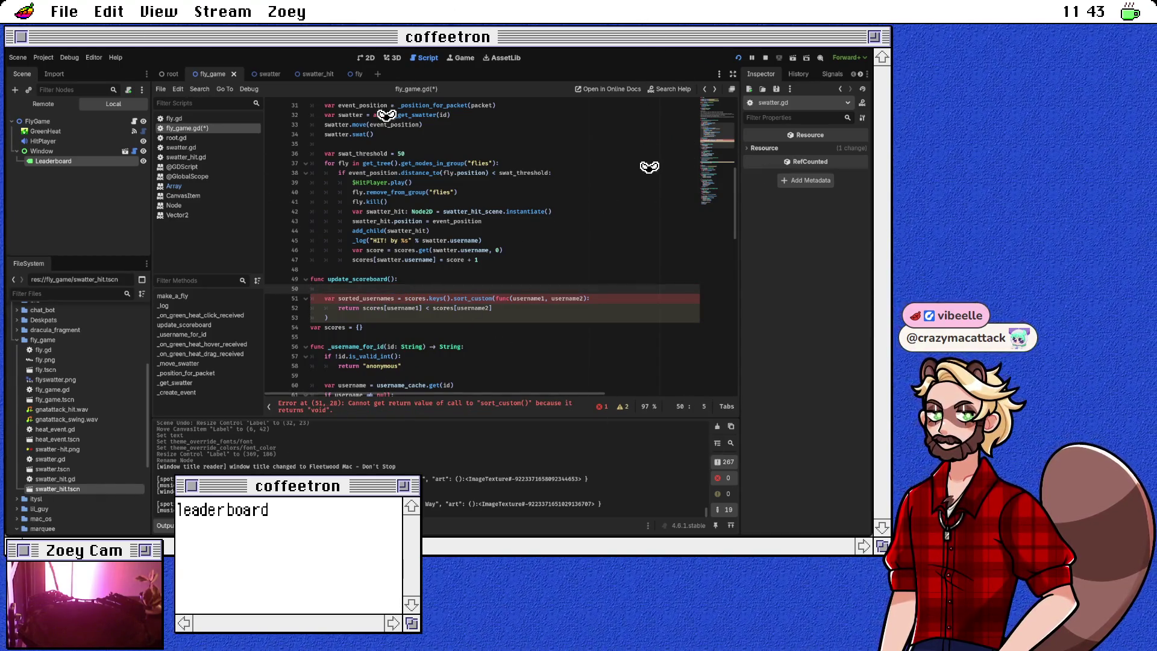
left_click(440, 299)
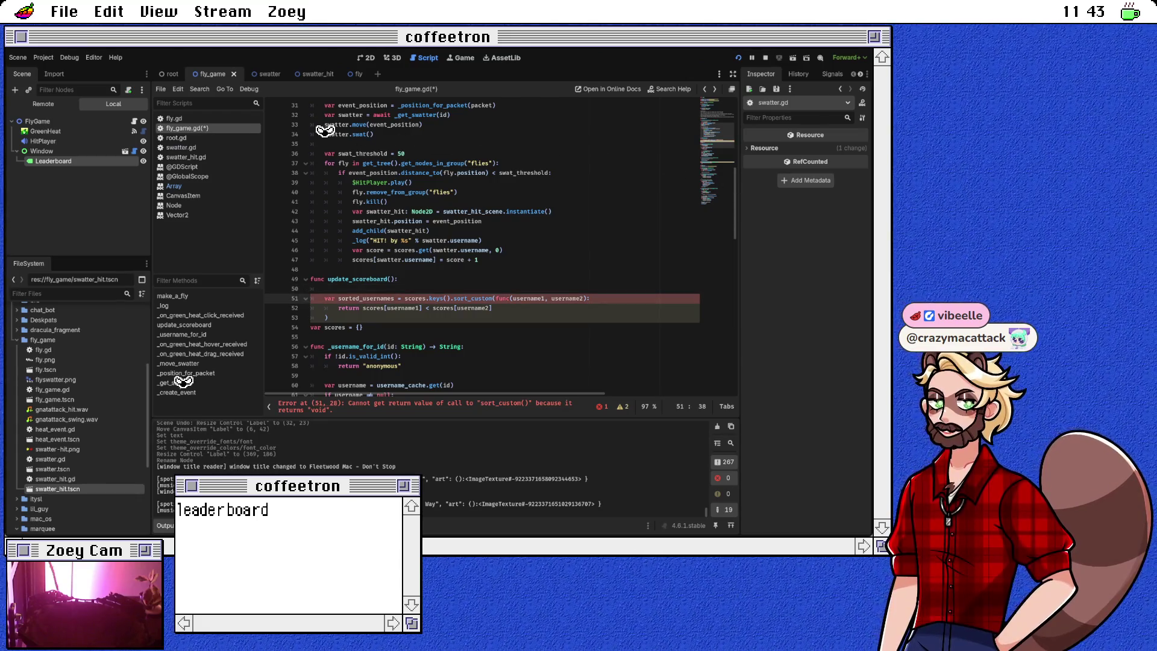
left_click(325, 289)
Step: Write var usernames = scores.keys().duplicate() and select the old sorted_usernames assignment
type("va")
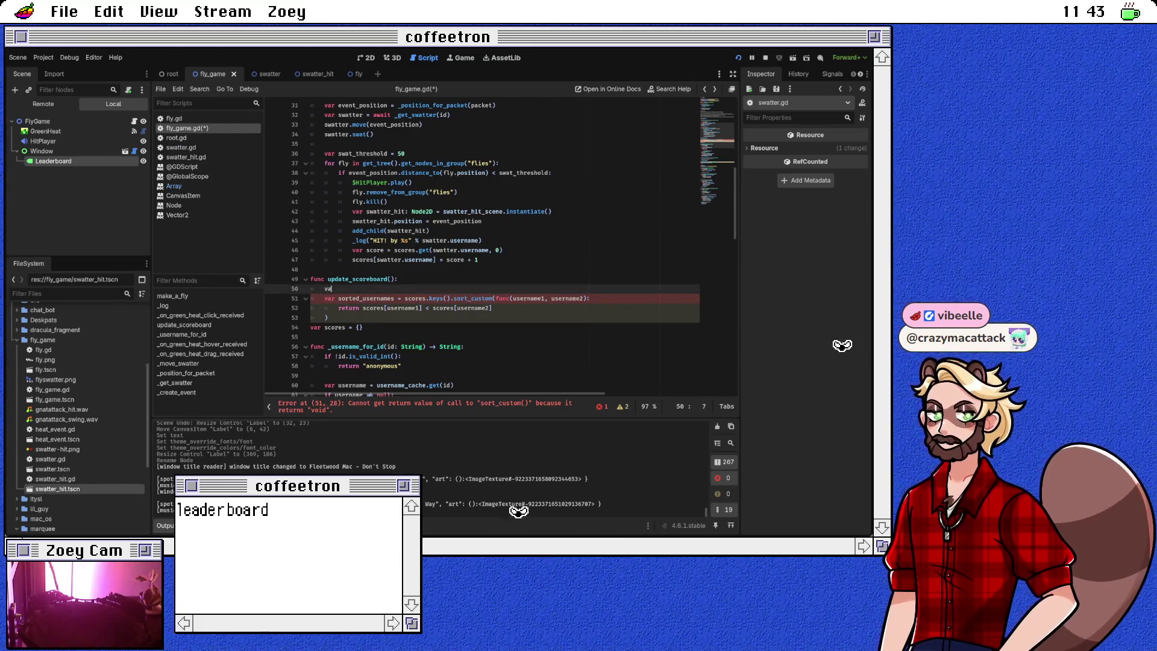
key("BackSpace")
key("BackSpace")
key("BackSpace")
type("u")
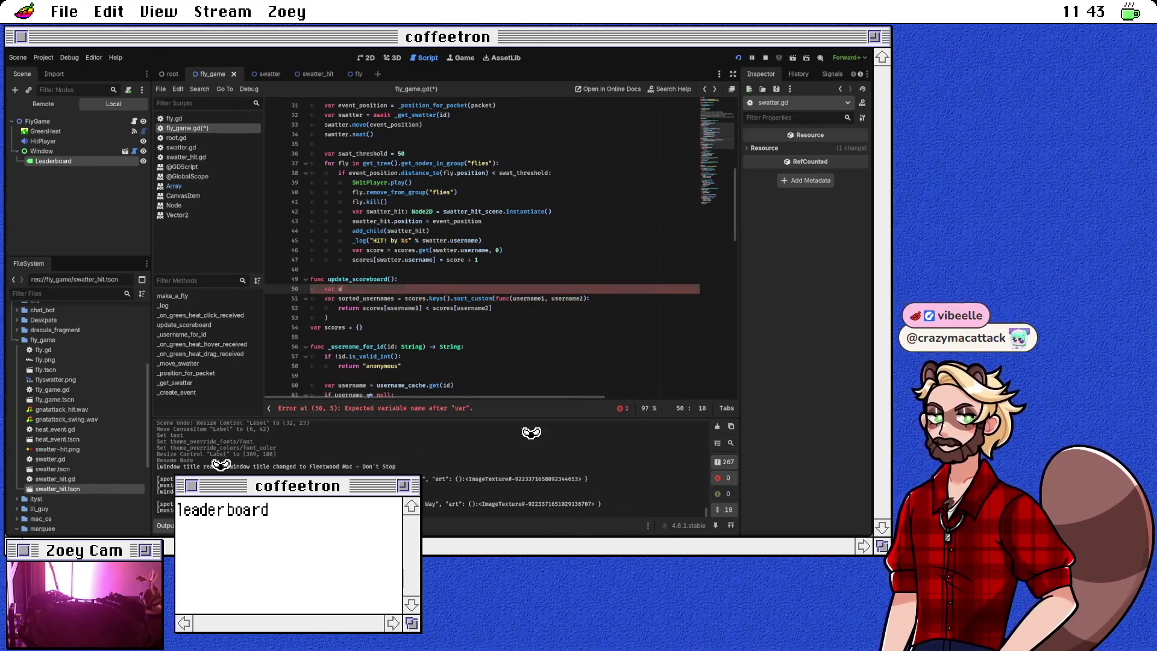
type("sernames = scores.ke")
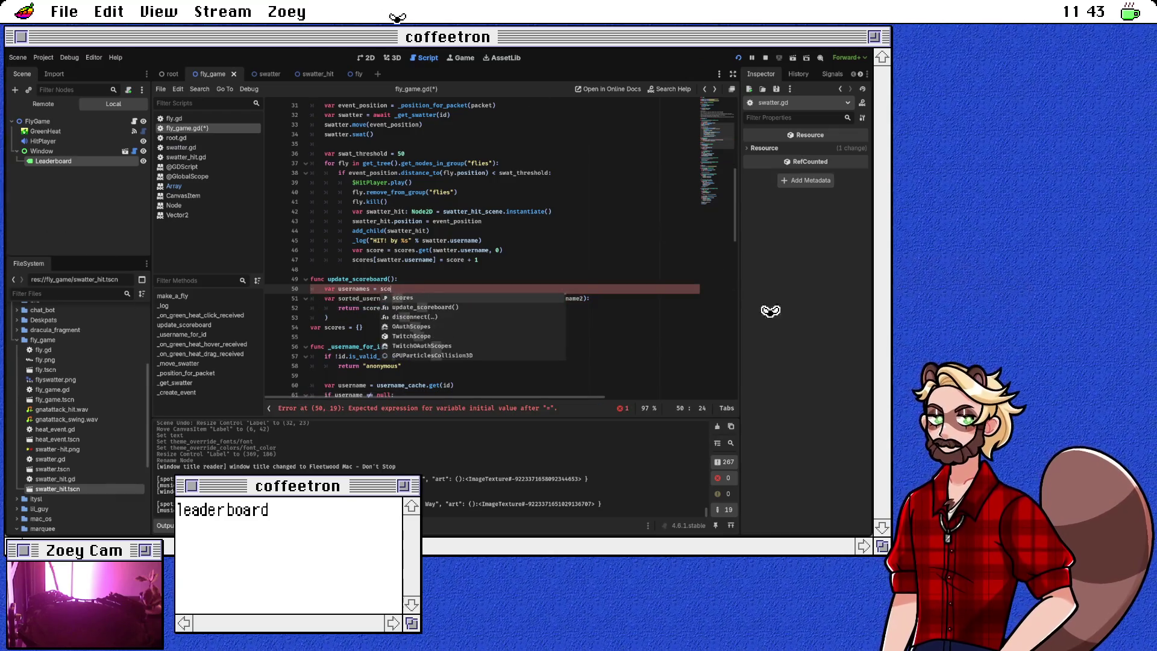
key("Return")
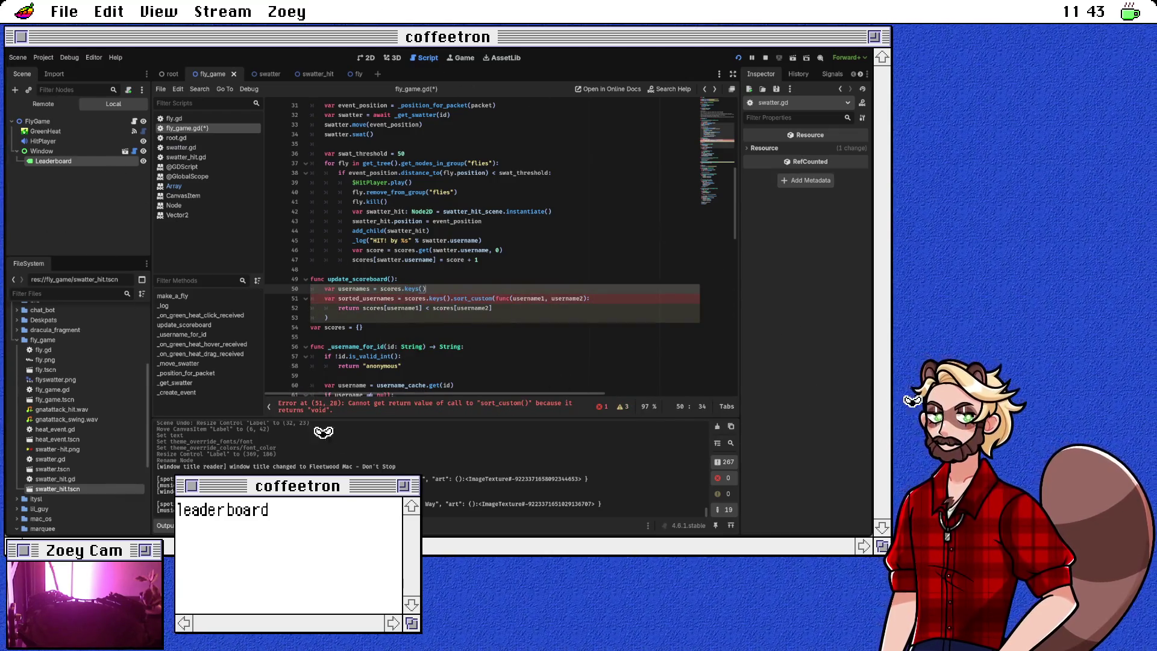
type(".du")
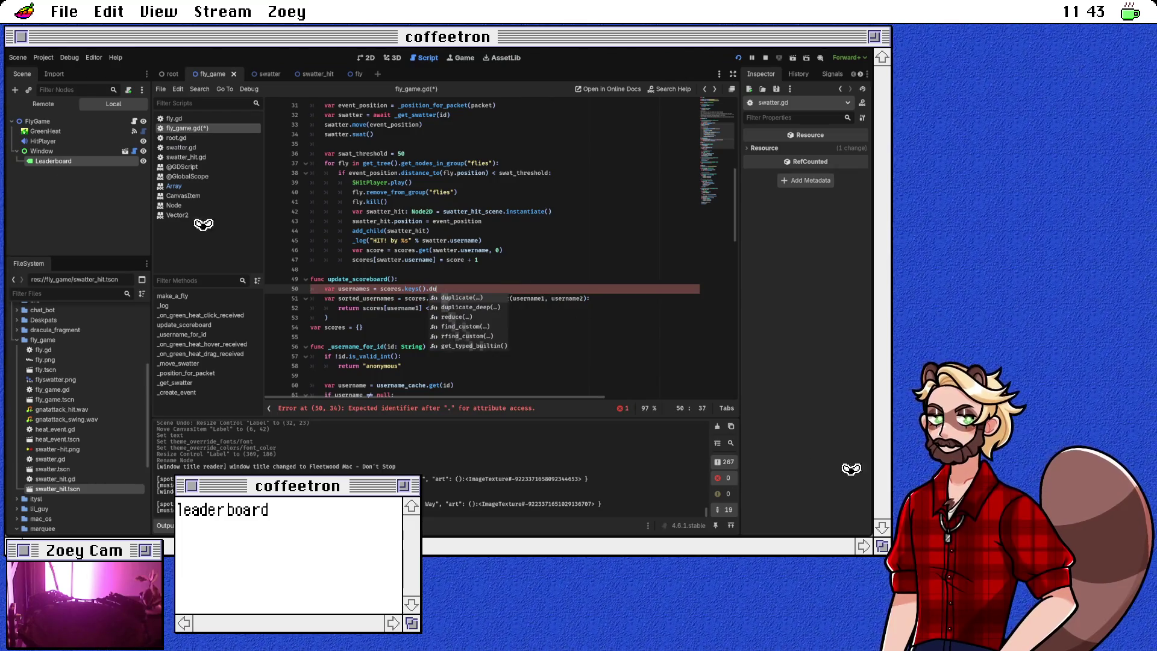
key("Return")
key("Down")
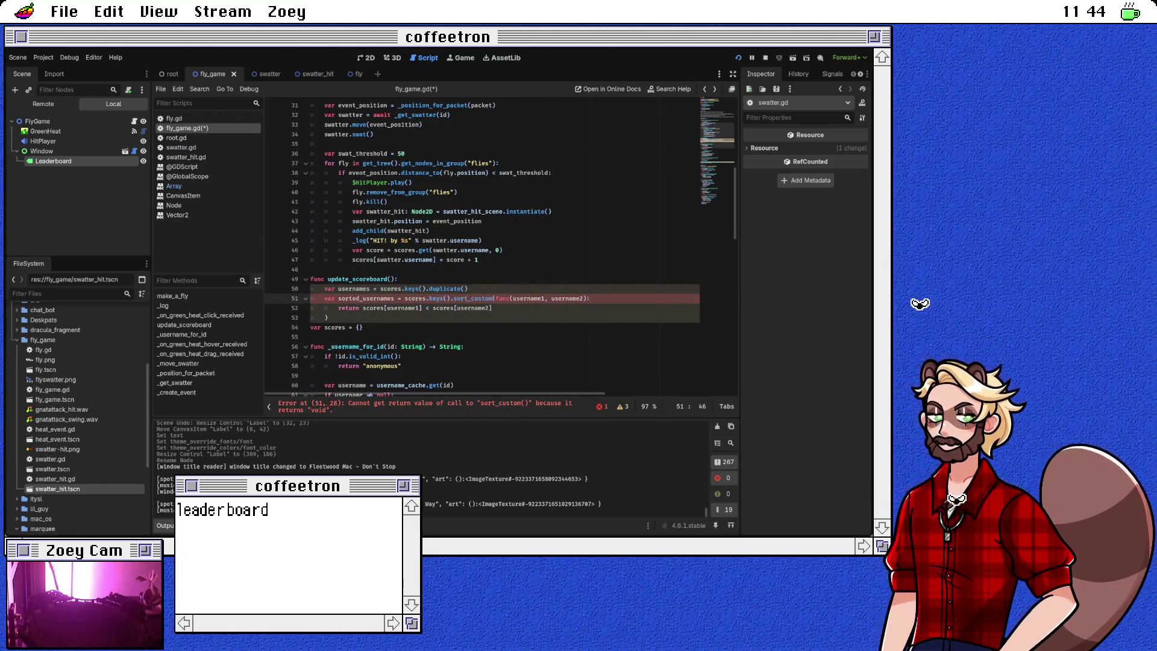
key("Home")
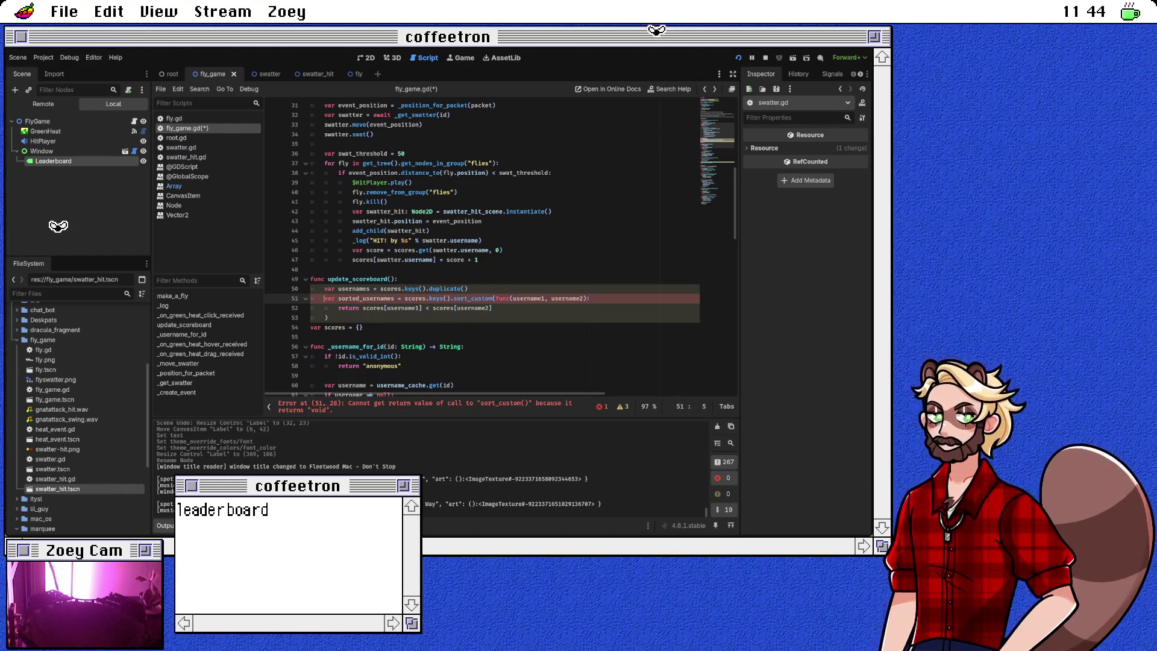
key("shift+Right")
key("shift+Right")
key("shift+Right")
Step: Make the sort_custom call sort usernames in place
type("usernames")
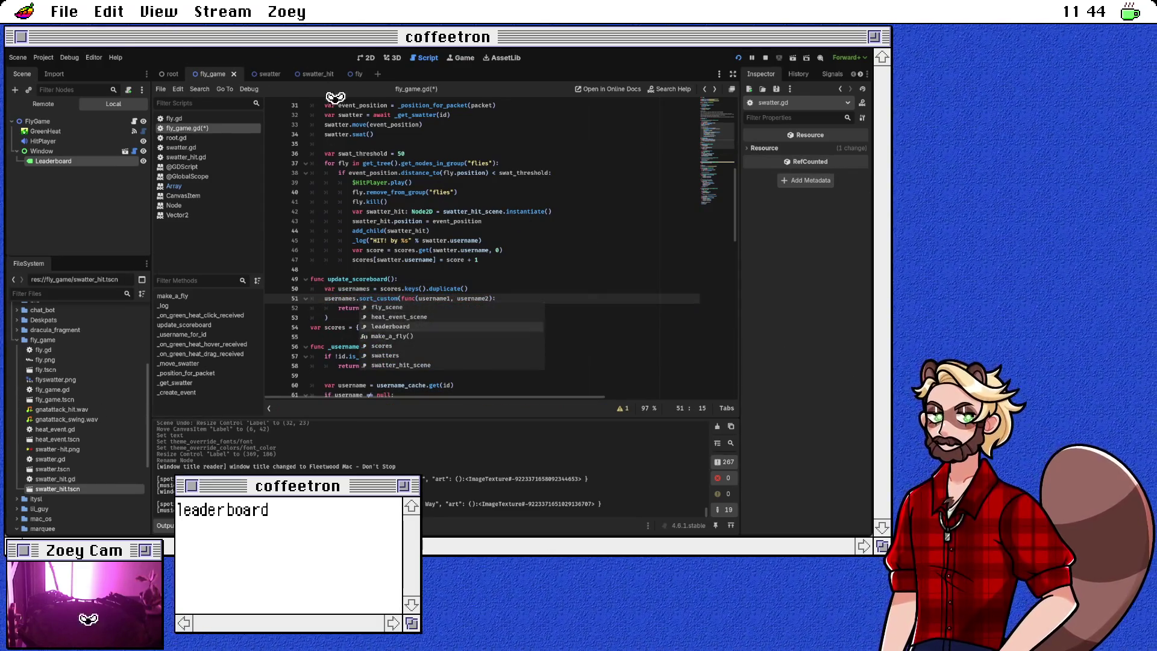
key("Down")
key("Down")
key("Return")
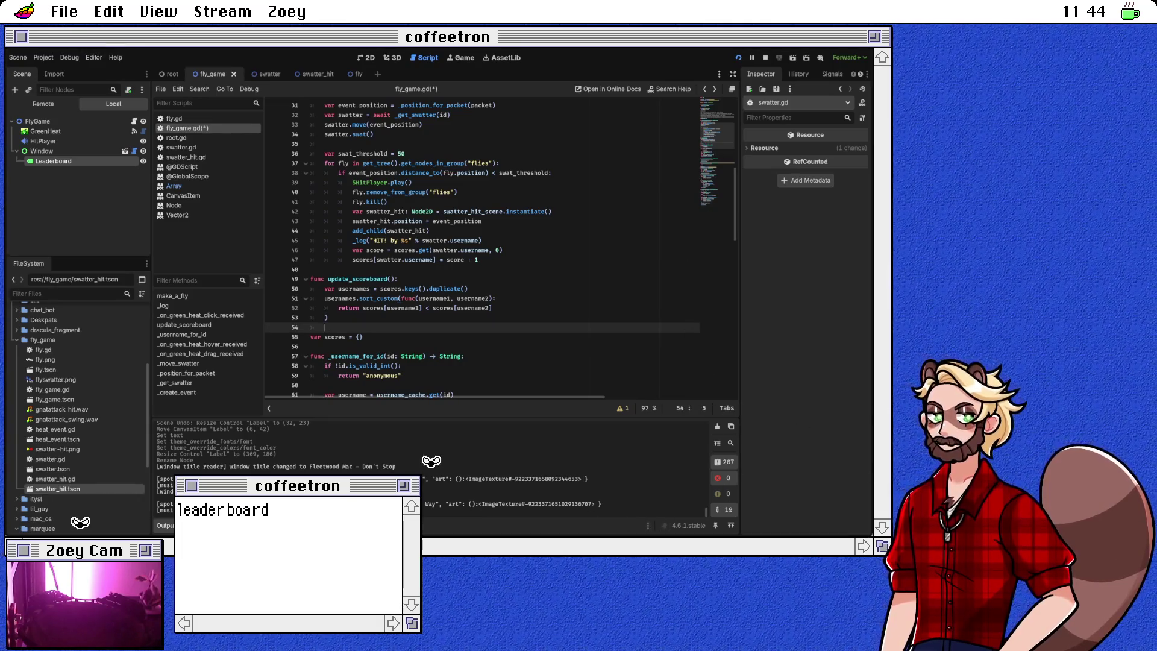
Step: Add a usernames[0] indexing line below the sort block
type("usernames.f")
key("Escape")
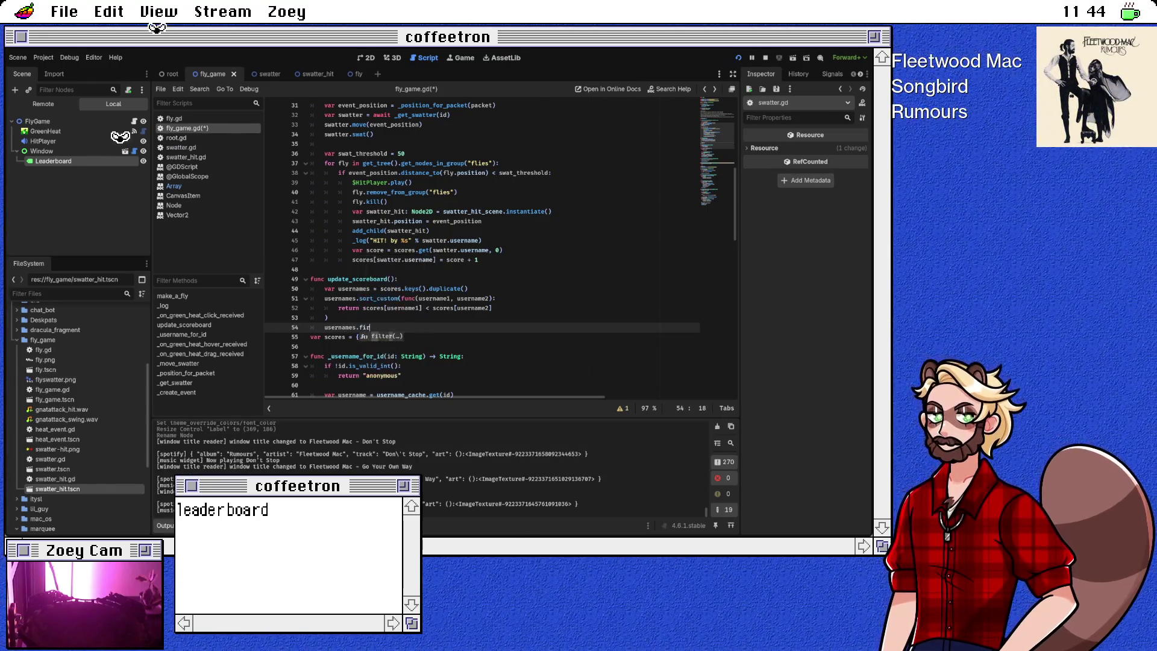
key("BackSpace")
key("BackSpace")
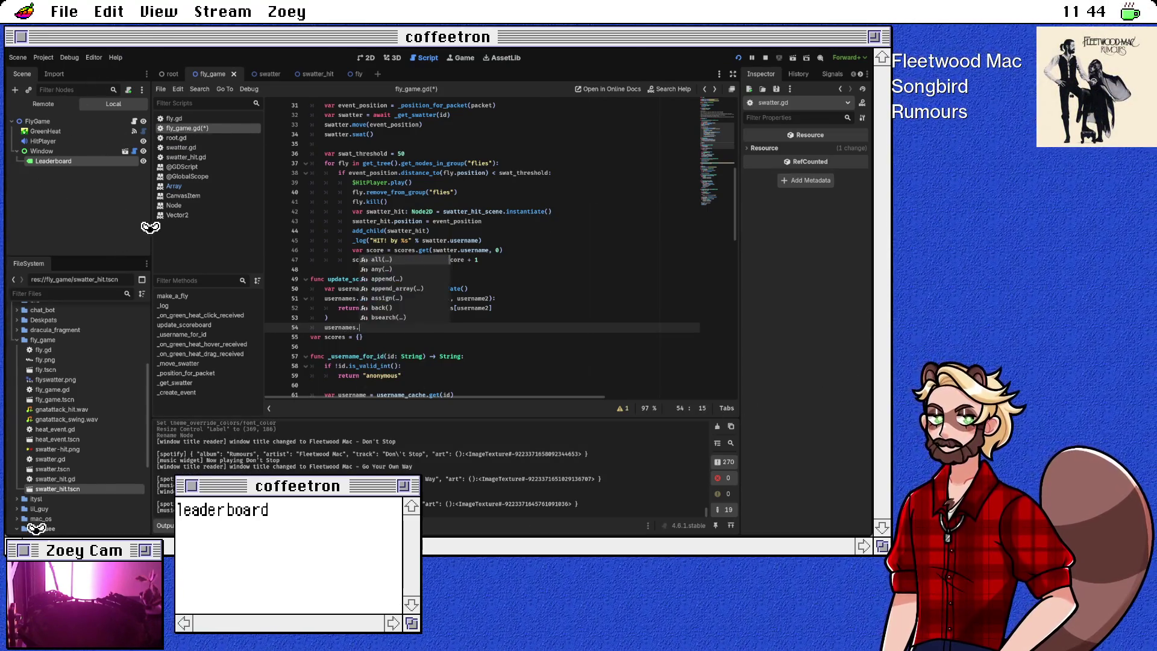
type("[0")
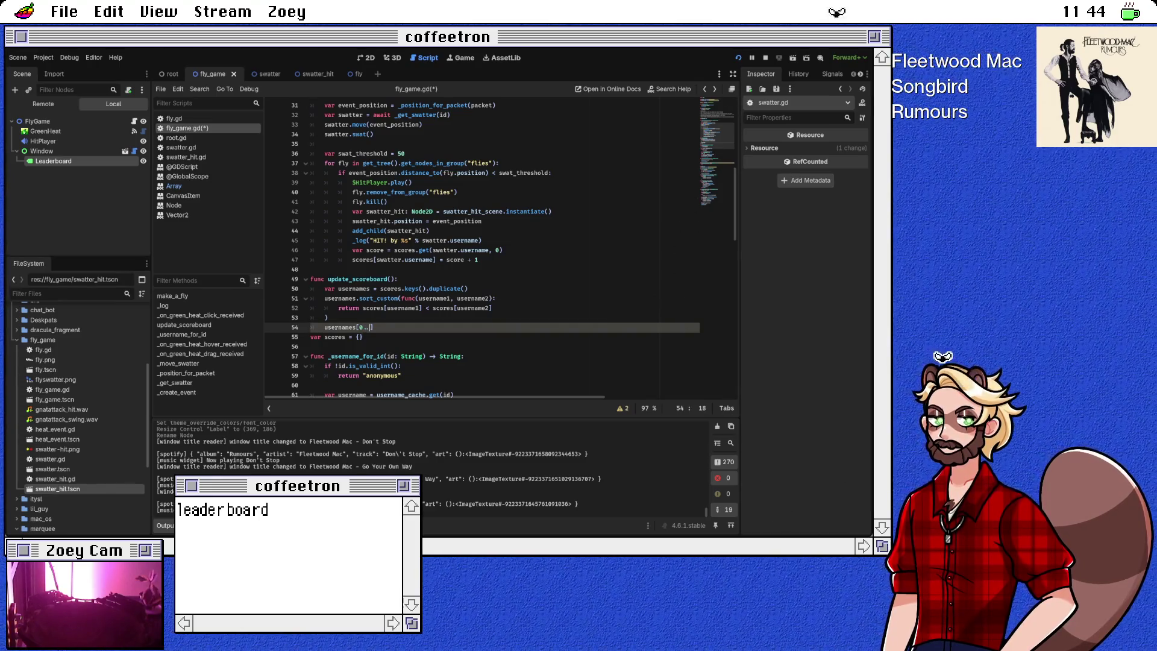
key("Left")
key("Left")
key("BackSpace")
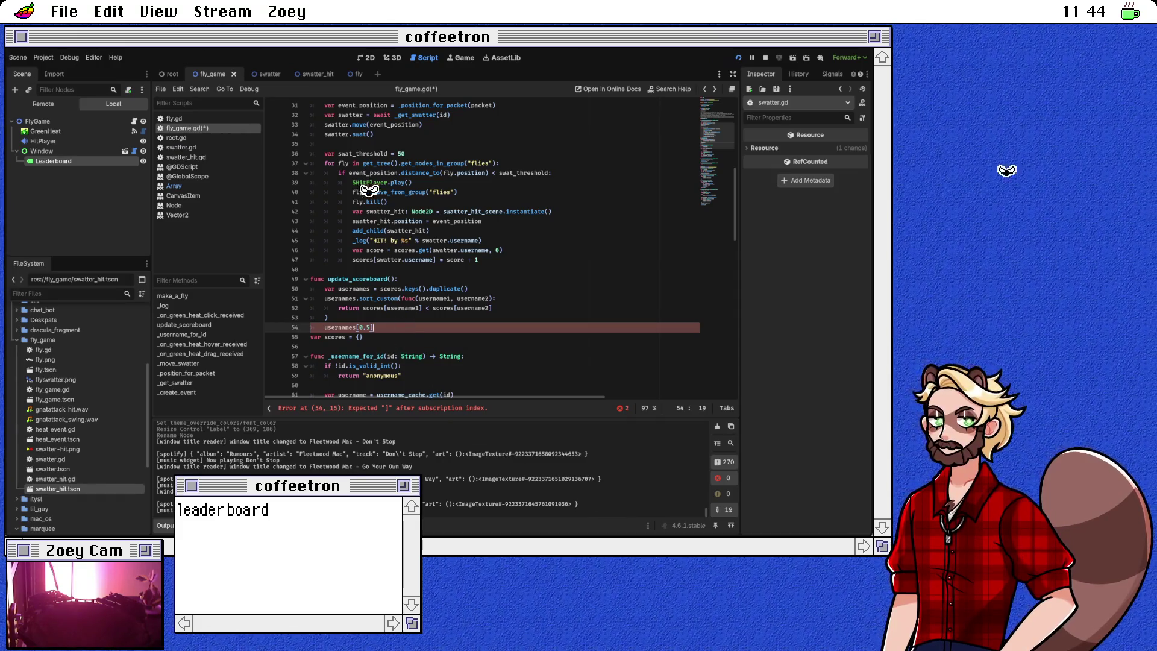
key("BackSpace")
key("BackSpace")
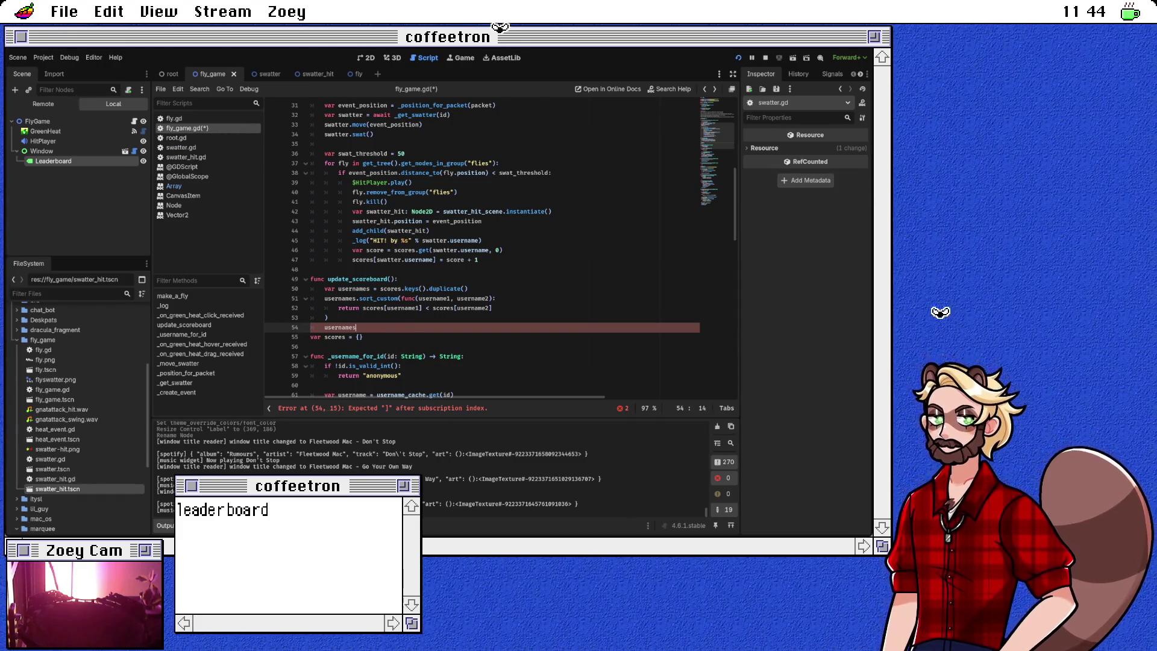
type("[0")
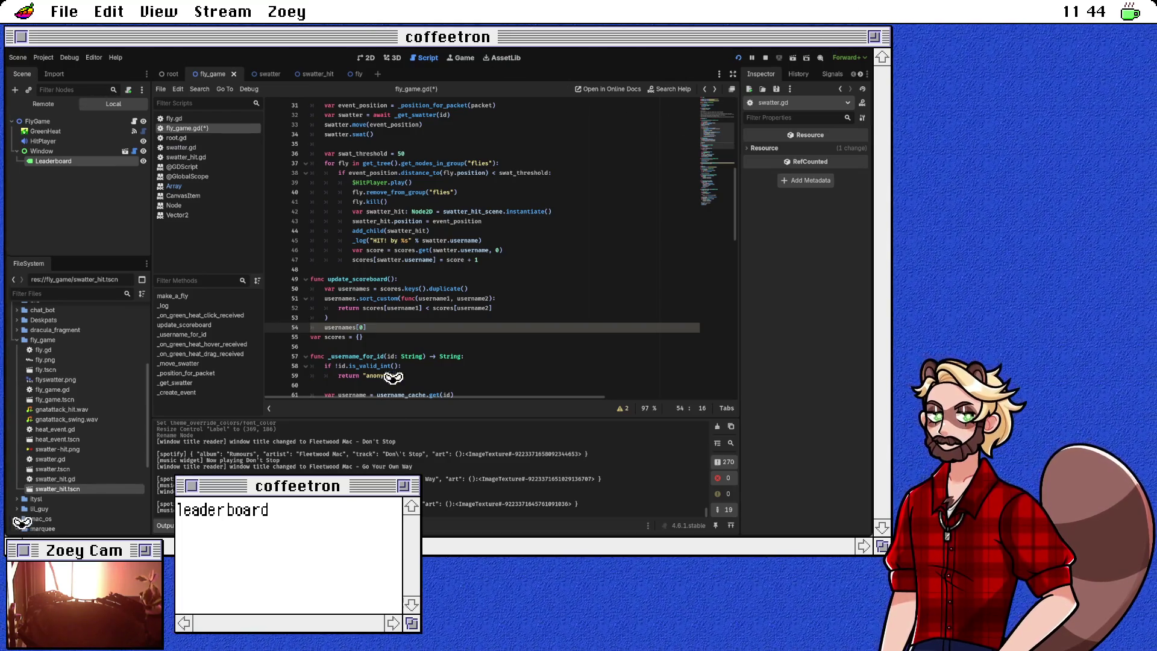
Step: Turn the line after the sort into usernames.slice(0, 5), consulting the Array slice docs
left_click(363, 337)
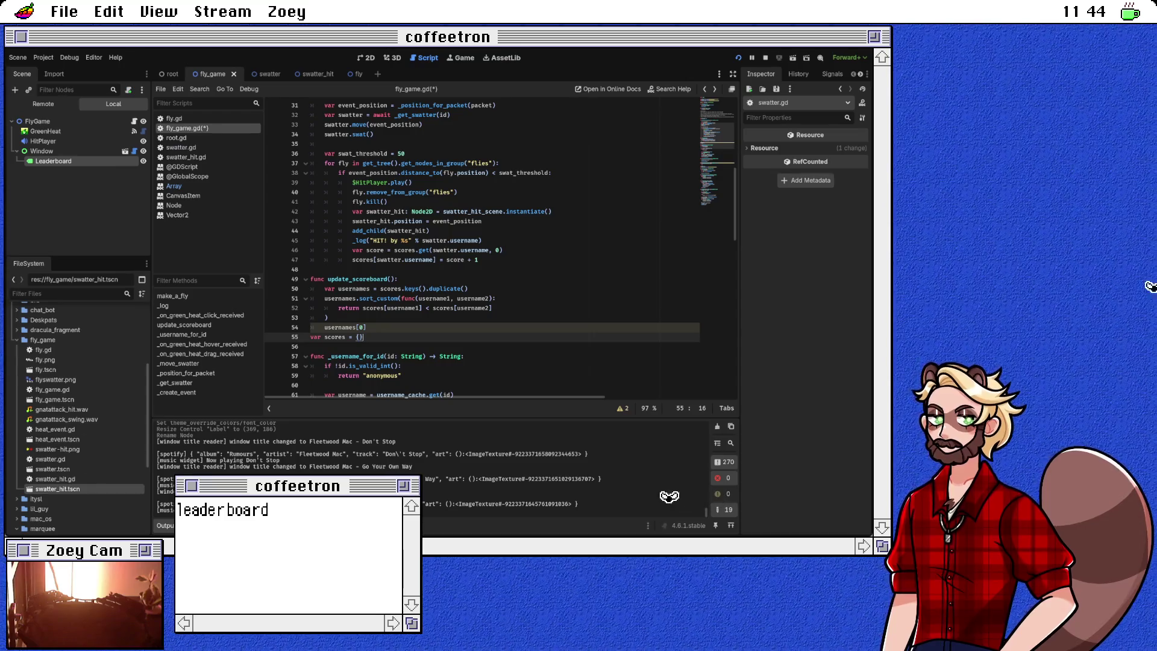
key("Up")
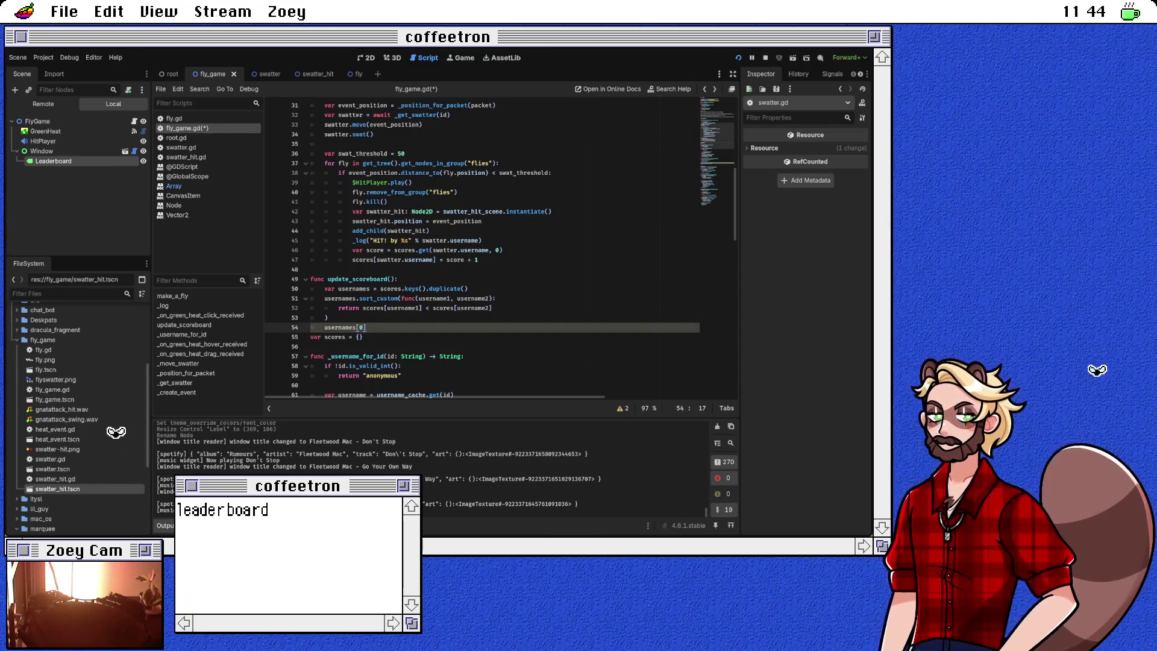
key("Return")
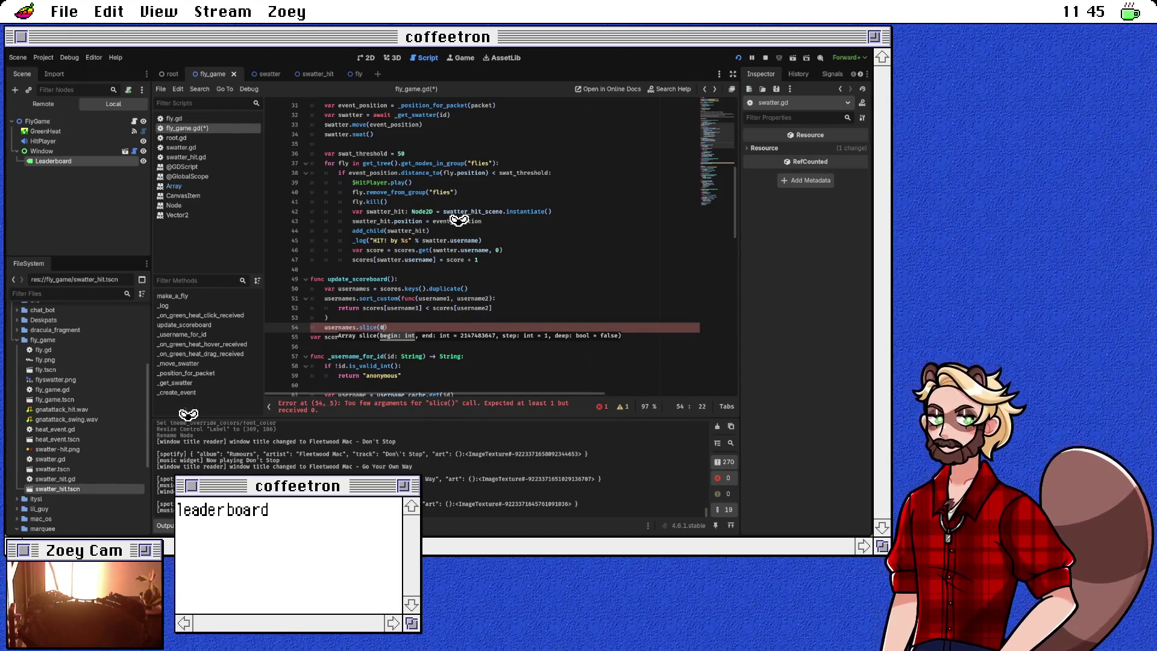
type("0, 5)")
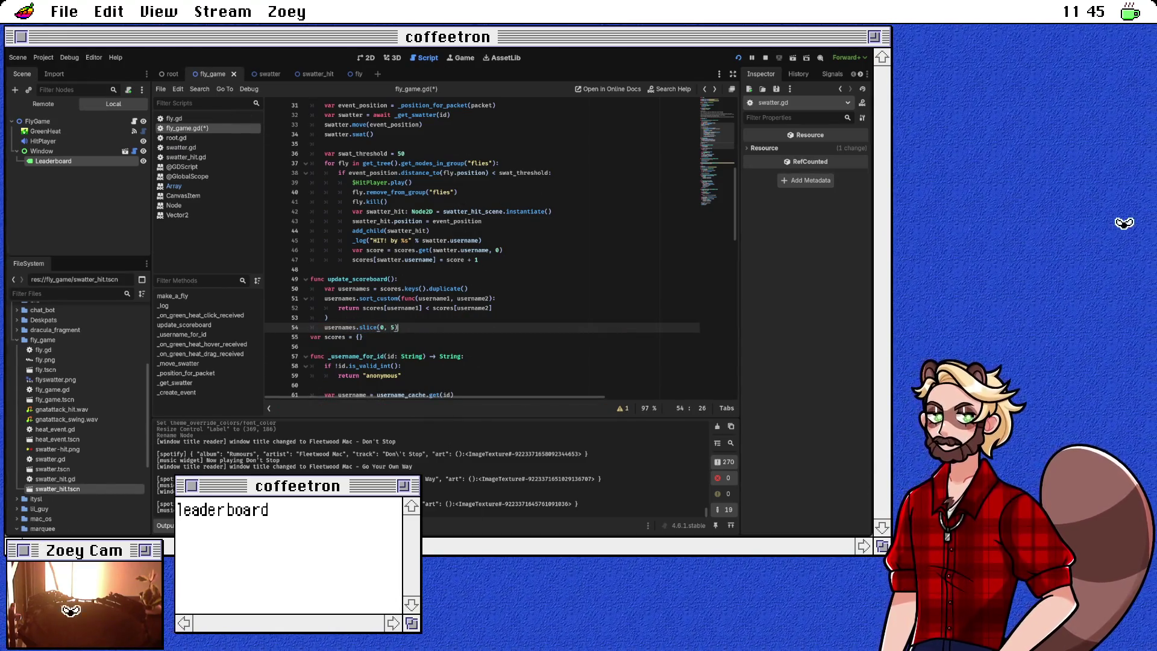
key("alt+F1")
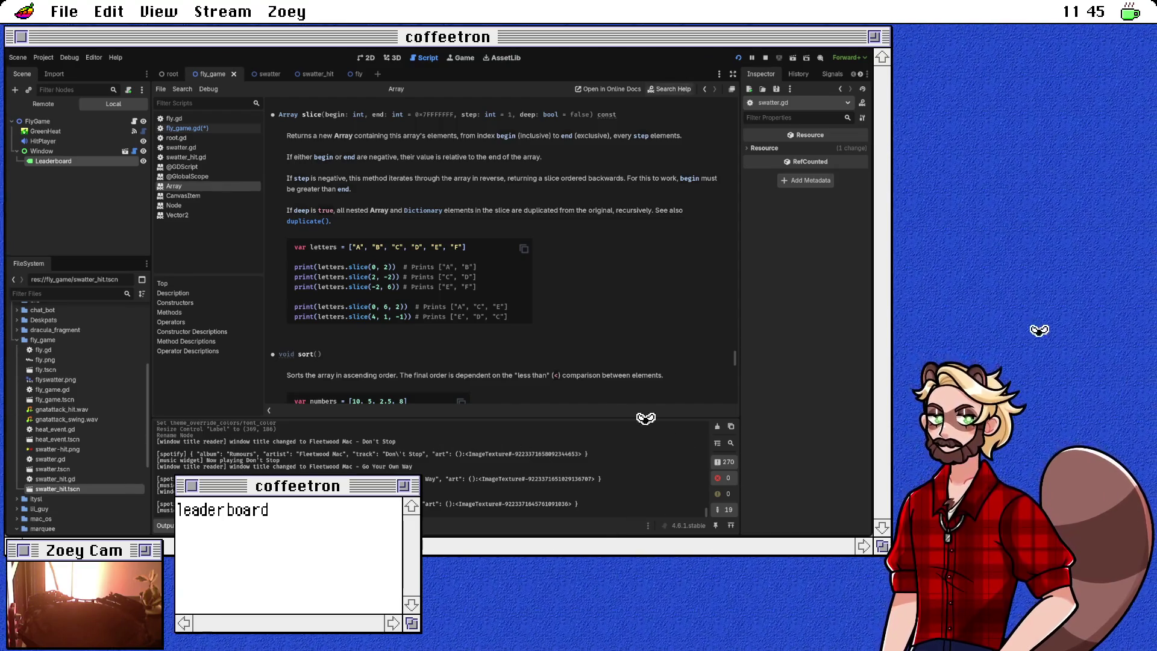
key("alt+Left")
left_click(398, 327)
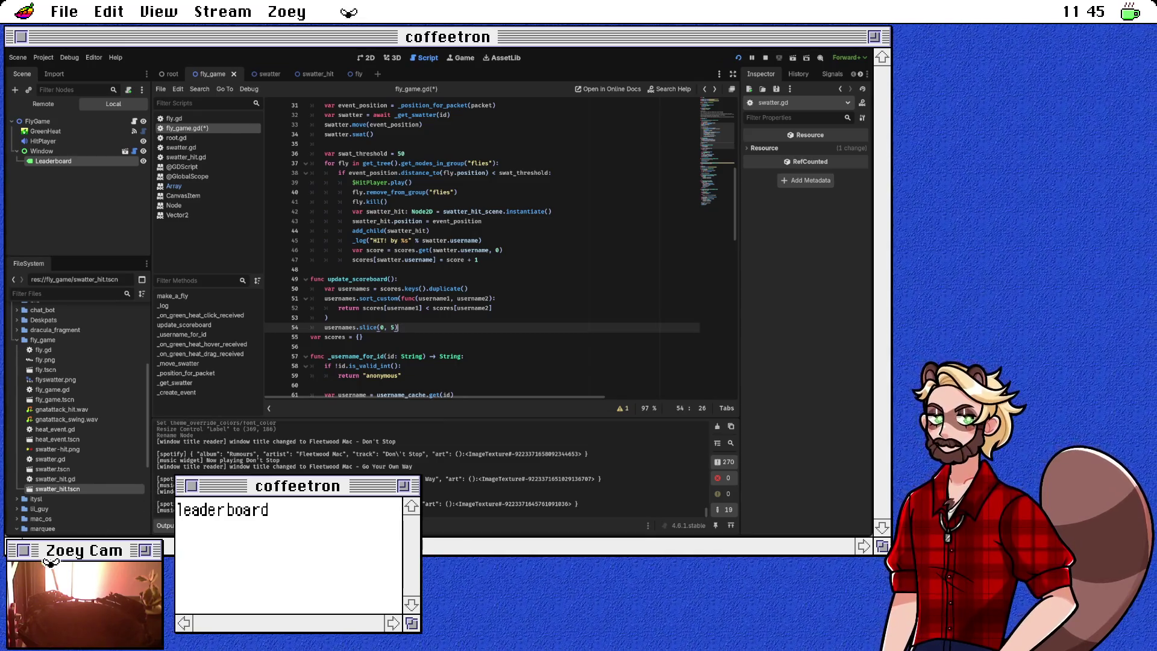
key("alt+Right")
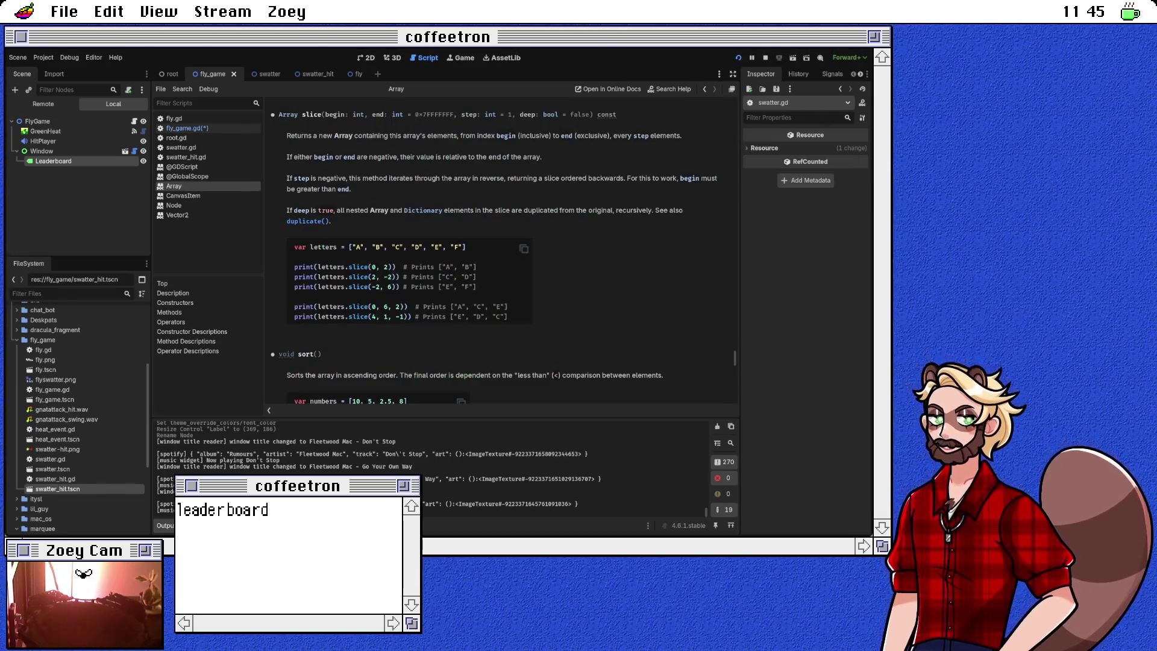
key("alt+Left")
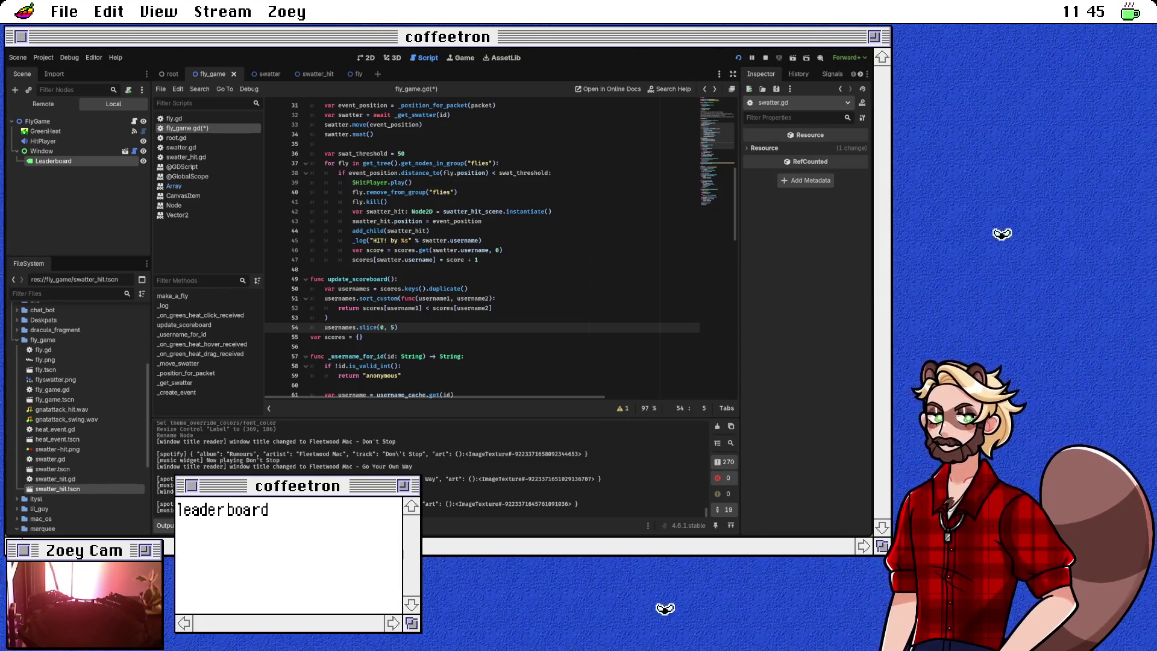
Step: Change the slice call to usernames.slice(-5)
key("Up")
key("Up")
key("Up")
key("End")
key("Down")
key("Down")
key("Down")
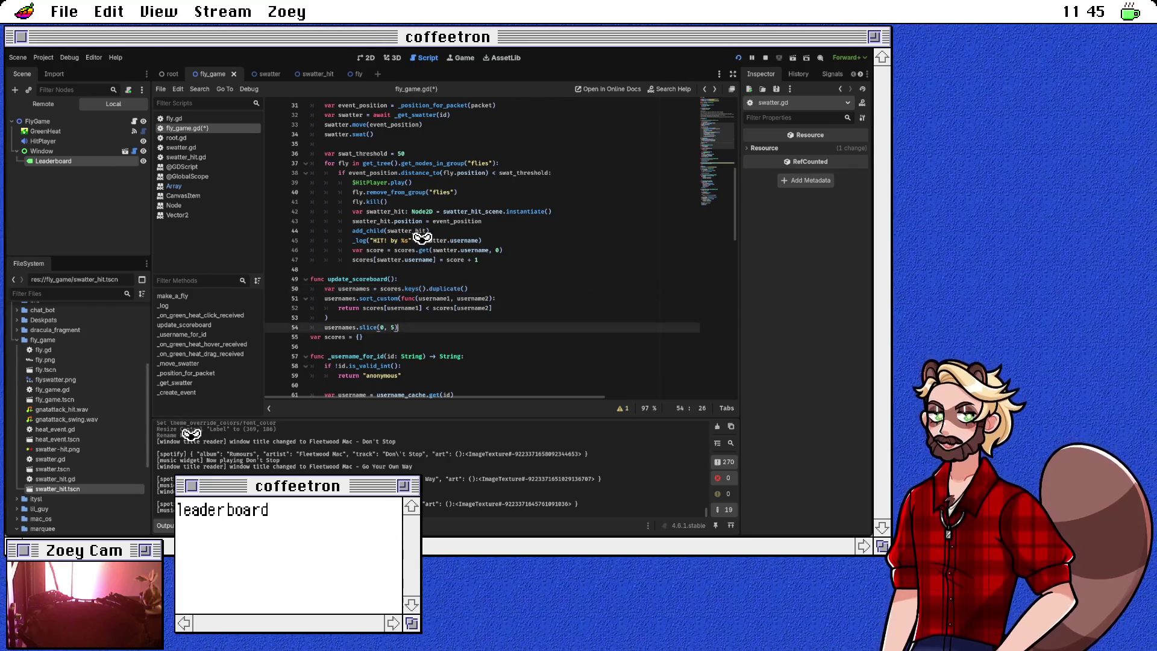
key("Left")
key("Left")
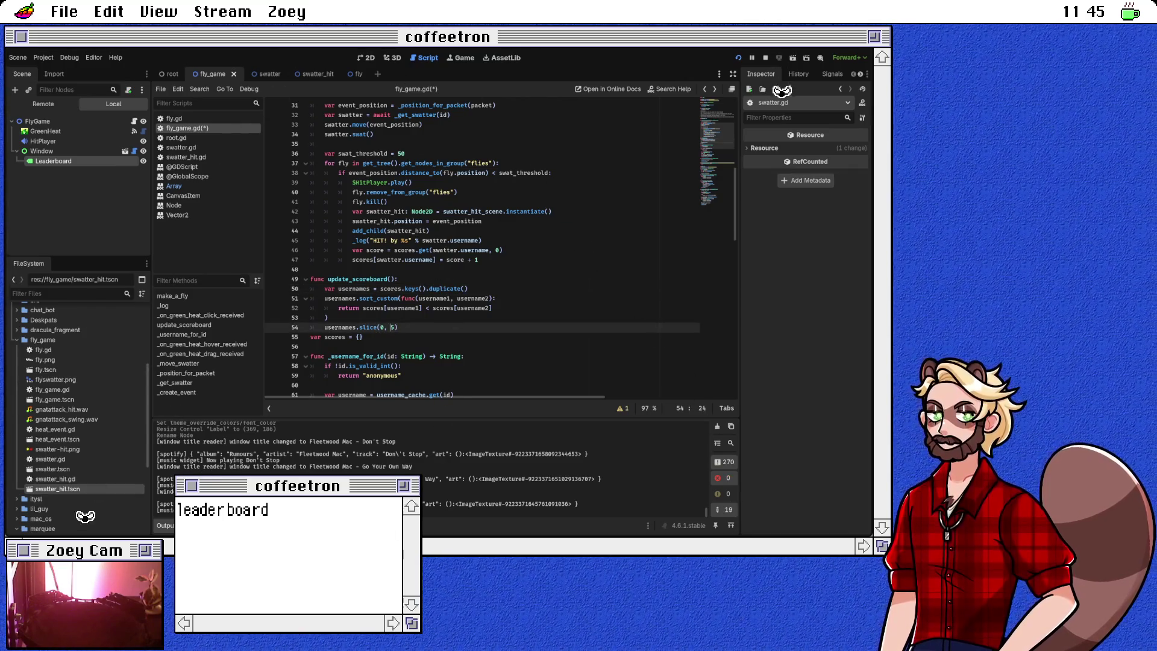
key("BackSpace")
key("BackSpace")
key("BackSpace")
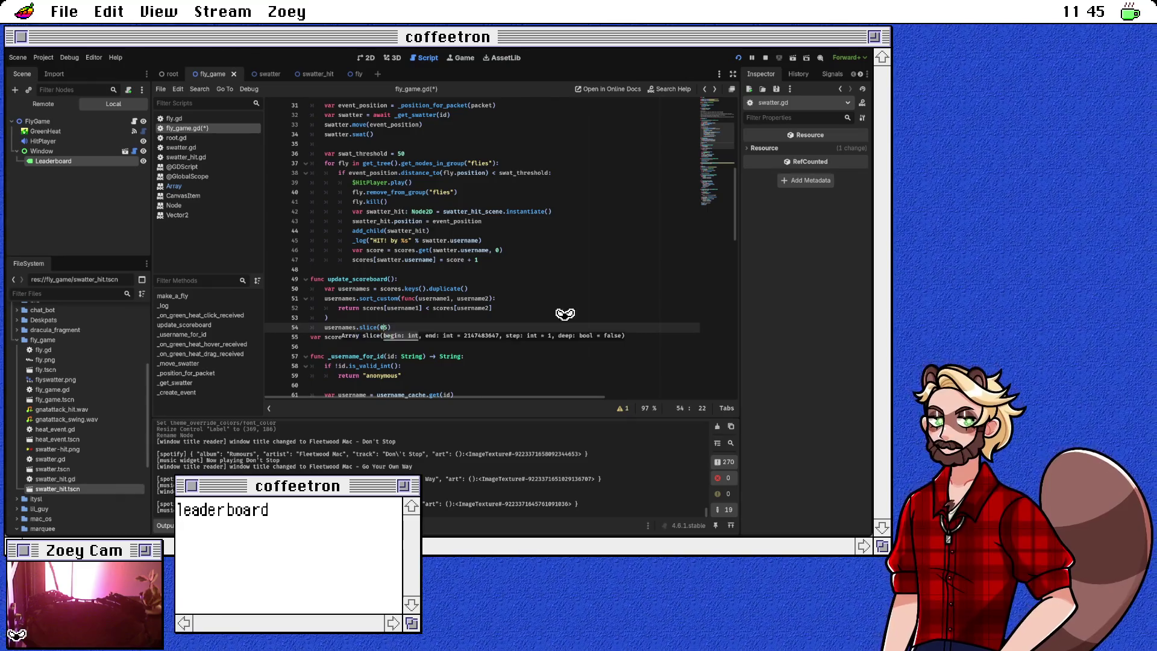
key("Right")
key("Right")
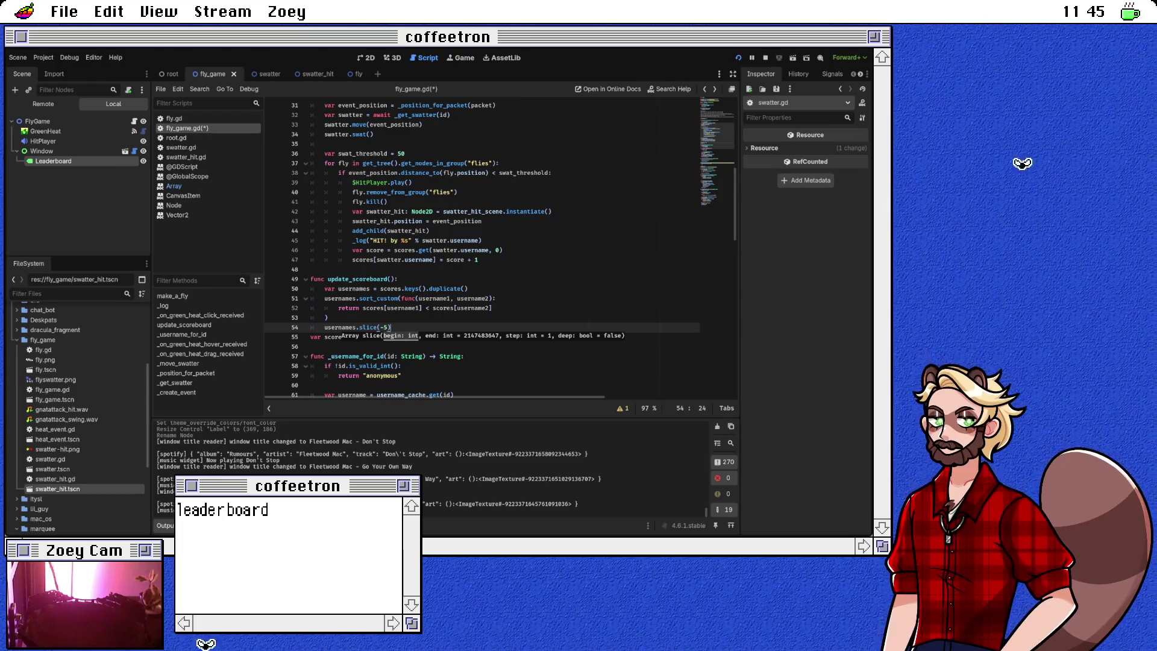
Step: Add a "\n".join(usernames.map()) line below the slice
key("Return")
key("Down")
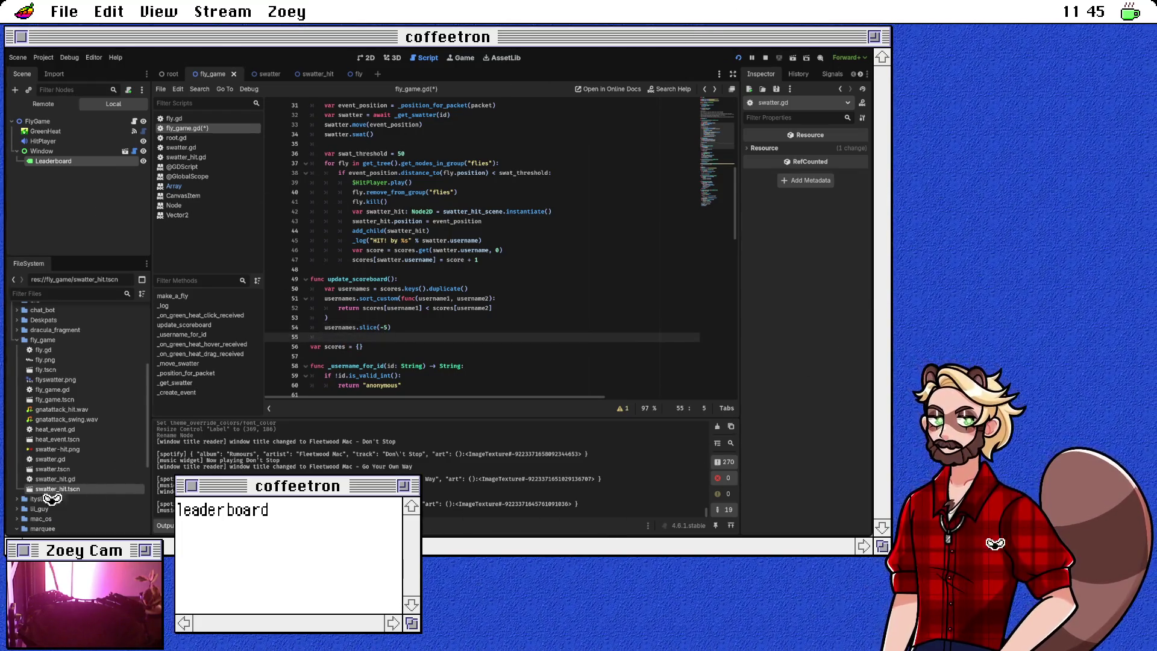
type("\"\\n\".j")
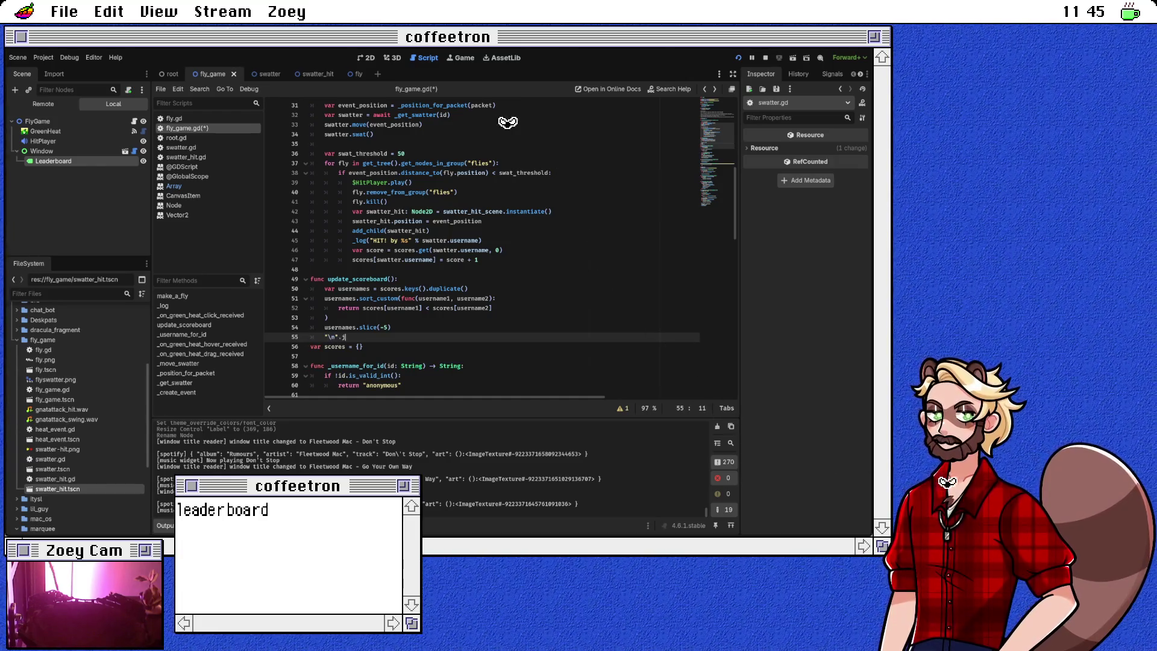
type("oin(")
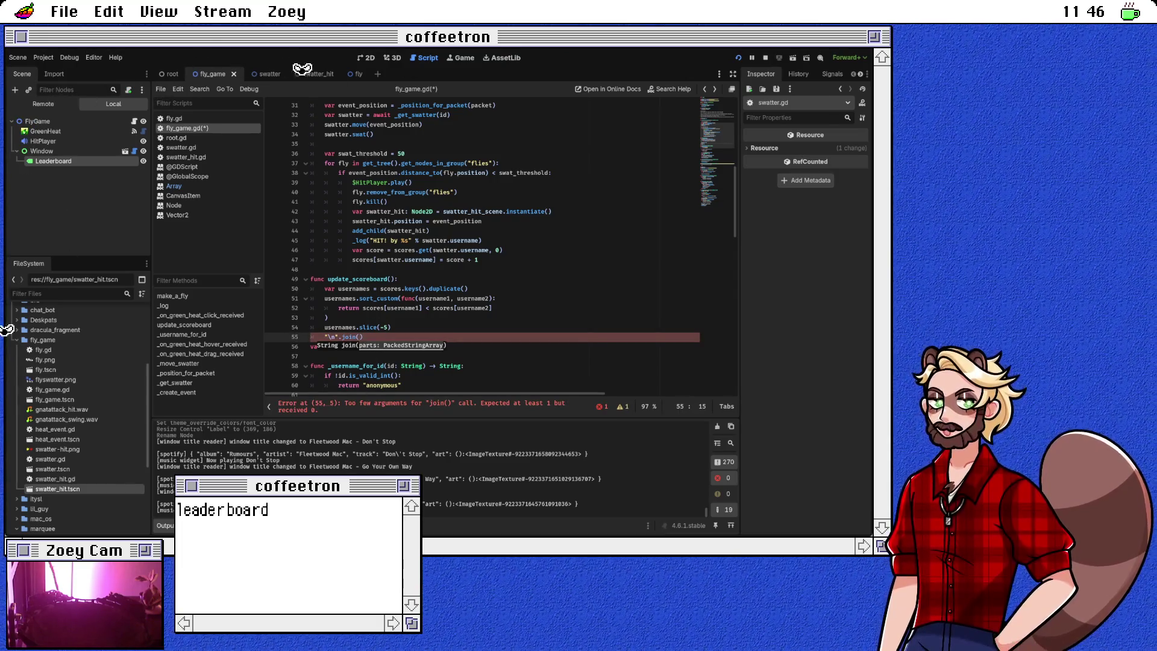
type("usernames.")
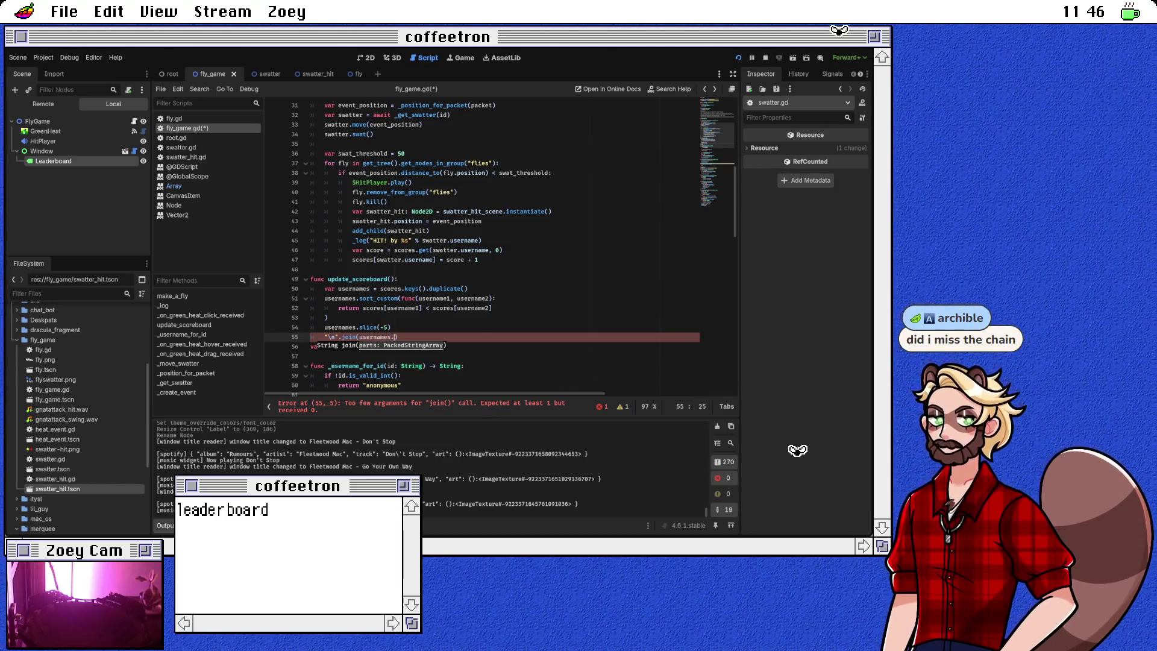
type("map")
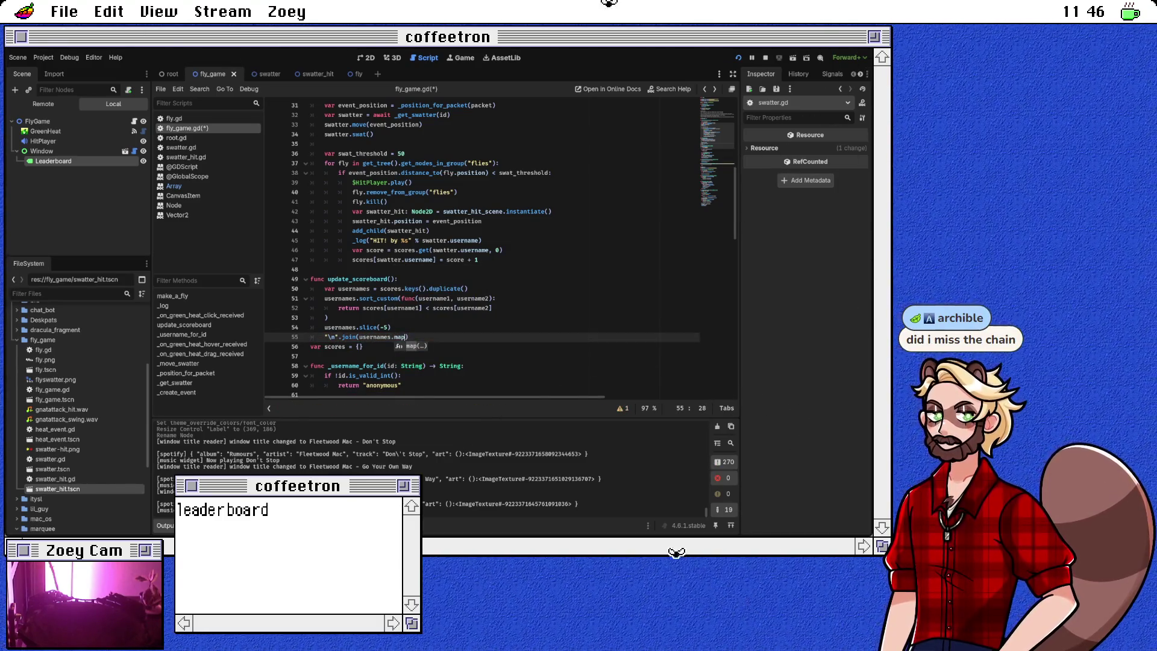
type("(")
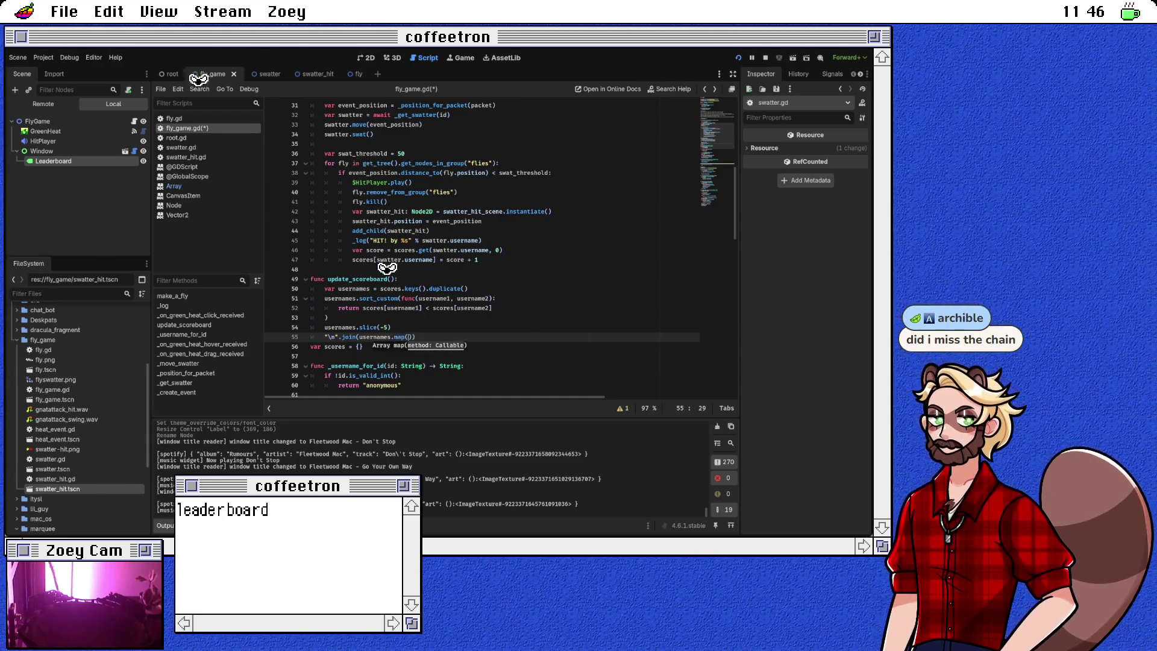
Step: Begin a var scores = usernames.map( line above the join line
key("ctrl+shift+Return")
type("s")
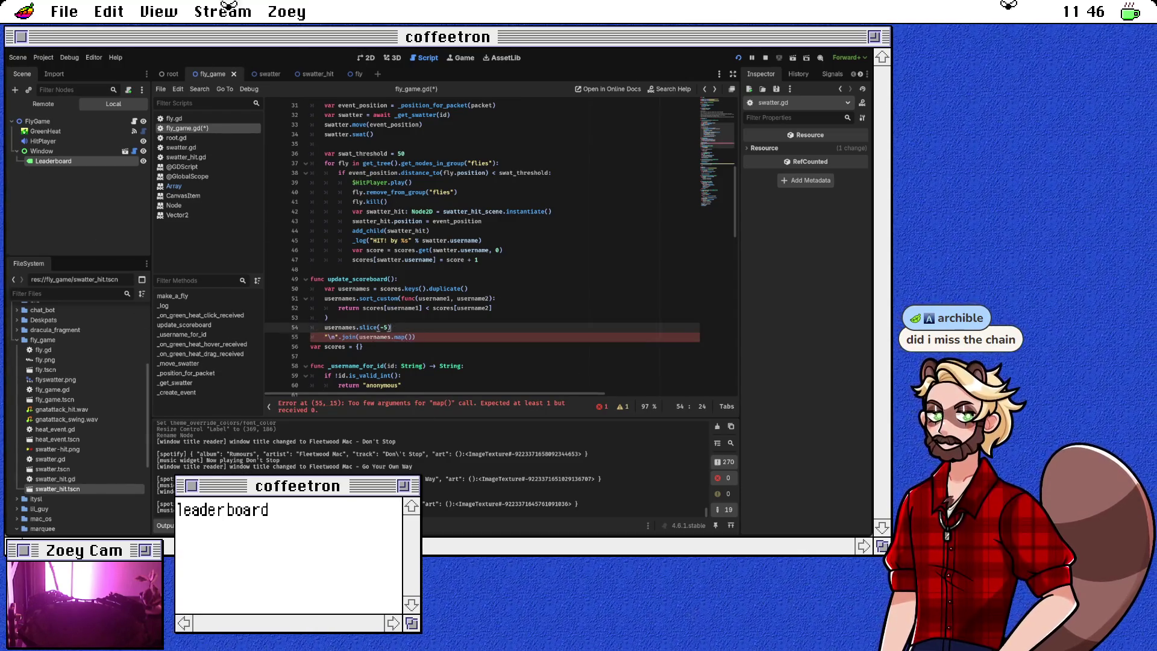
key("BackSpace")
type("var sc")
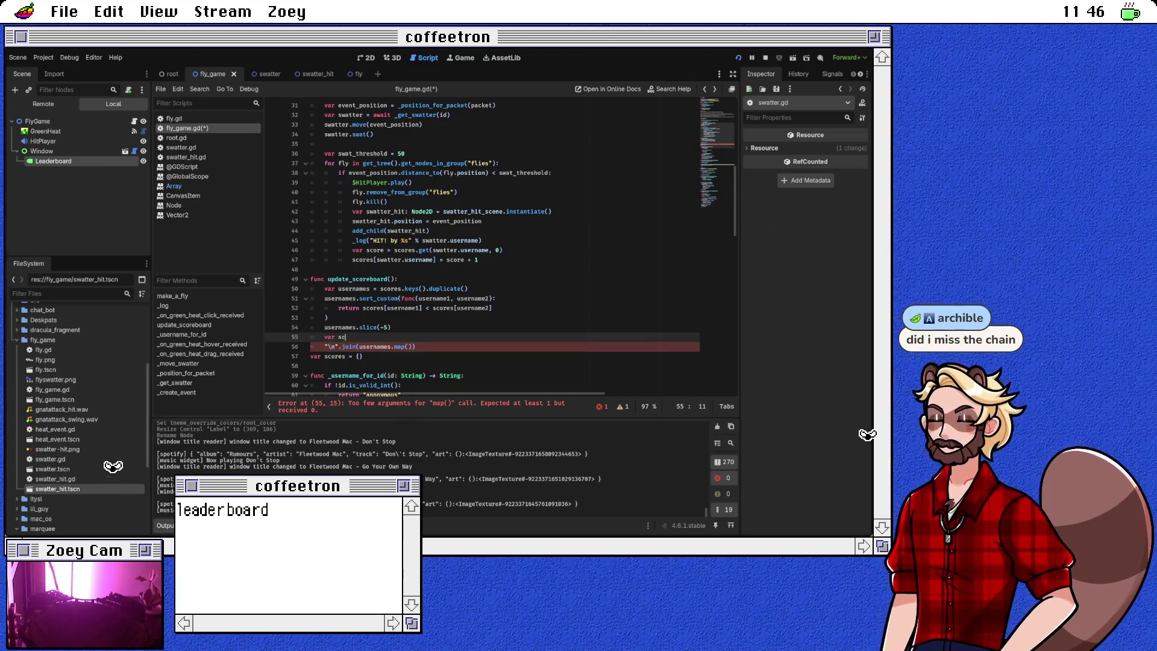
type("ores = usernames.map(")
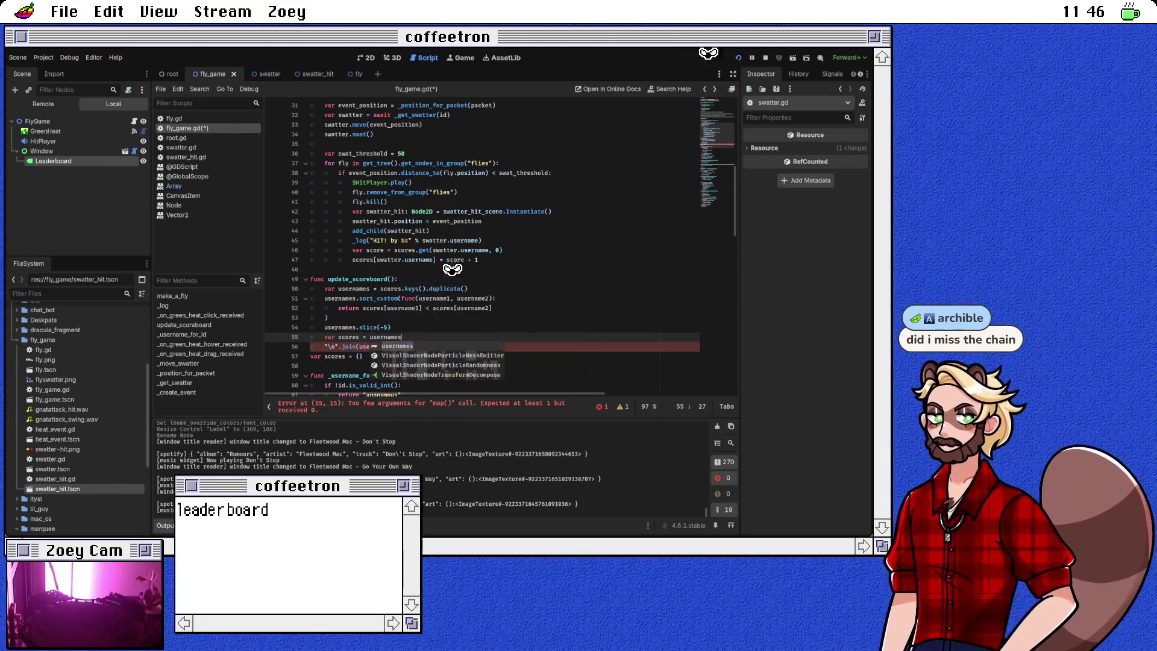
Step: Map each username to a "%s: %s" string of the username and scores[username]
key("Escape")
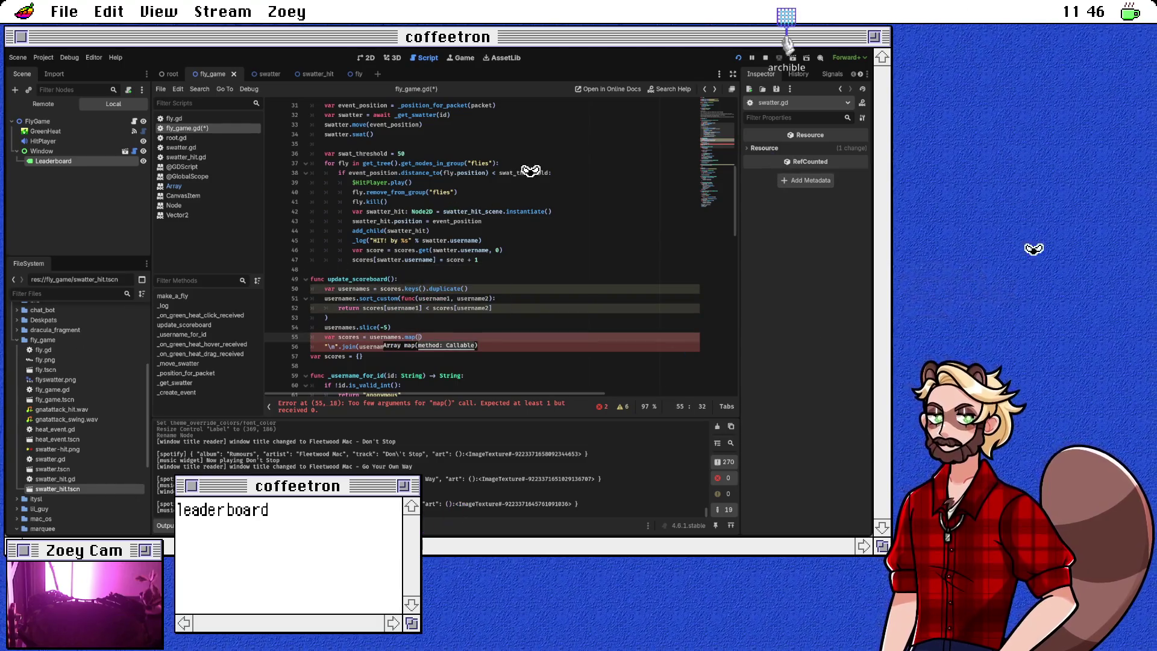
type("na")
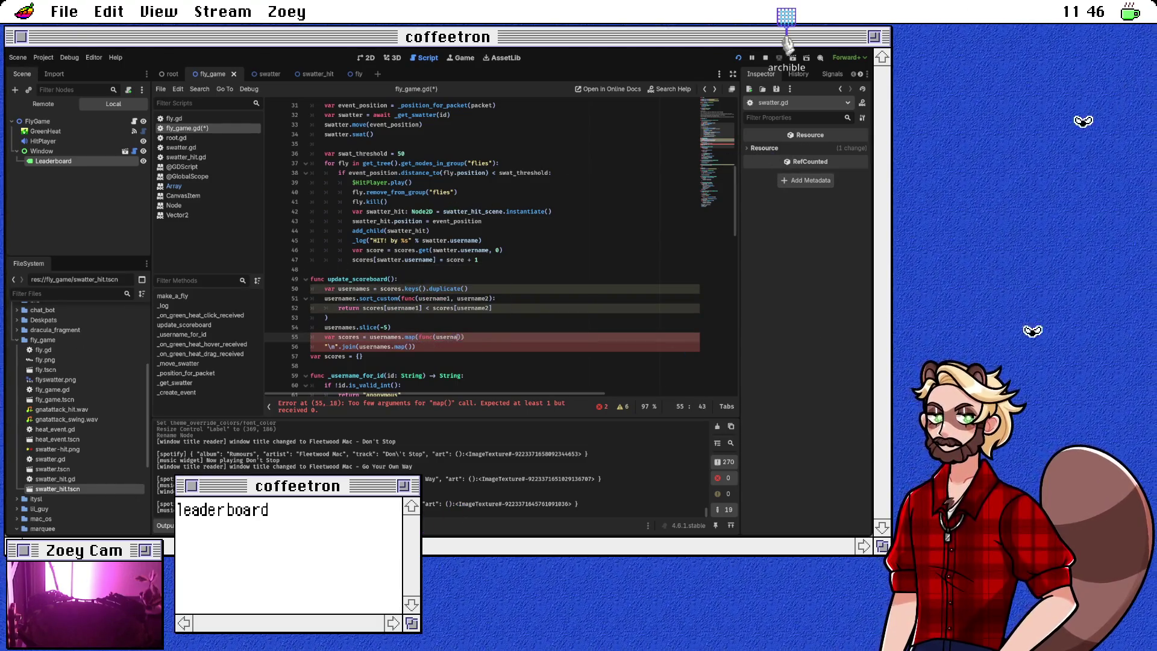
type(":")
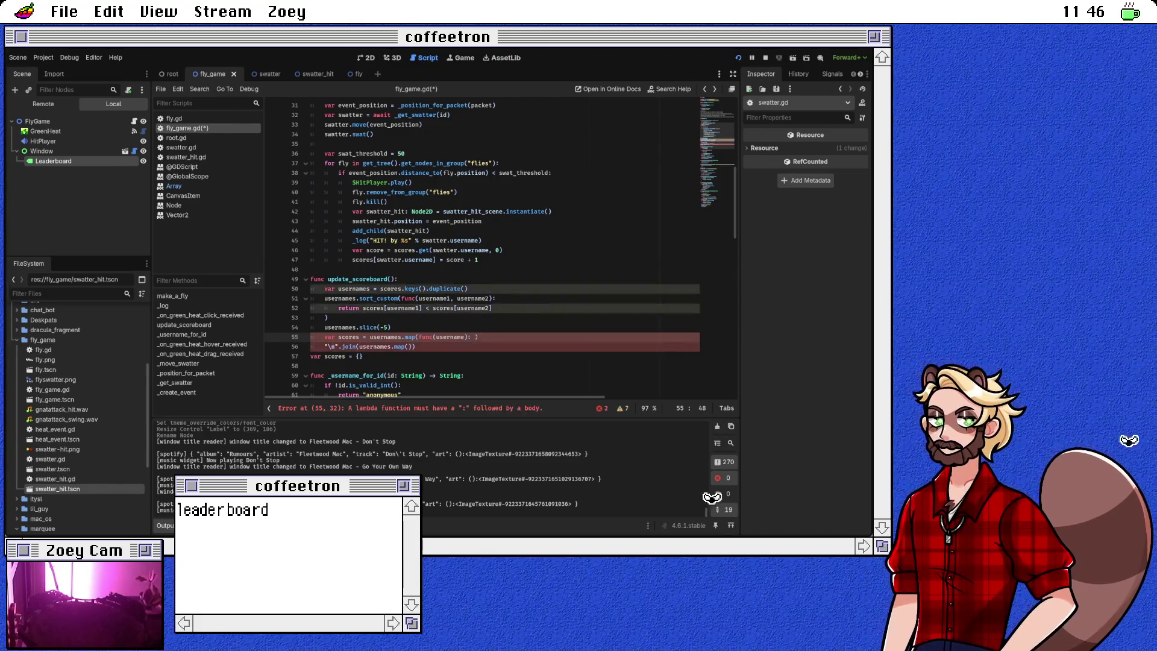
type("%")
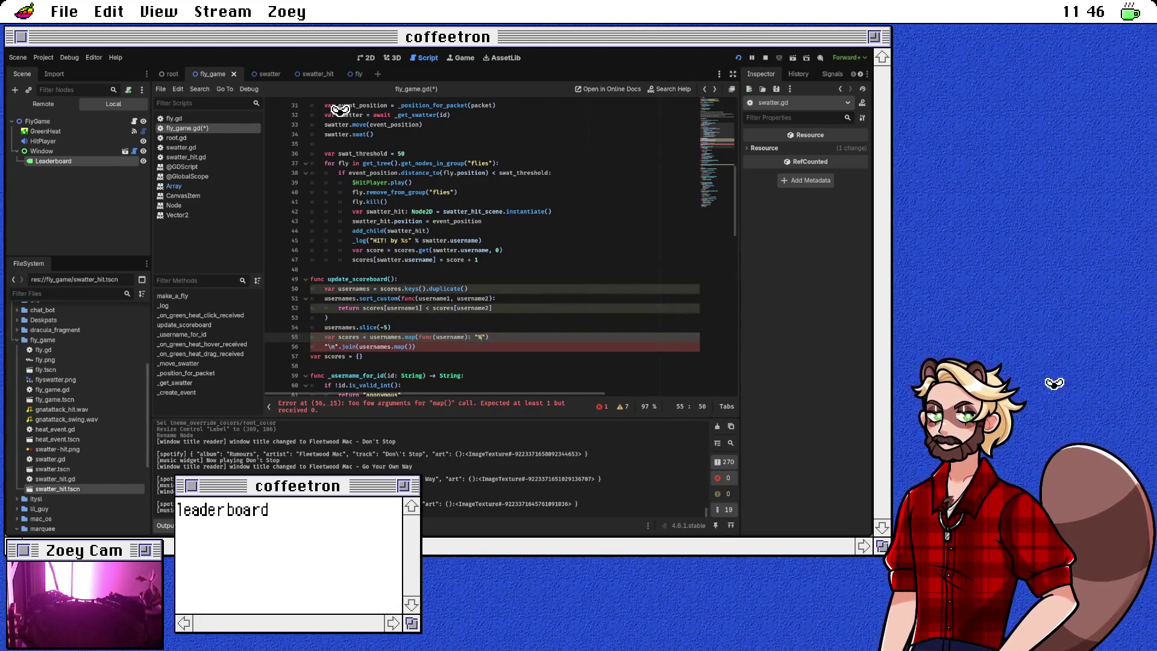
type("%s")
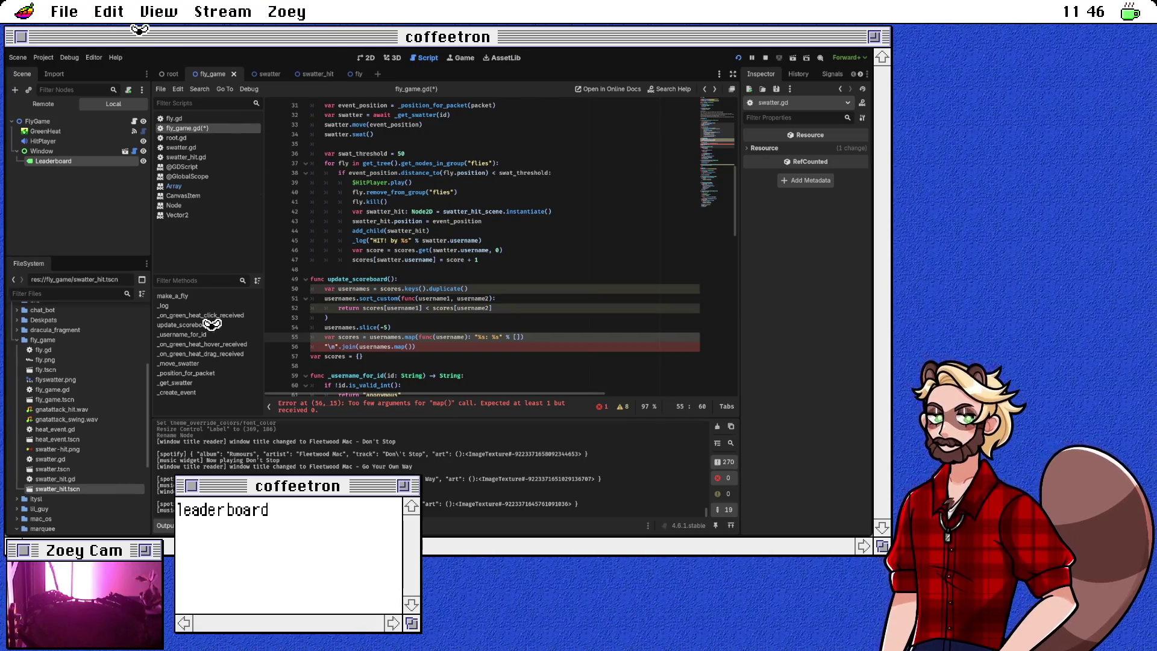
type("username, usernsa")
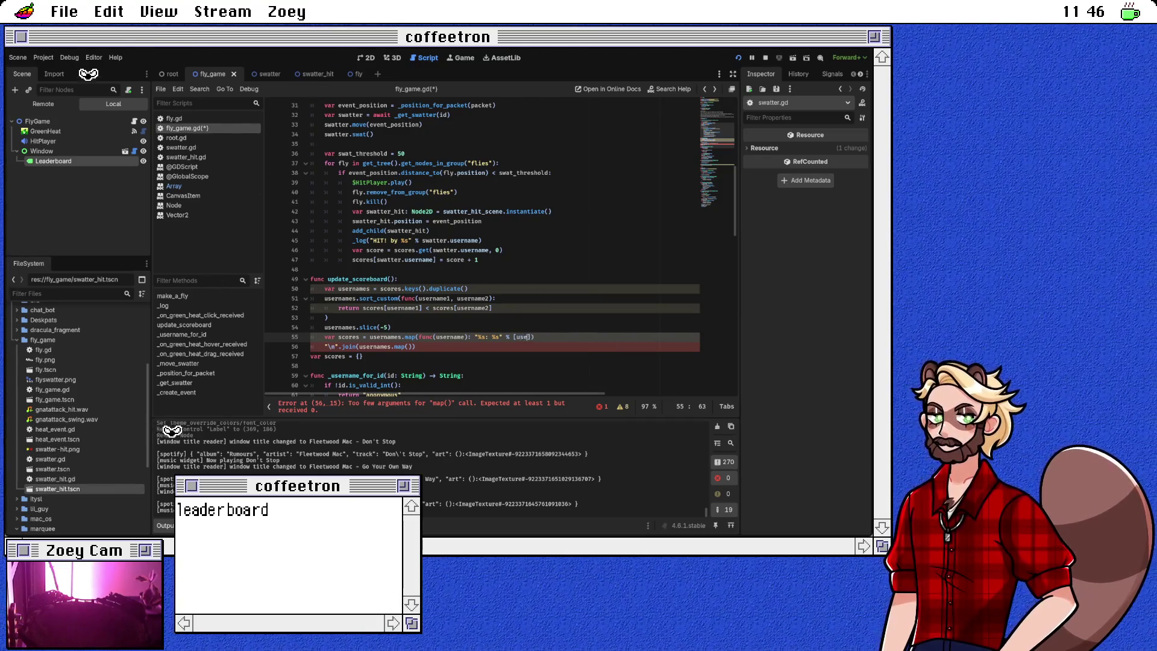
key("BackSpace")
key("BackSpace")
key("BackSpace")
type("scores[")
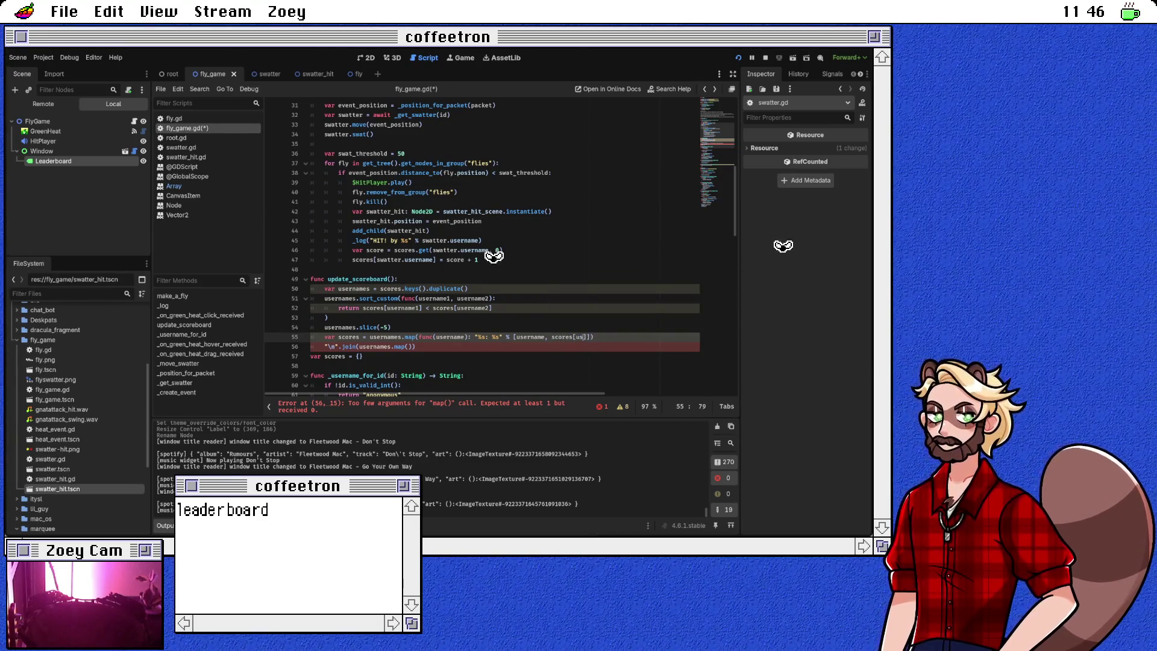
type("username]])")
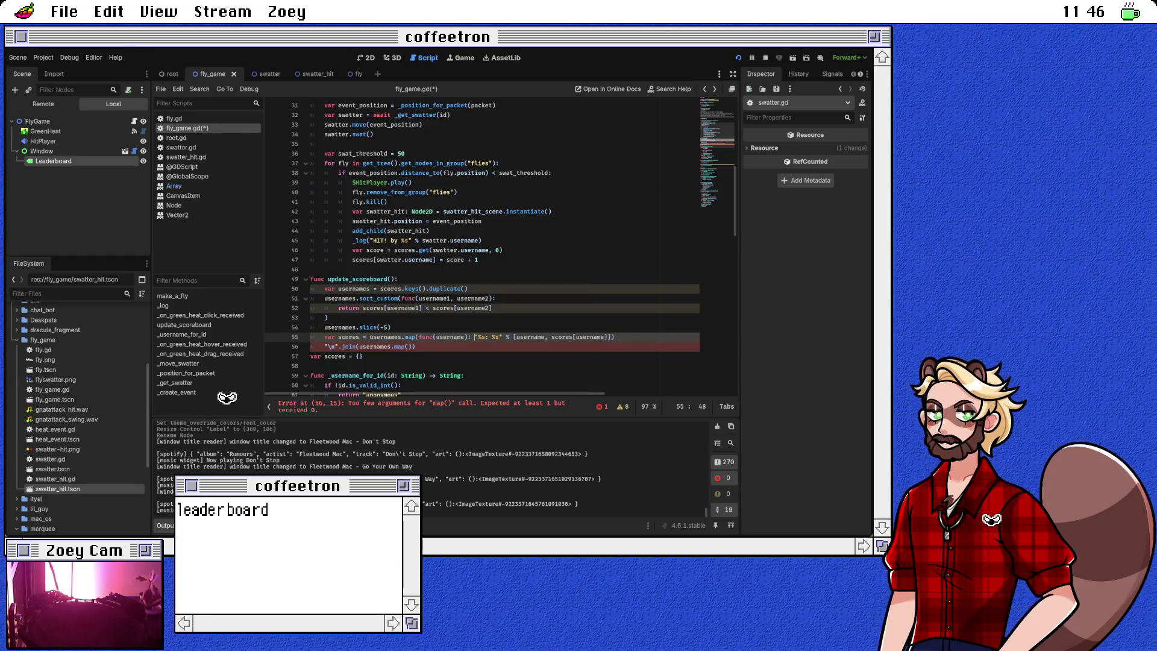
type("return")
Step: Make the join line read leaderboard.text = "\n".join(scores)
key("End")
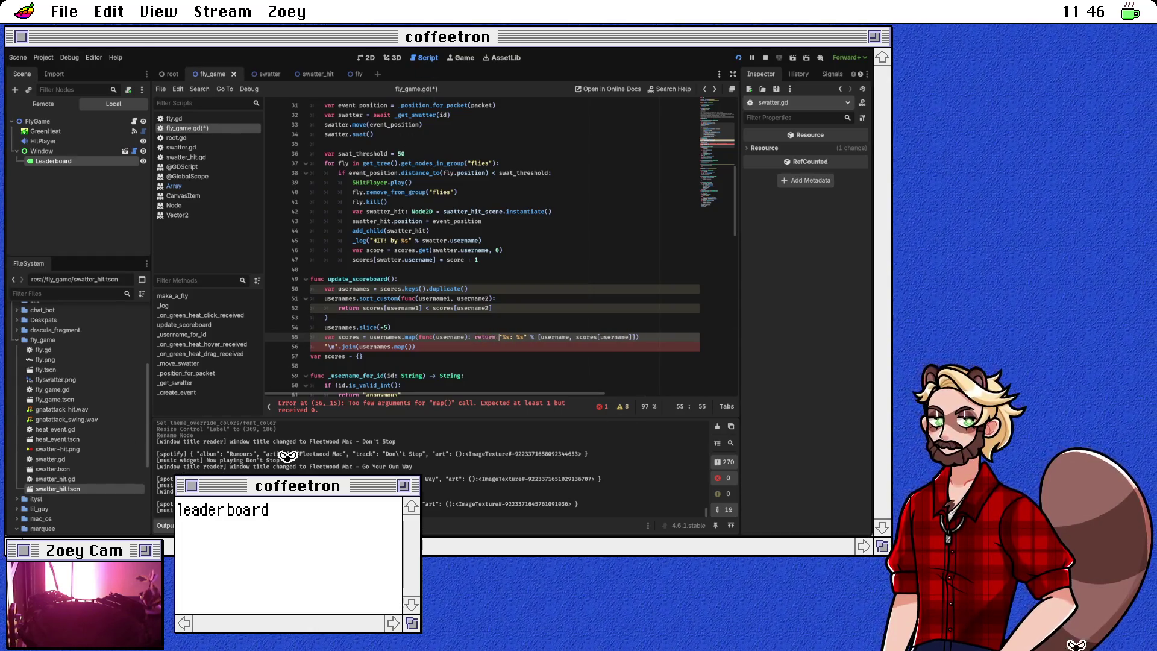
key("End")
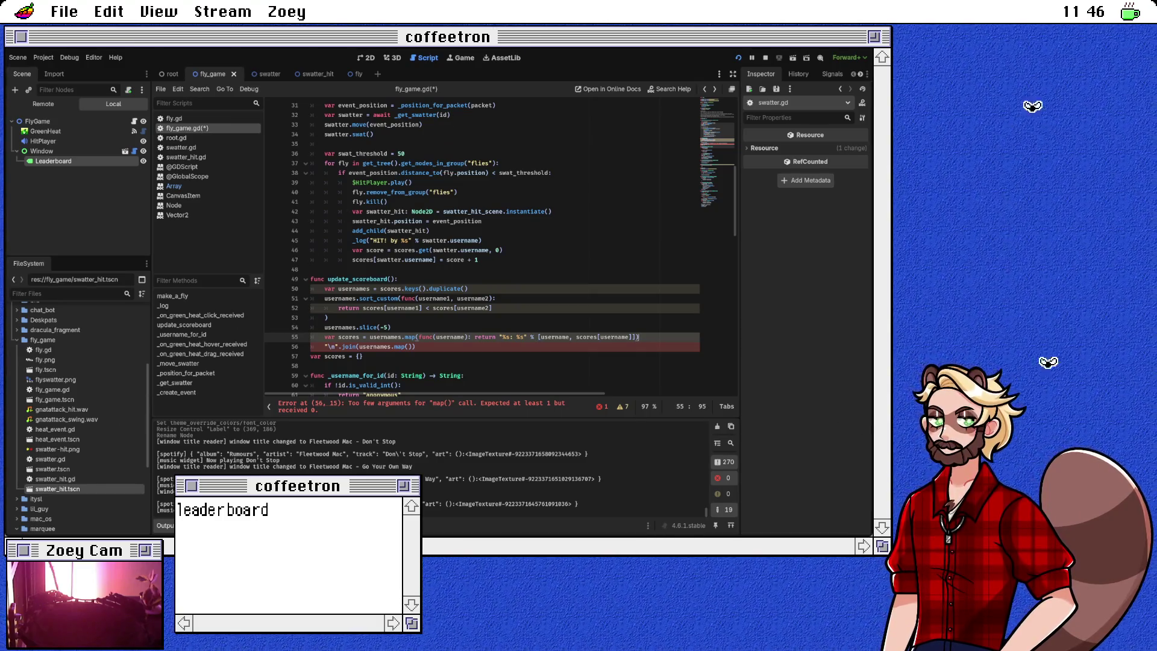
left_click(408, 346)
left_click_drag(408, 347, 364, 347)
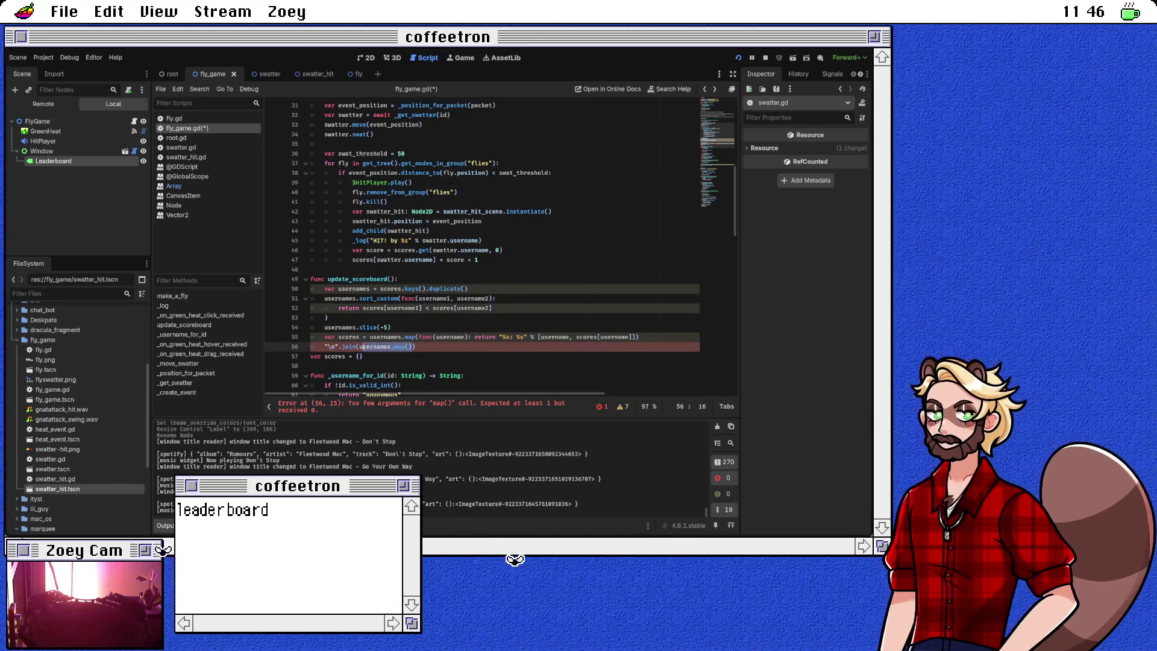
type("scores)")
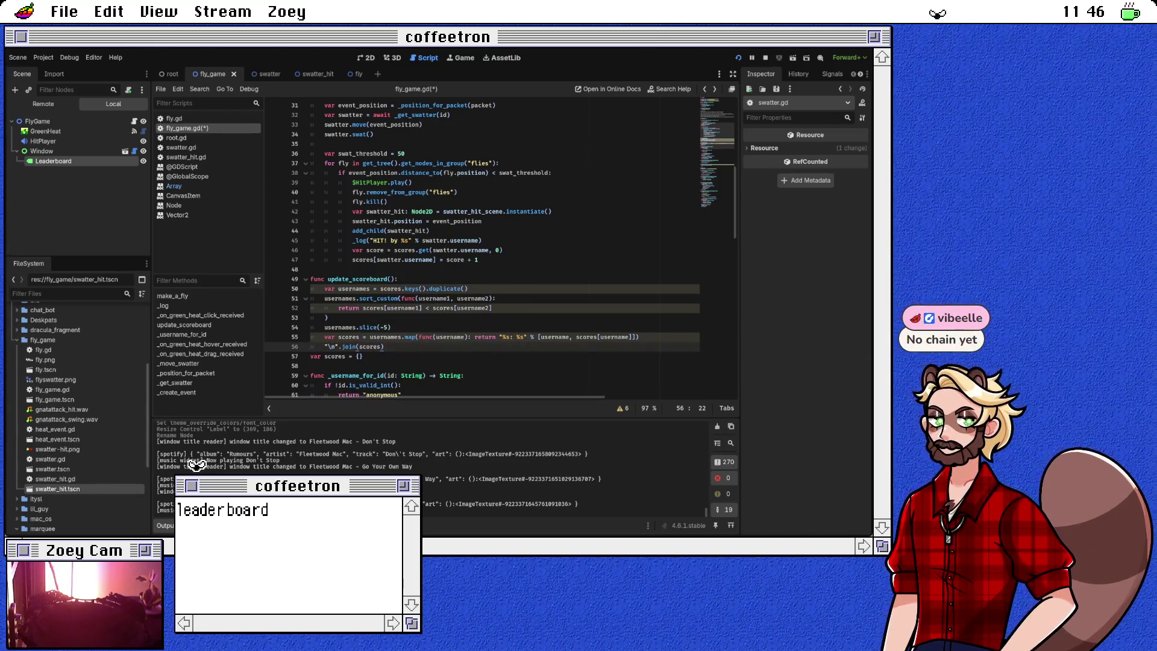
key("Left")
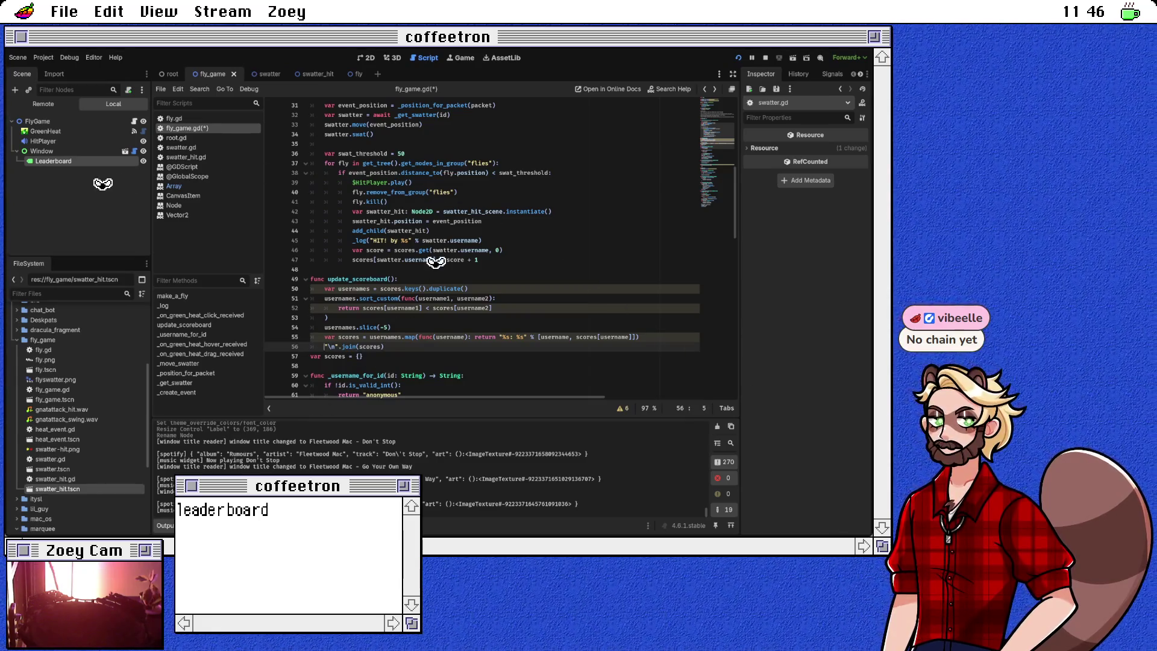
key("Return")
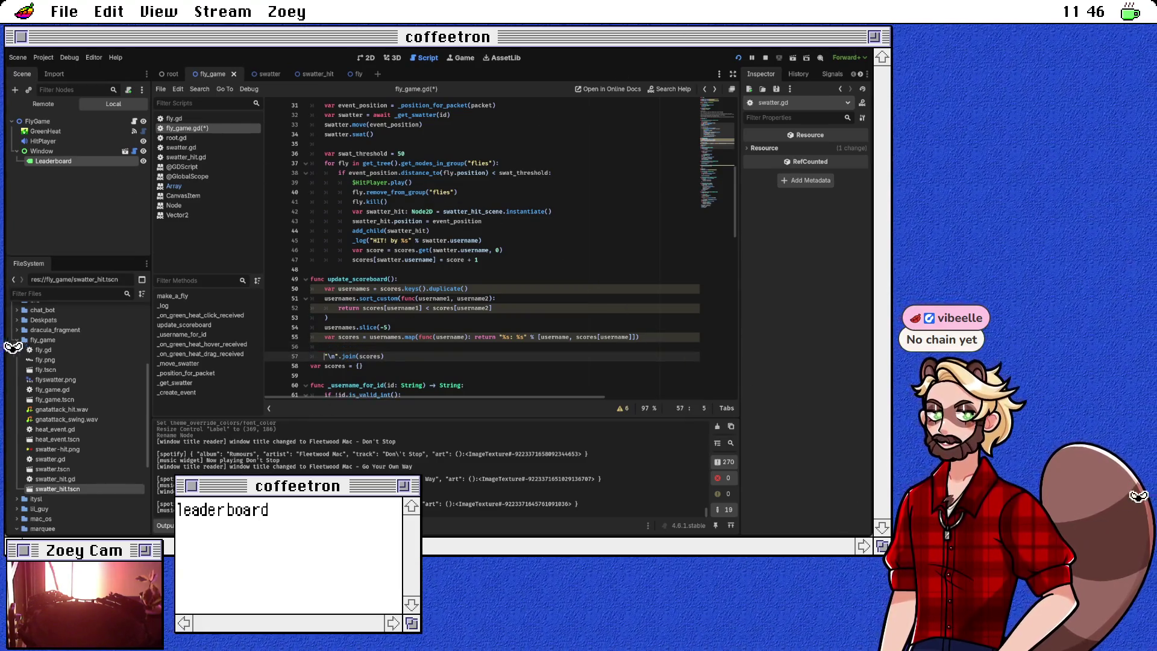
key("ctrl+z")
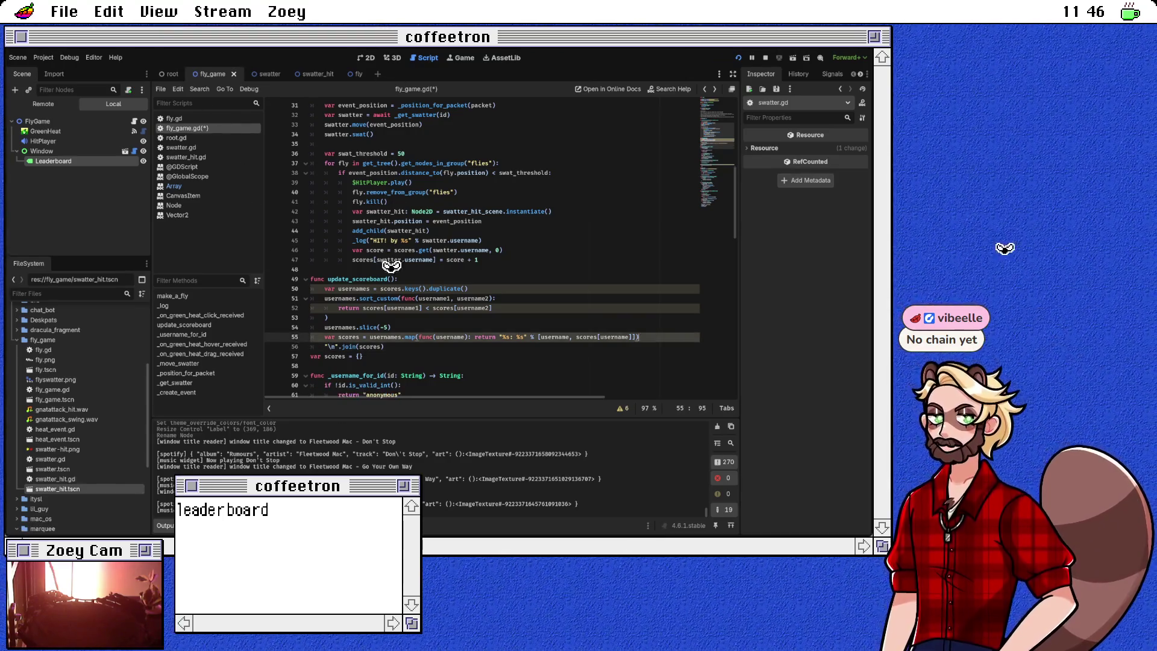
key("Home")
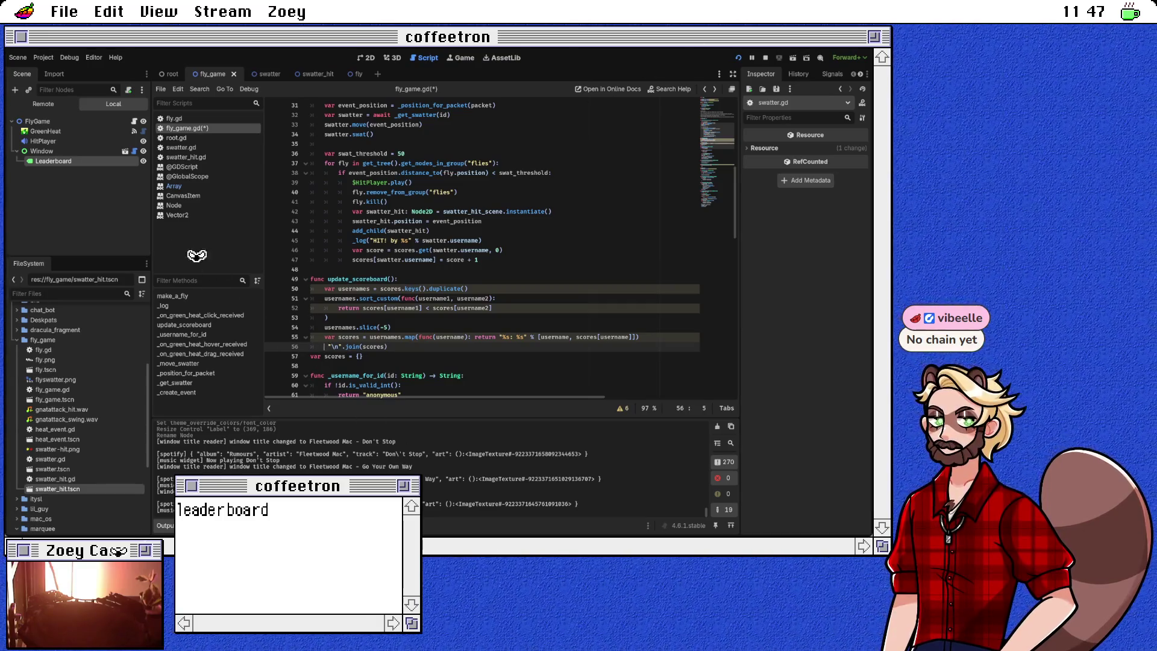
type("$")
key("BackSpace")
type("leaderboard")
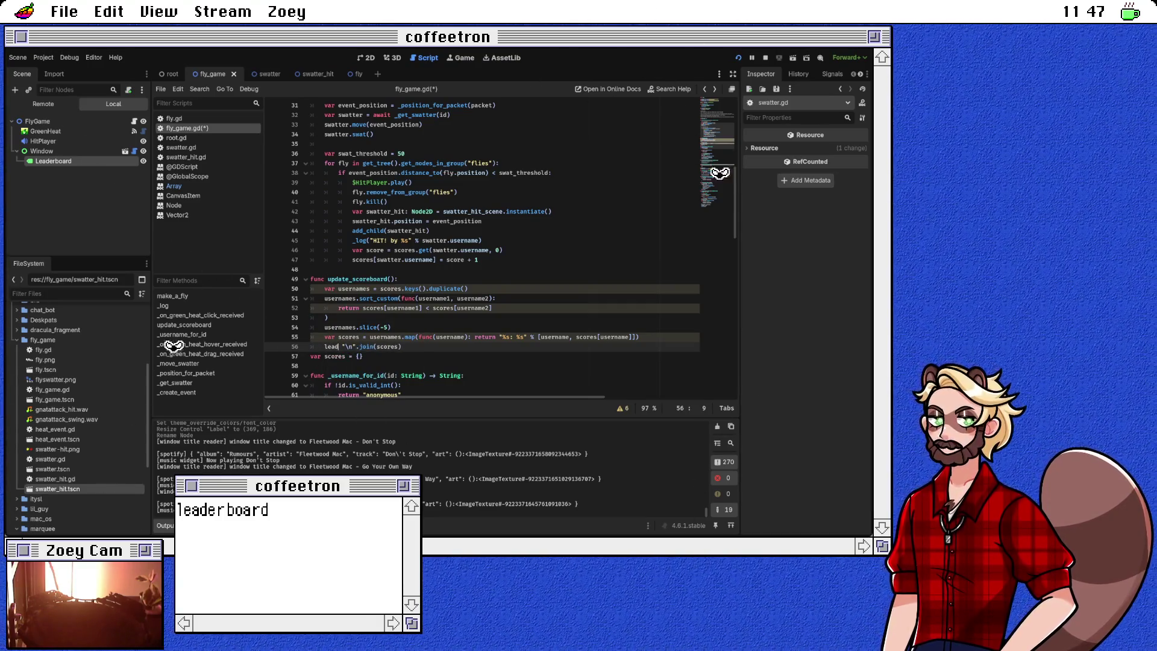
type(".text =")
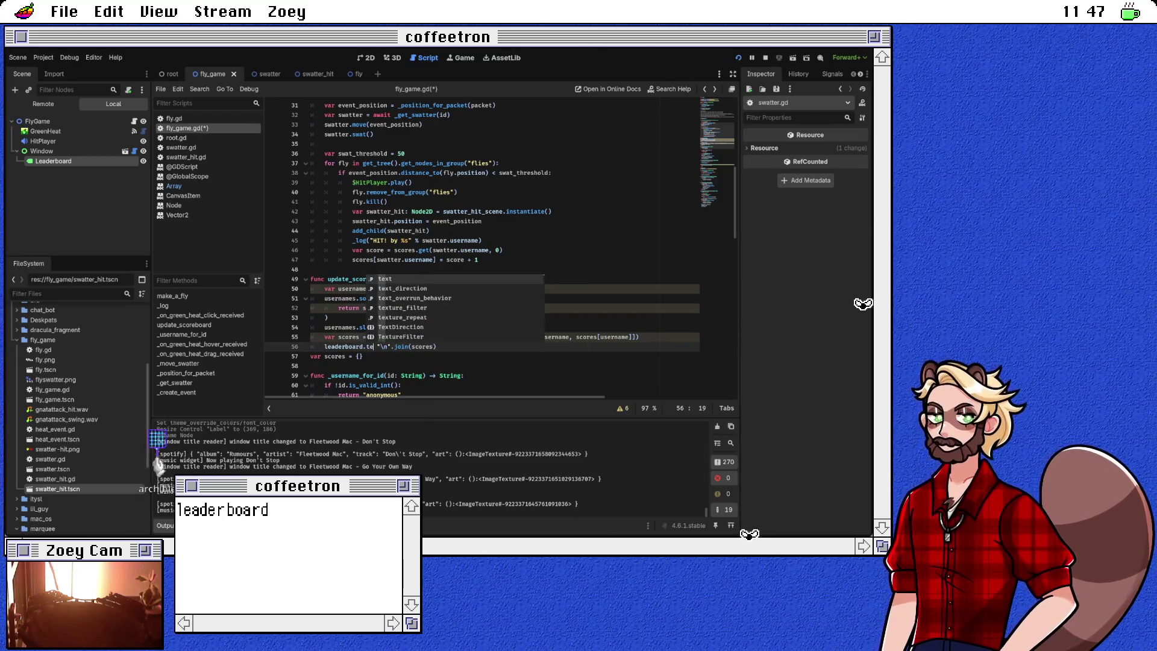
type(" \"")
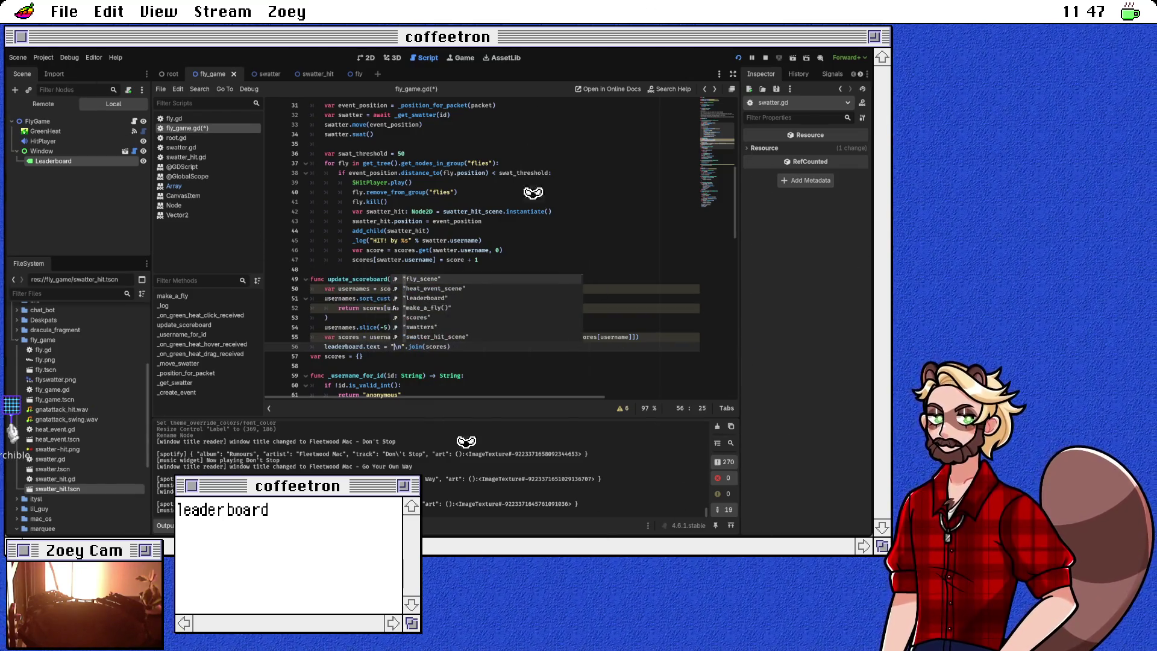
Step: Add a blank line after line 56 and save fly_game.gd
key("End")
key("Return")
key("Up")
key("End")
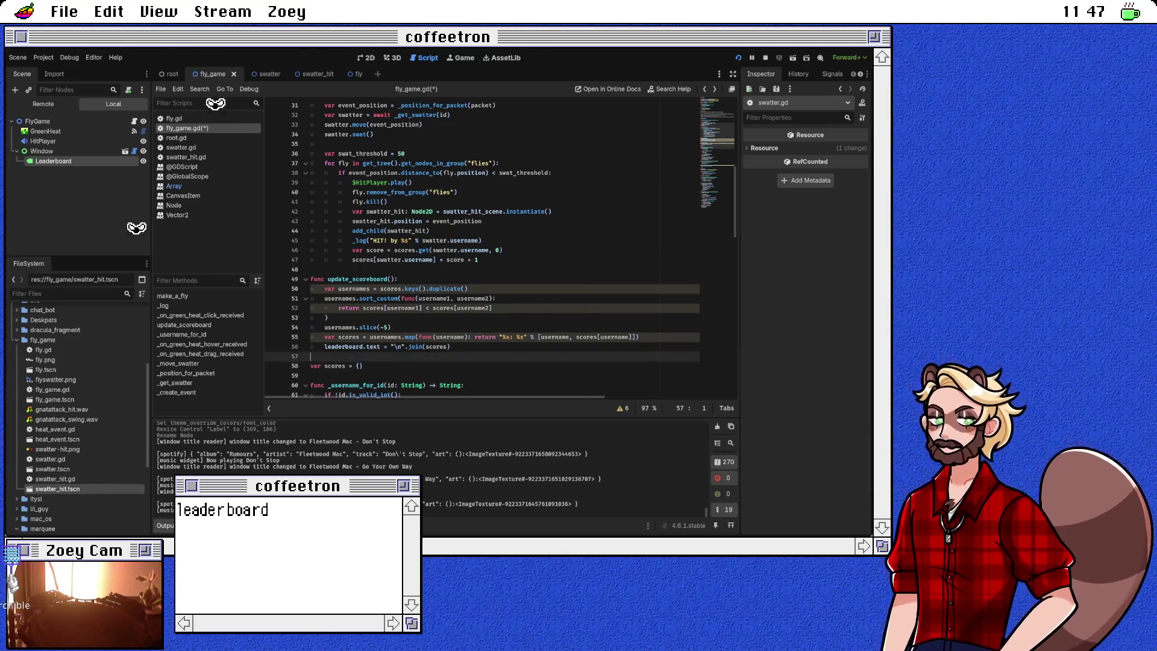
key("ctrl+s")
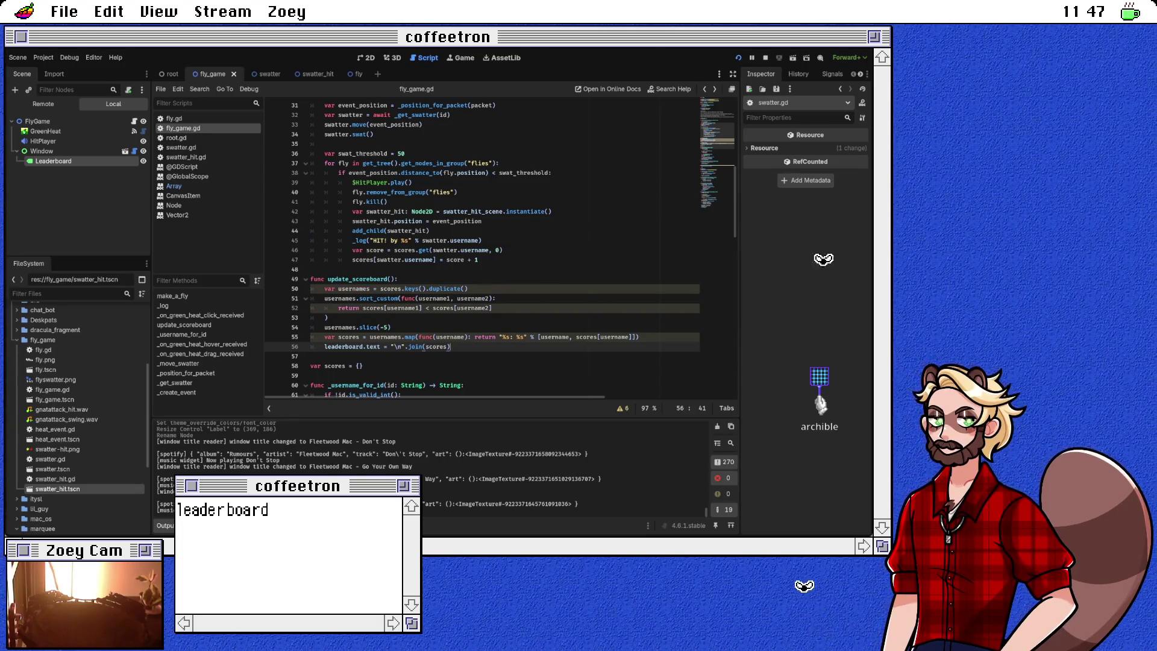
Step: Review where usernames is used in update_scoreboard and show the script warnings
left_click(399, 278)
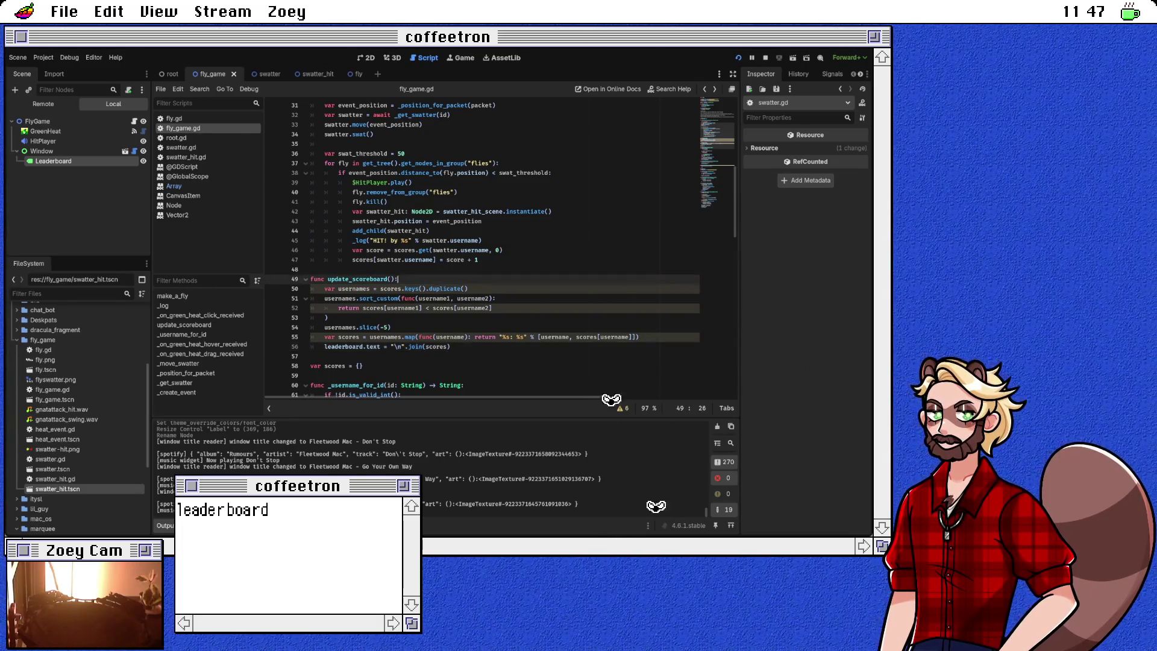
double_click(353, 289)
key("Down")
key("Down")
key("Down")
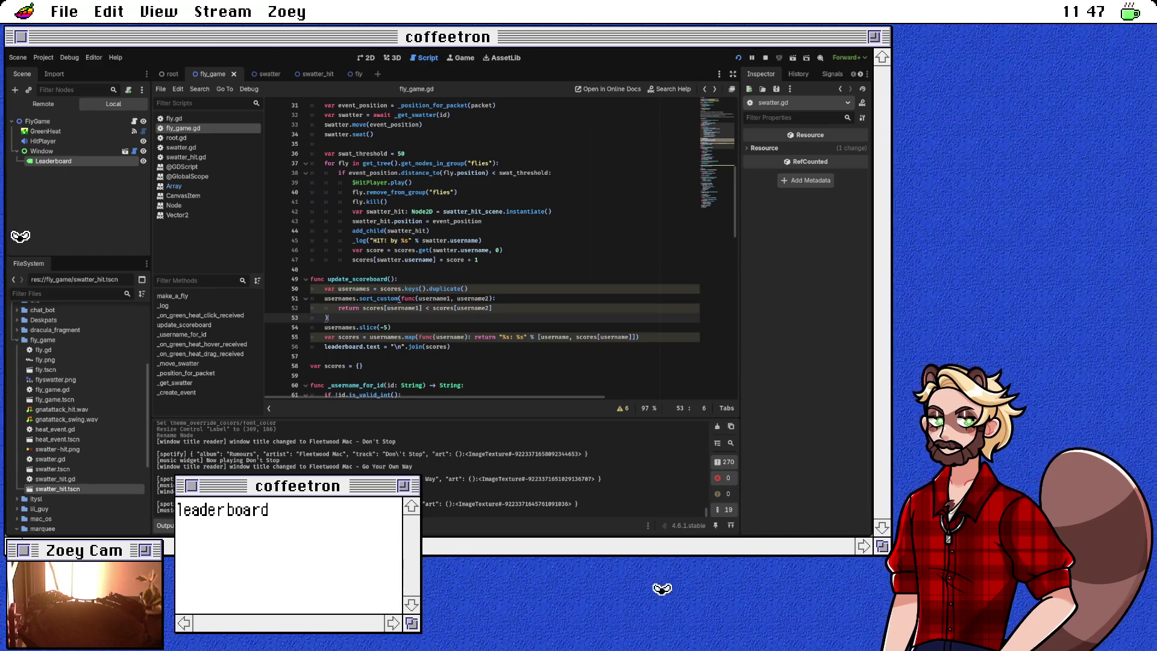
left_click(451, 346)
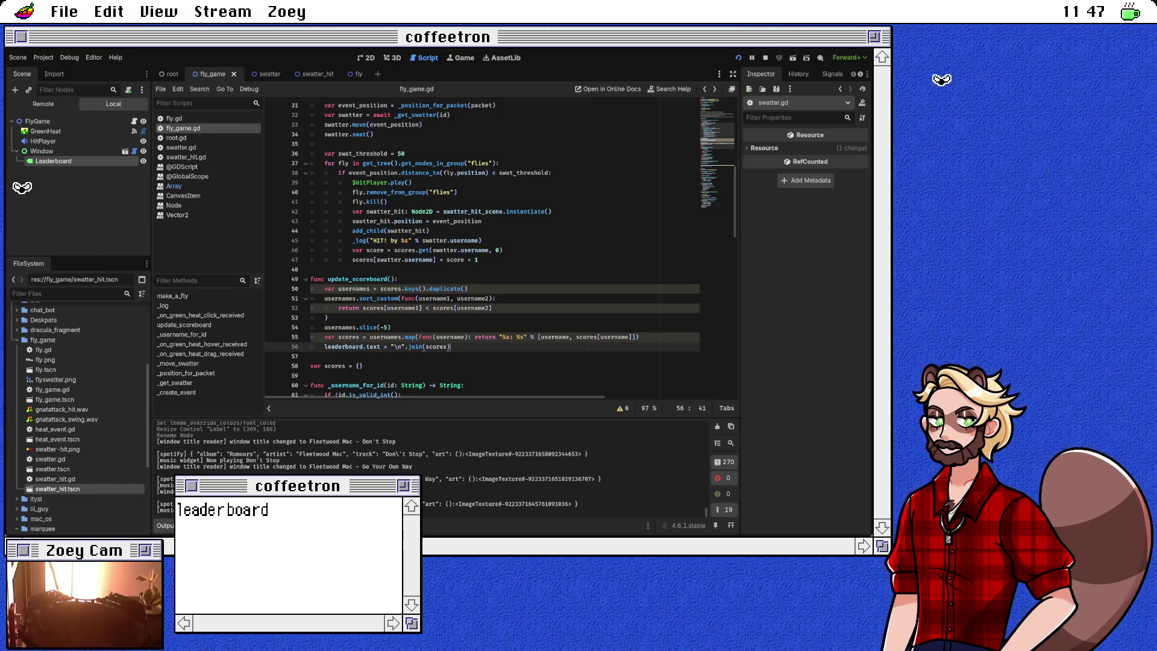
left_click(623, 409)
Step: Inspect the scores usages on lines 50 and 55, with the caret before the local scores variable
scroll(500, 395, "down", 2)
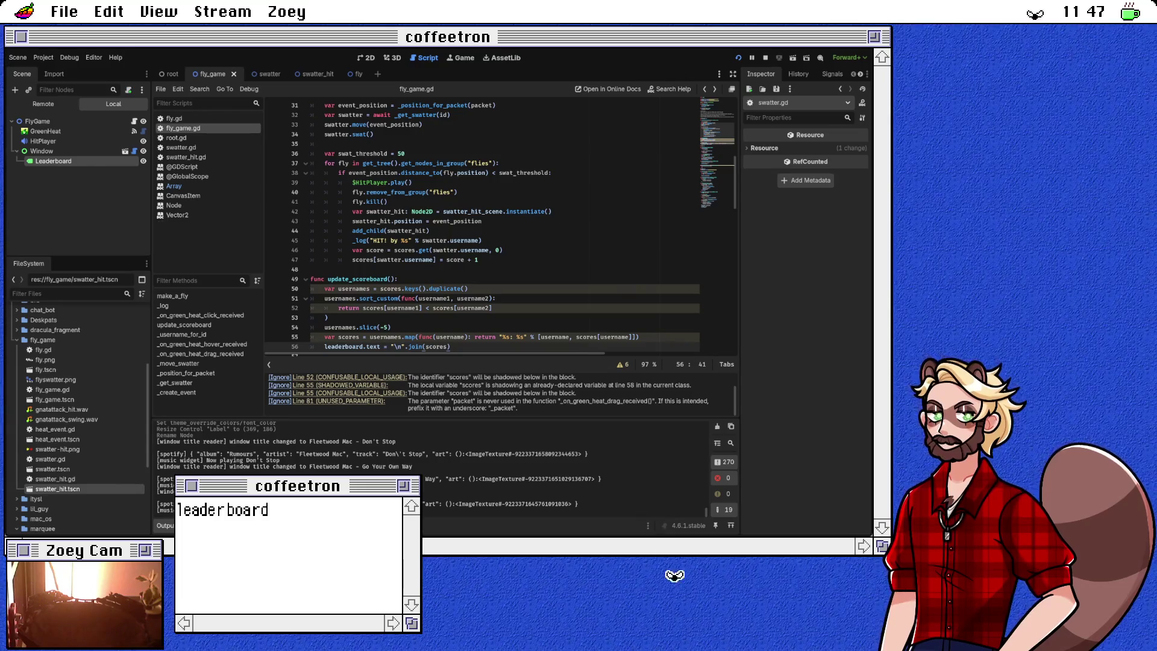
scroll(501, 393, "up", 1)
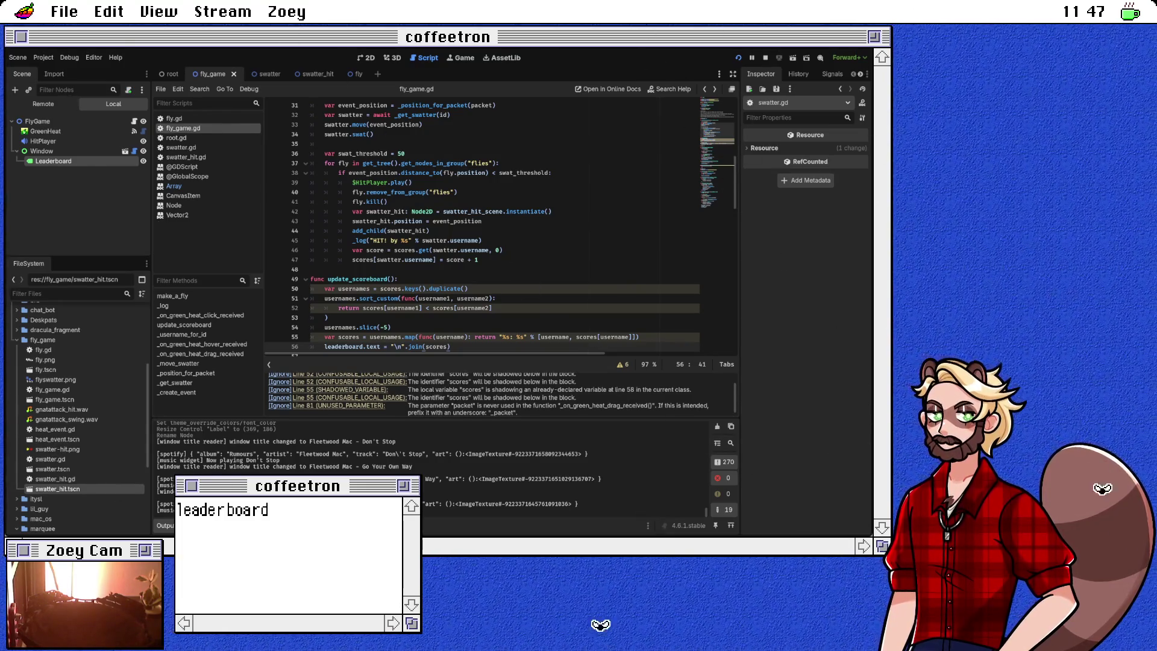
scroll(501, 395, "down", 1)
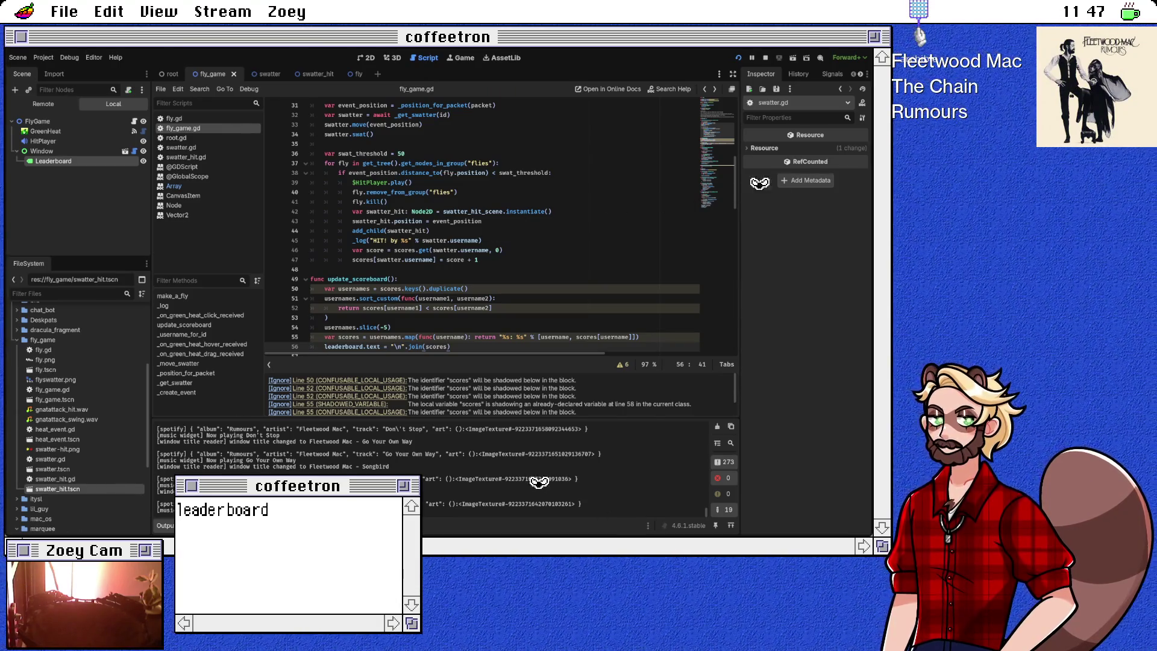
left_click(400, 288)
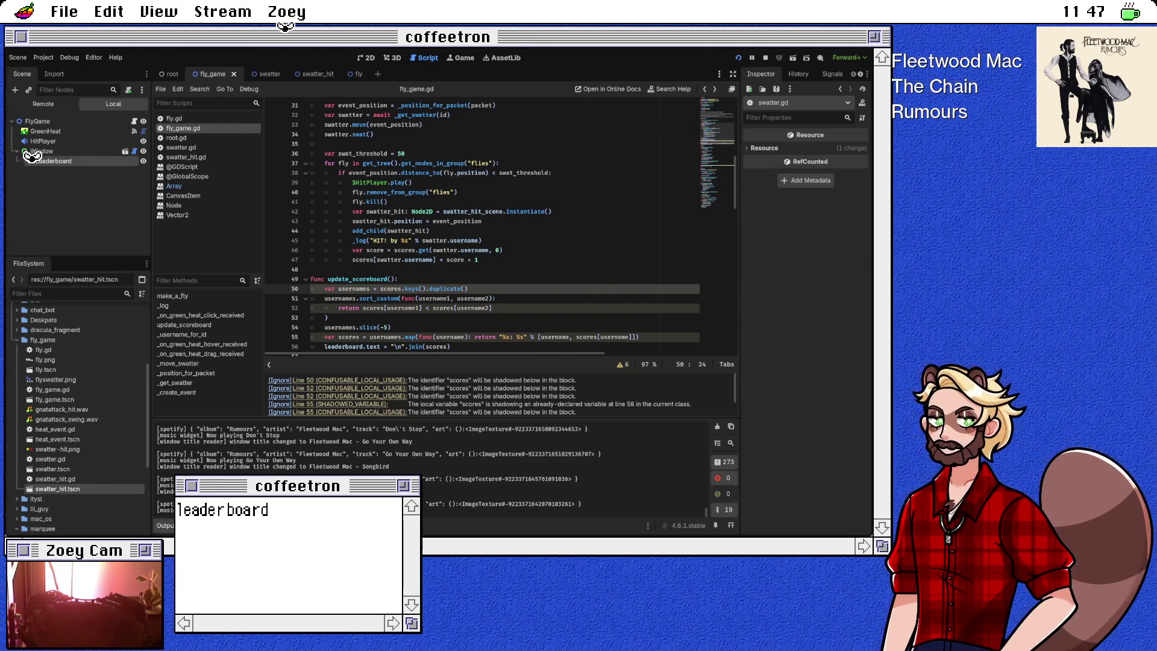
scroll(440, 229, "down", 2)
left_click(338, 279)
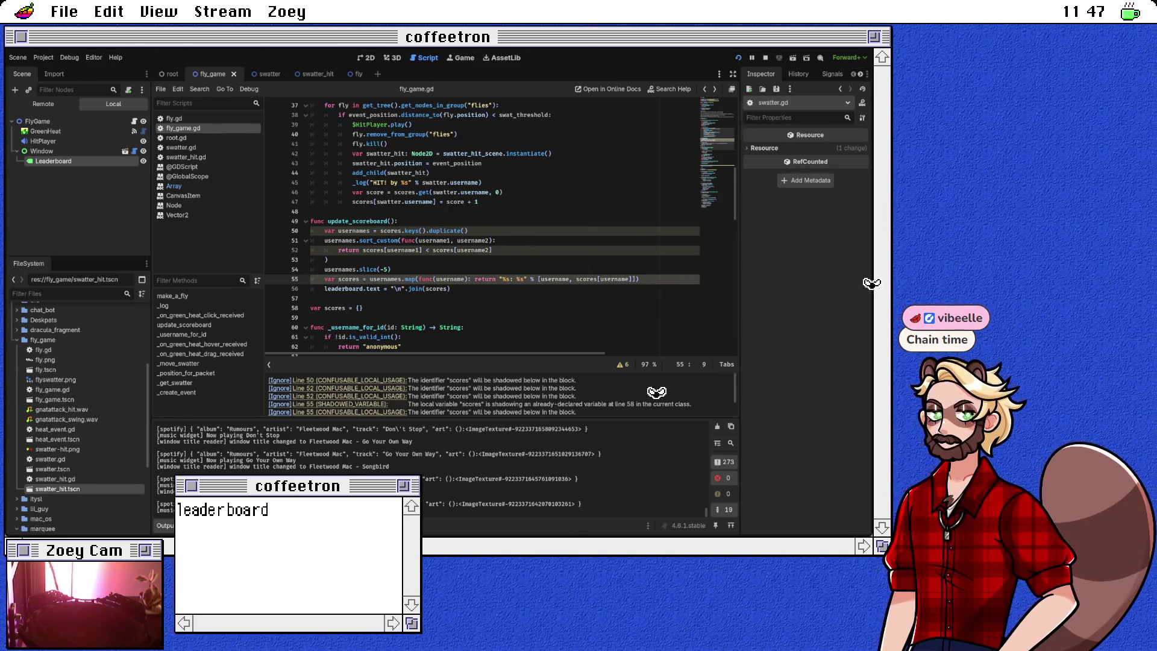
Step: Rename the local scores variable on line 55 to score_strings
key("ctrl+Delete")
type("score_text")
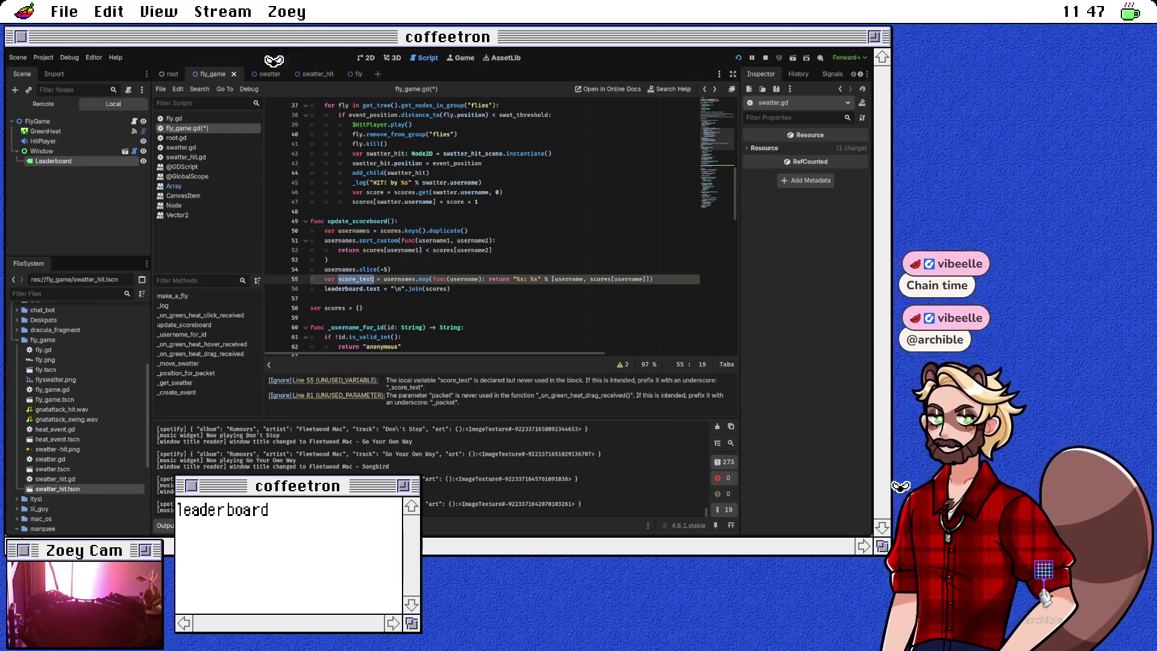
left_click(360, 279)
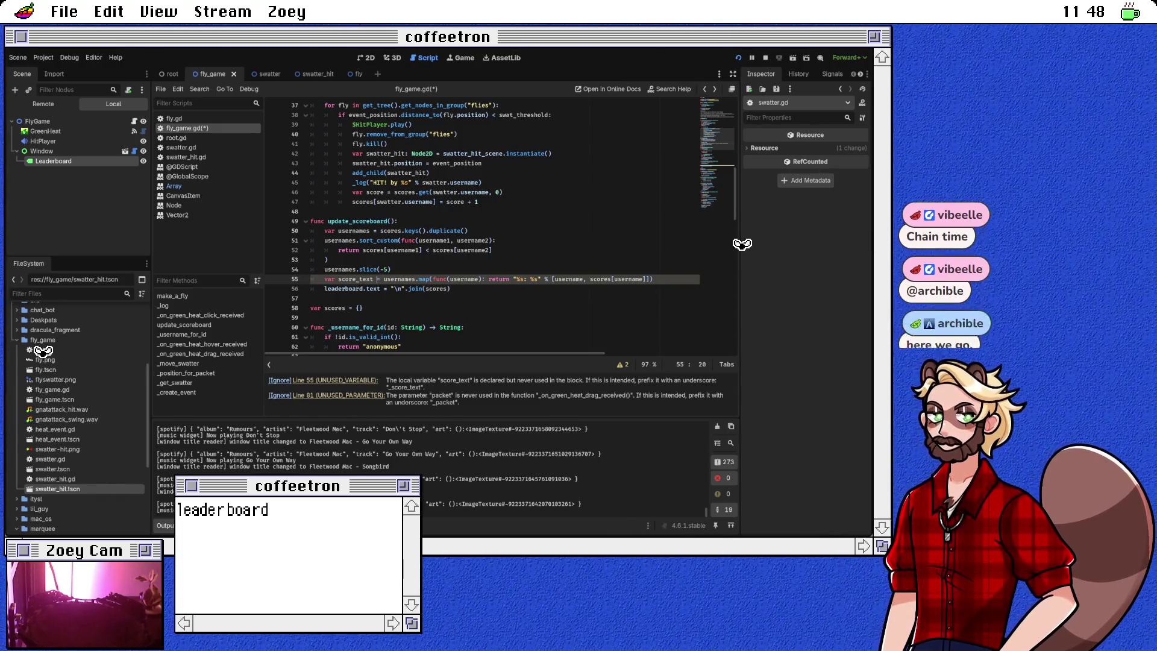
left_click(372, 279)
left_click(374, 279)
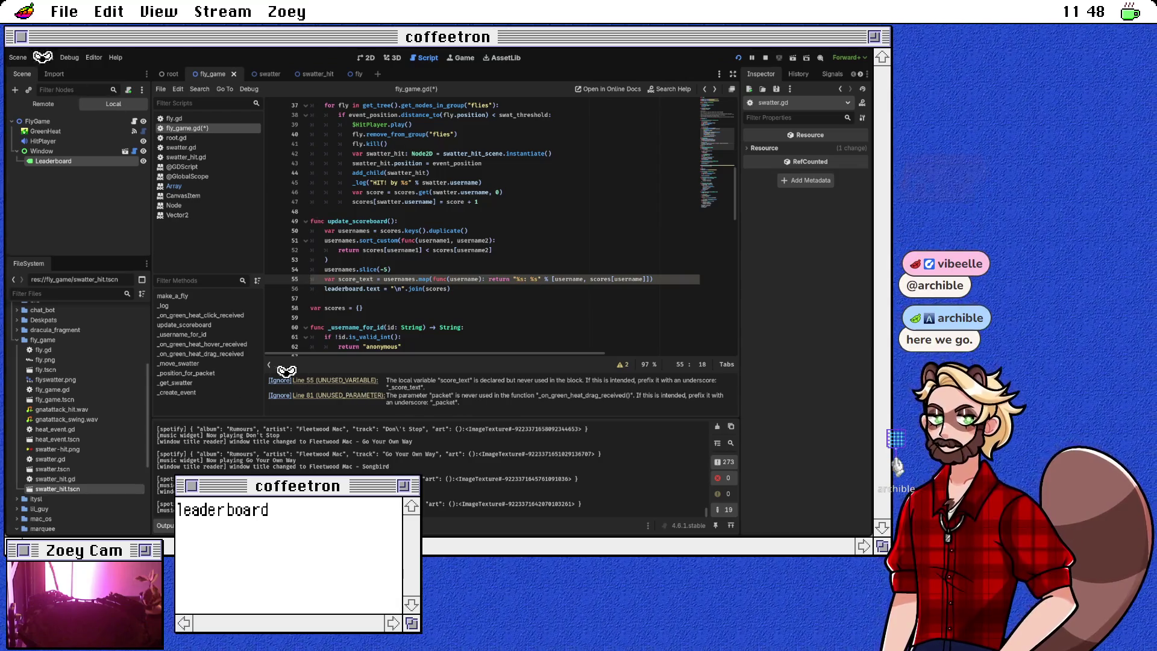
type("strings")
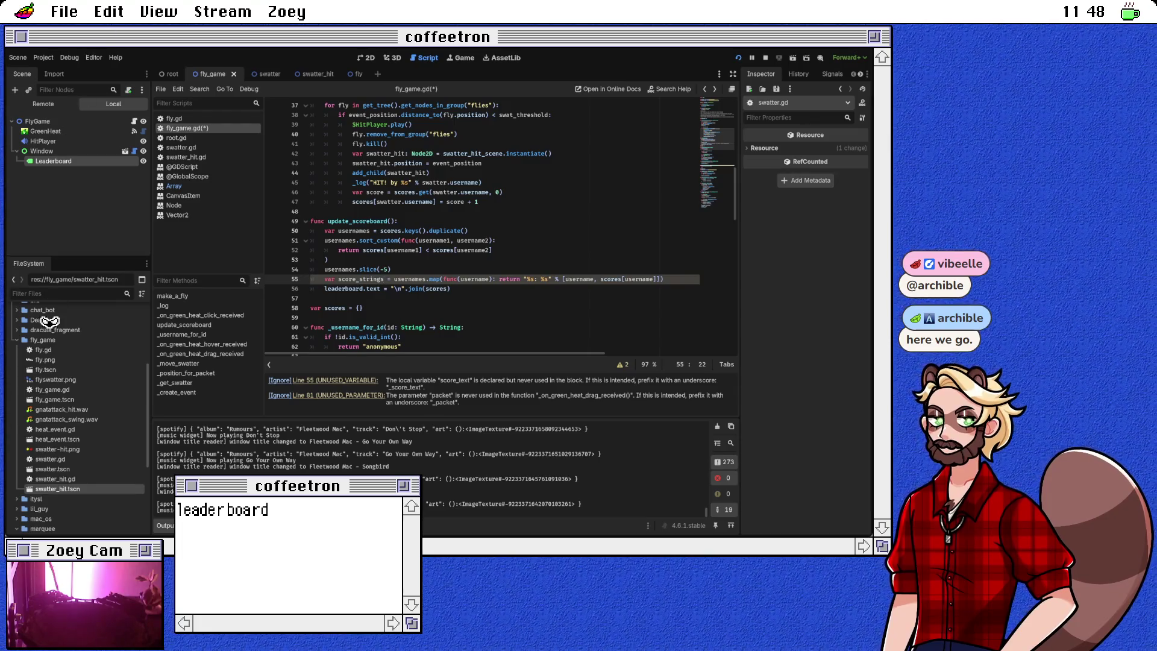
Step: Use score_strings in the join call on line 56 and save fly_game.gd
double_click(361, 279)
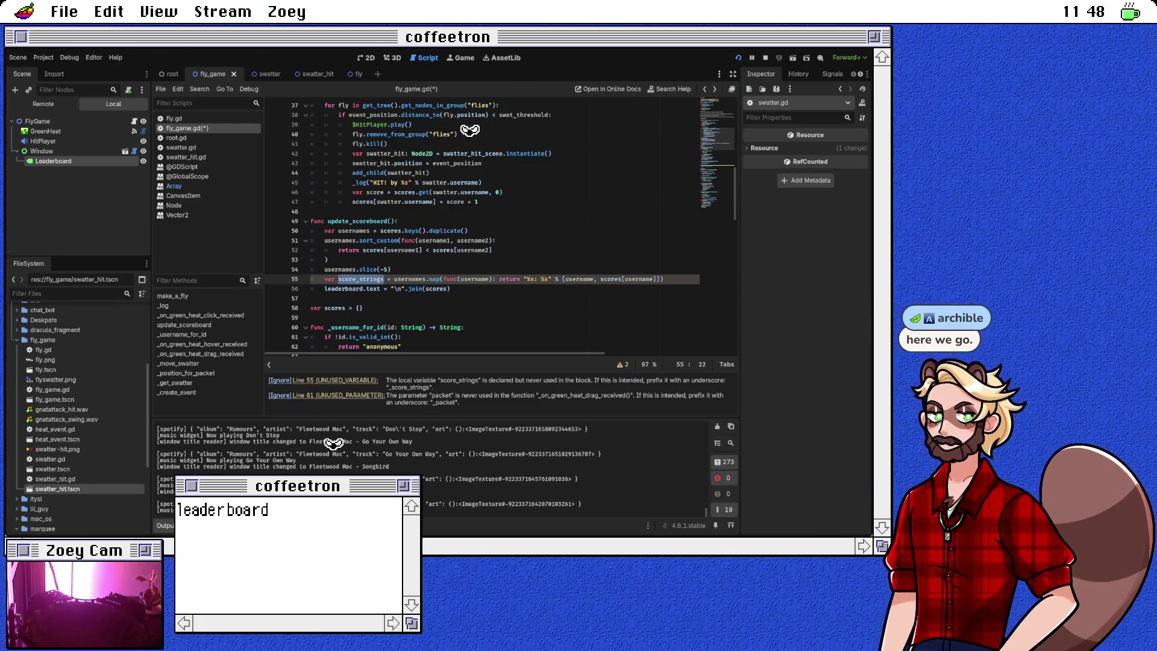
key("ctrl+c")
double_click(437, 289)
key("ctrl+v")
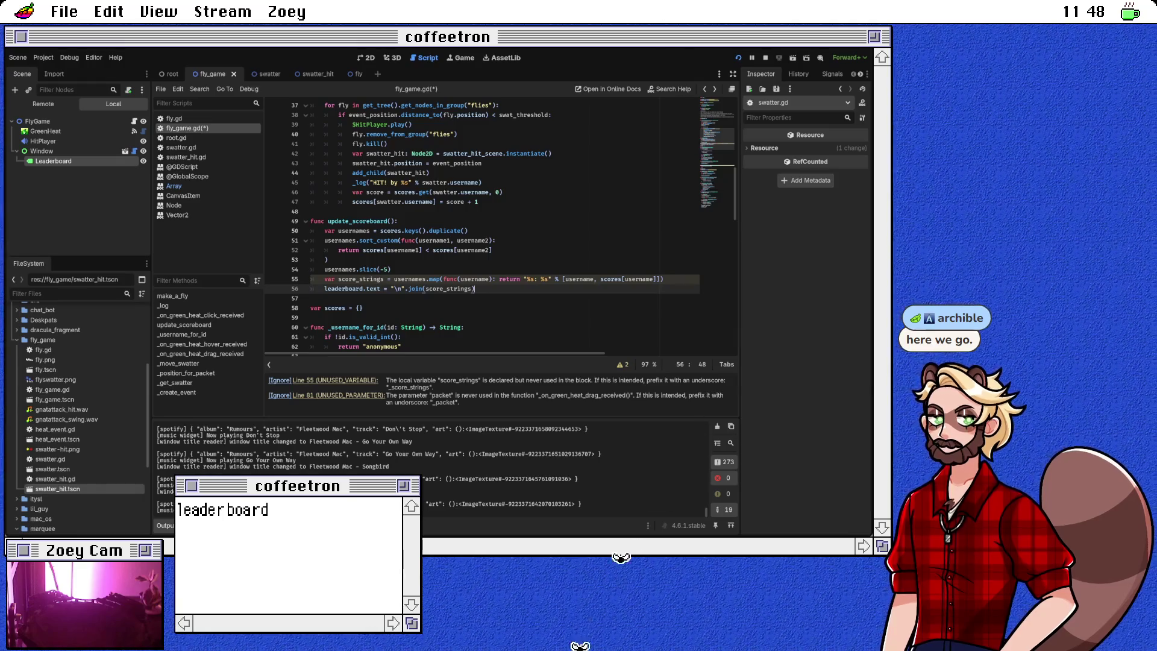
key("ctrl+s")
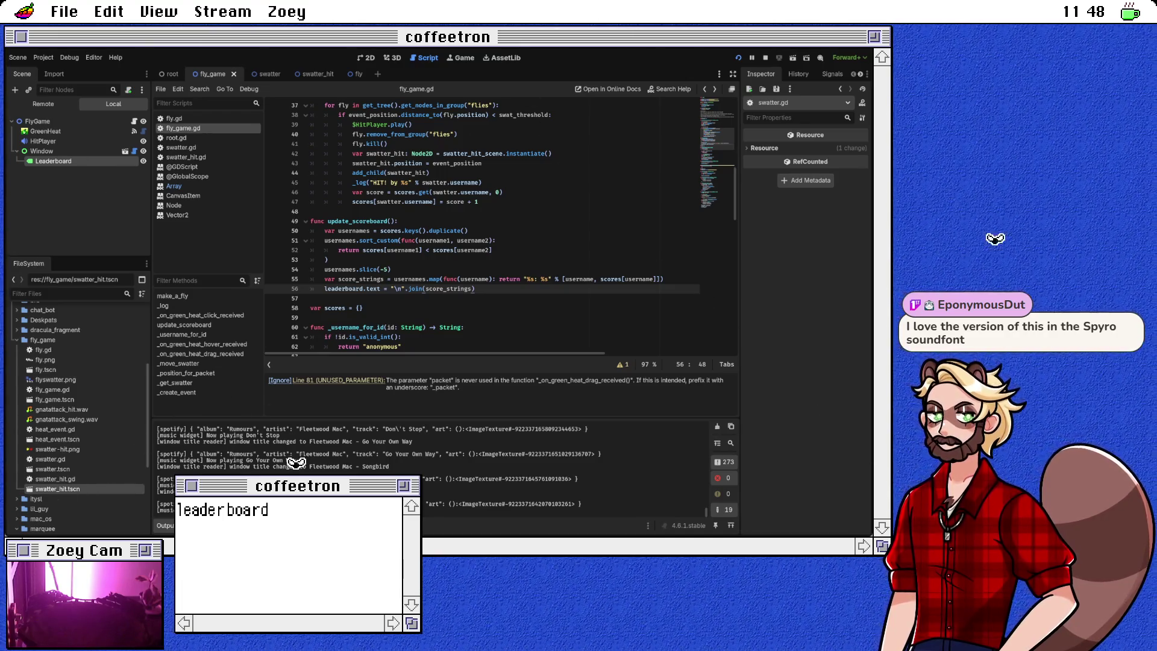
left_click(344, 221)
scroll(483, 229, "up", 2)
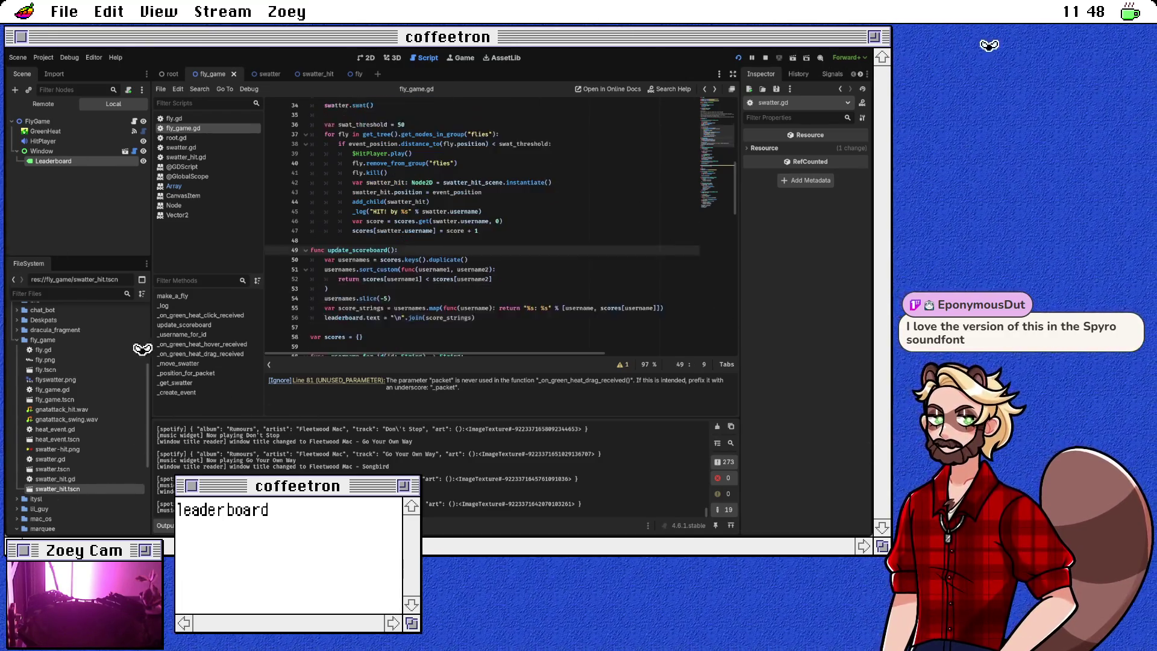
Step: Add update_scoreboard() after the score increment on line 47, save, and relaunch with F5
left_click(479, 260)
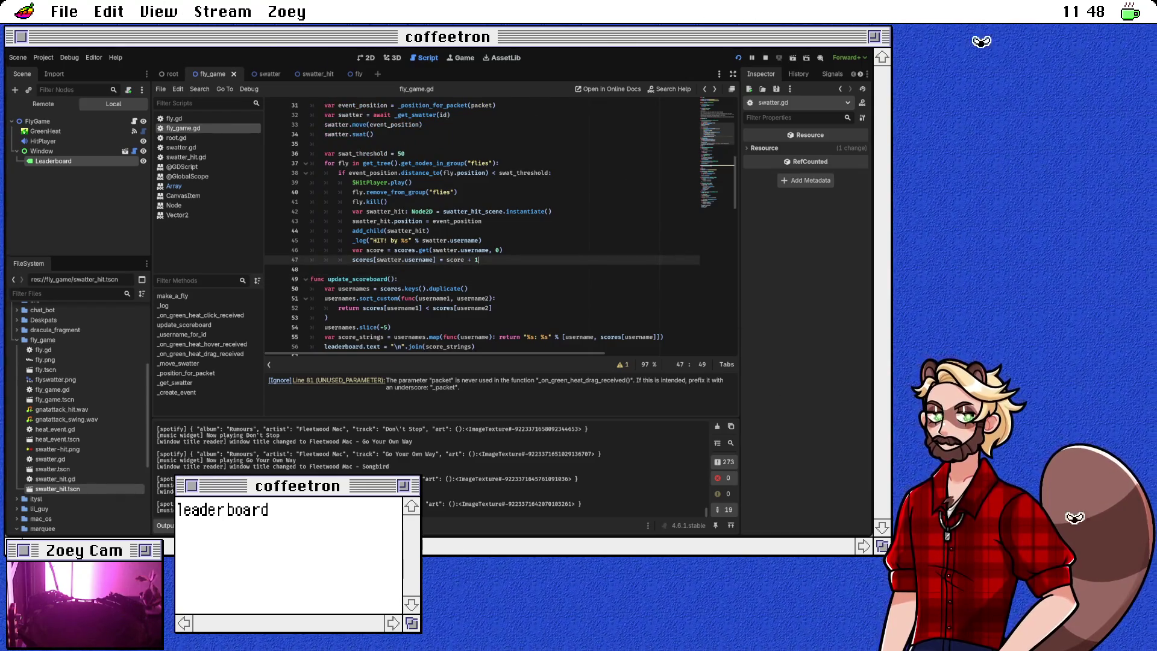
key("Return")
type("update_s")
key("Return")
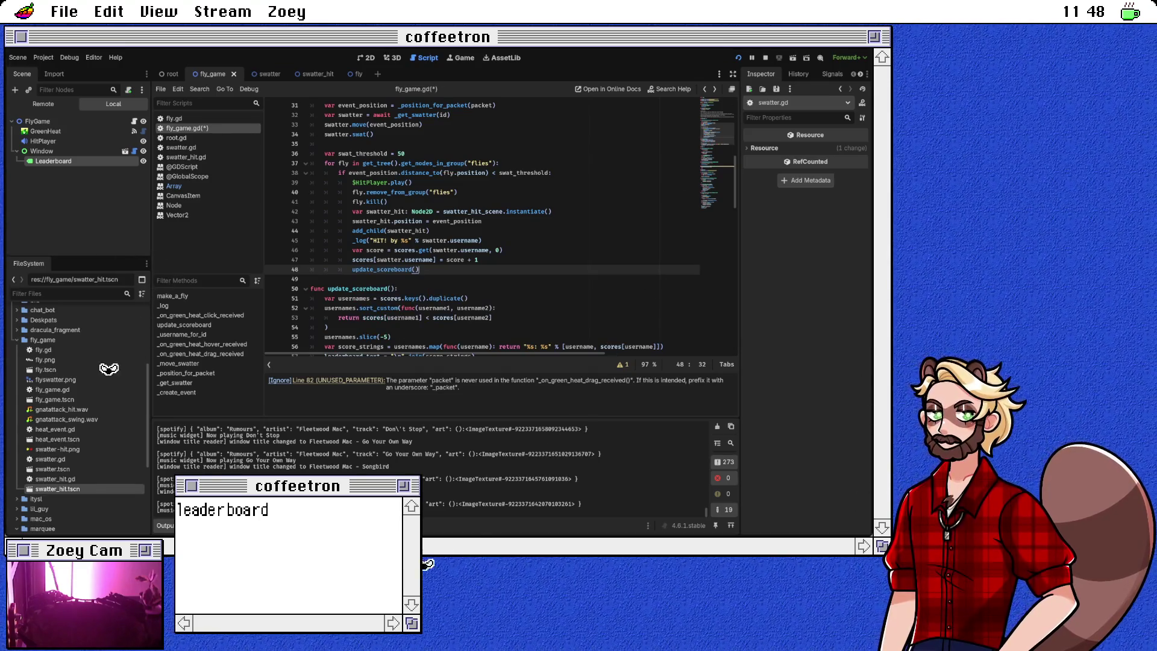
scroll(482, 229, "up", 1)
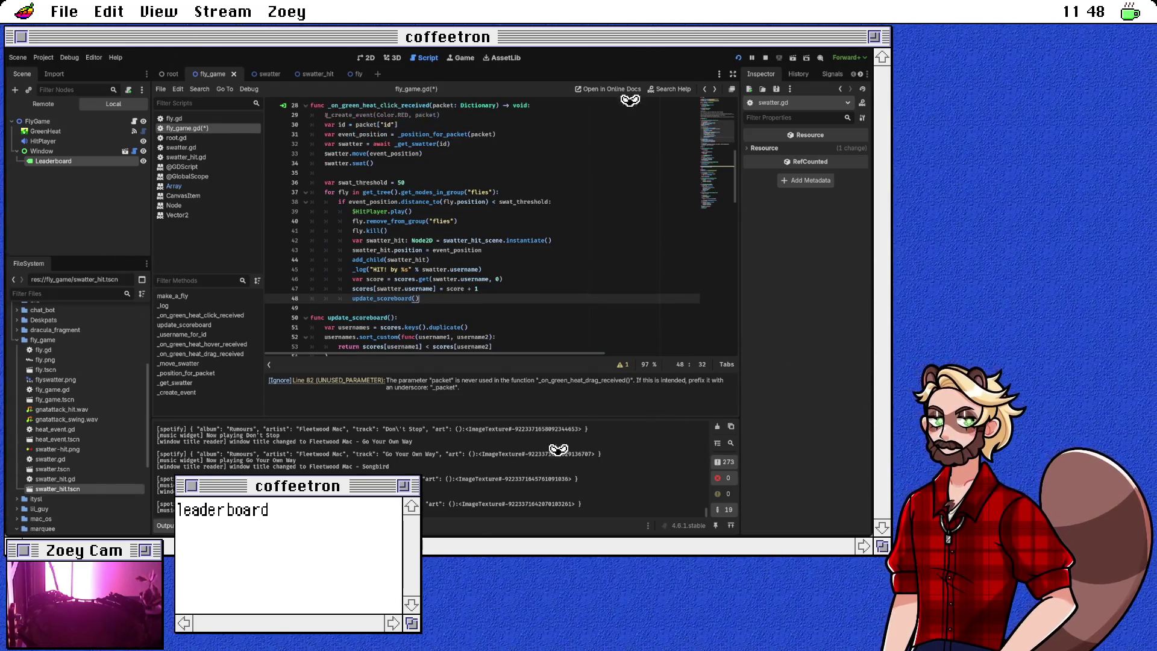
key("ctrl+s")
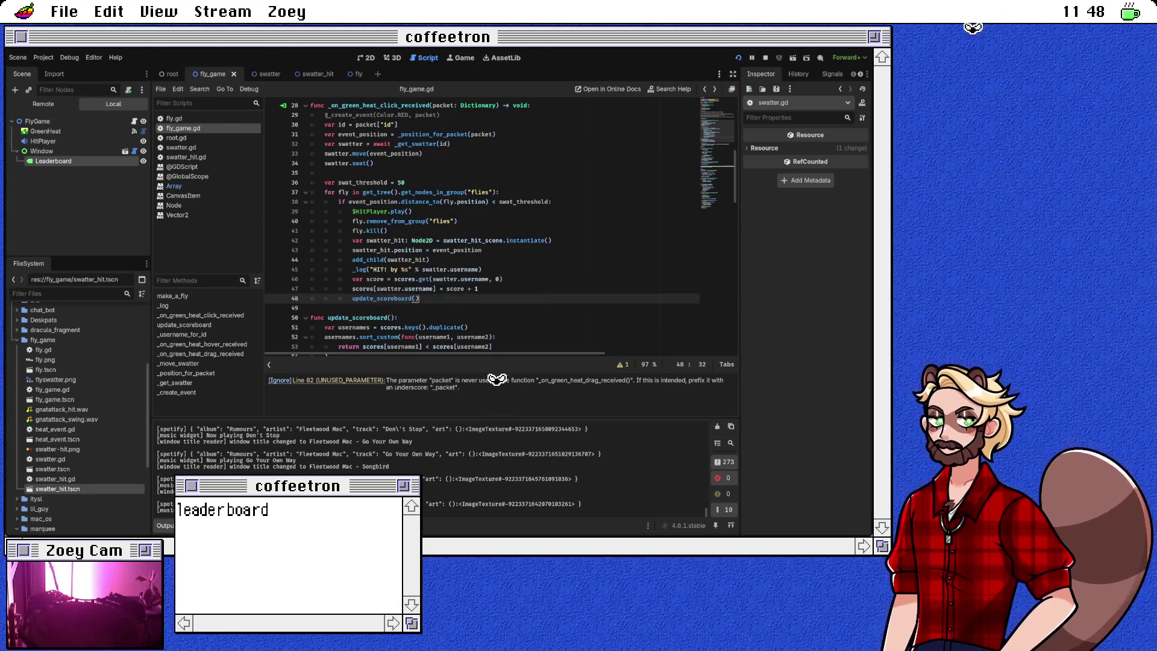
key("F5")
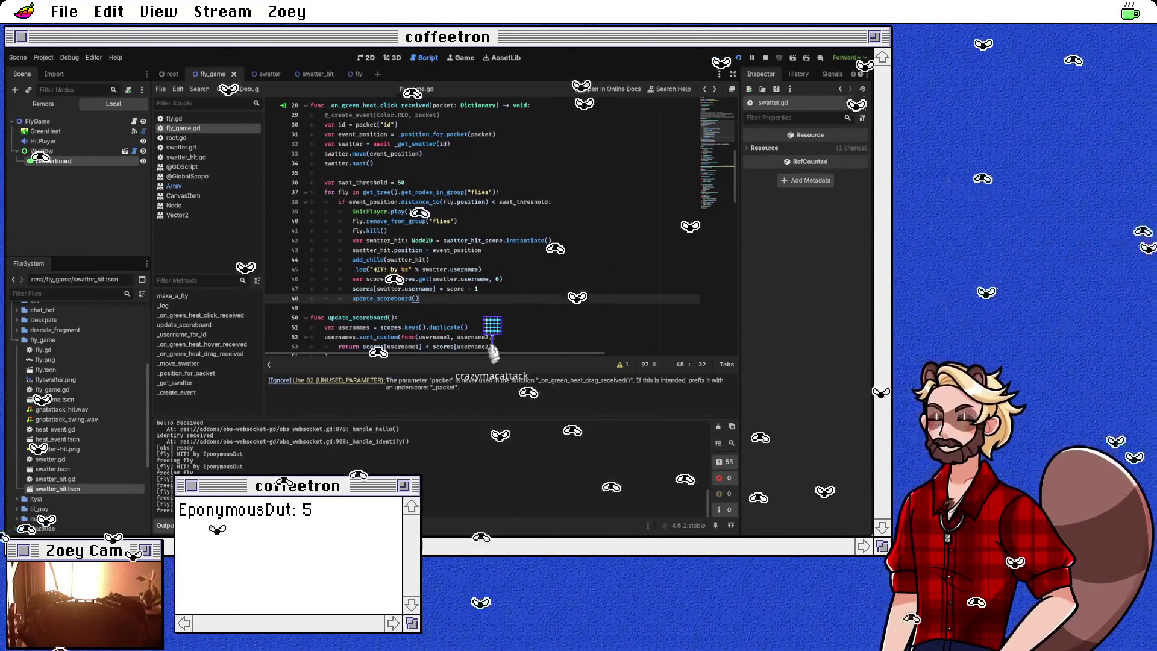
Step: Switch to the 2D scene view and select the Leaderboard label
key("ctrl+F1")
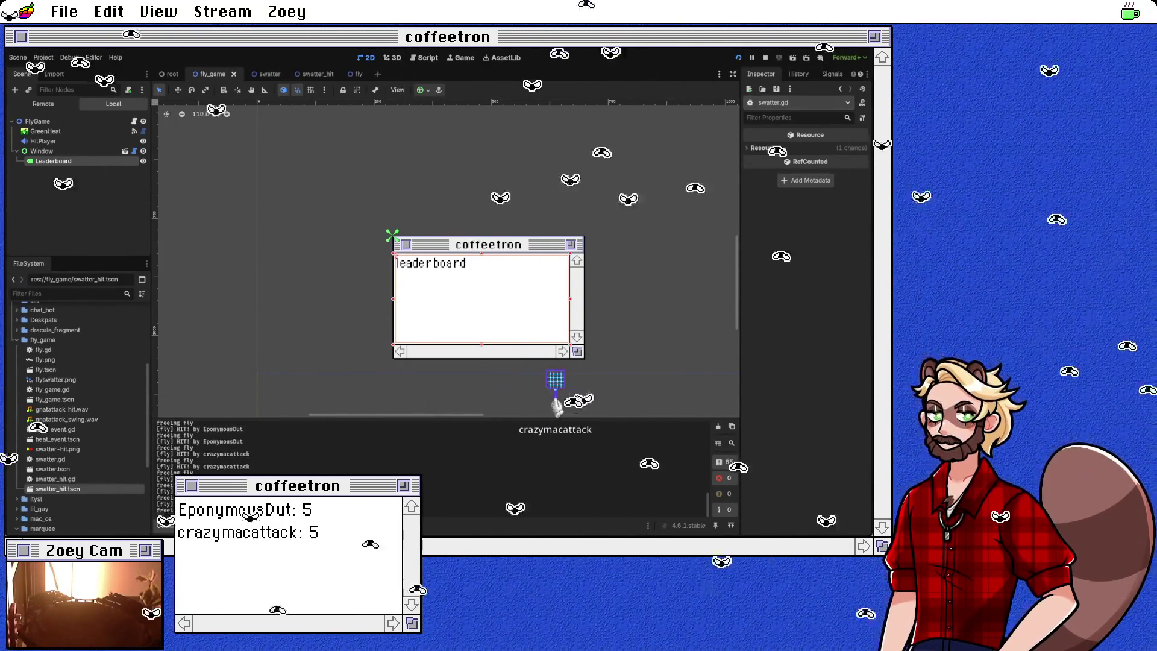
left_click(53, 160)
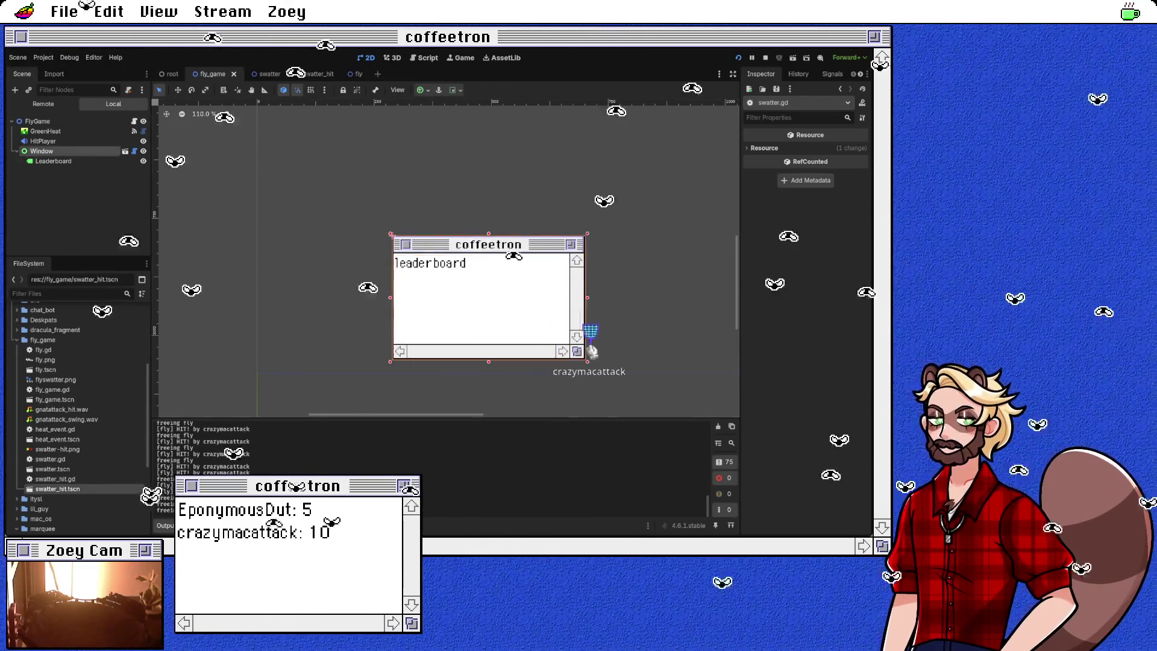
Step: Enable the Leaderboard label's font size override and set it to 15 px
scroll(805, 332, "down", 5)
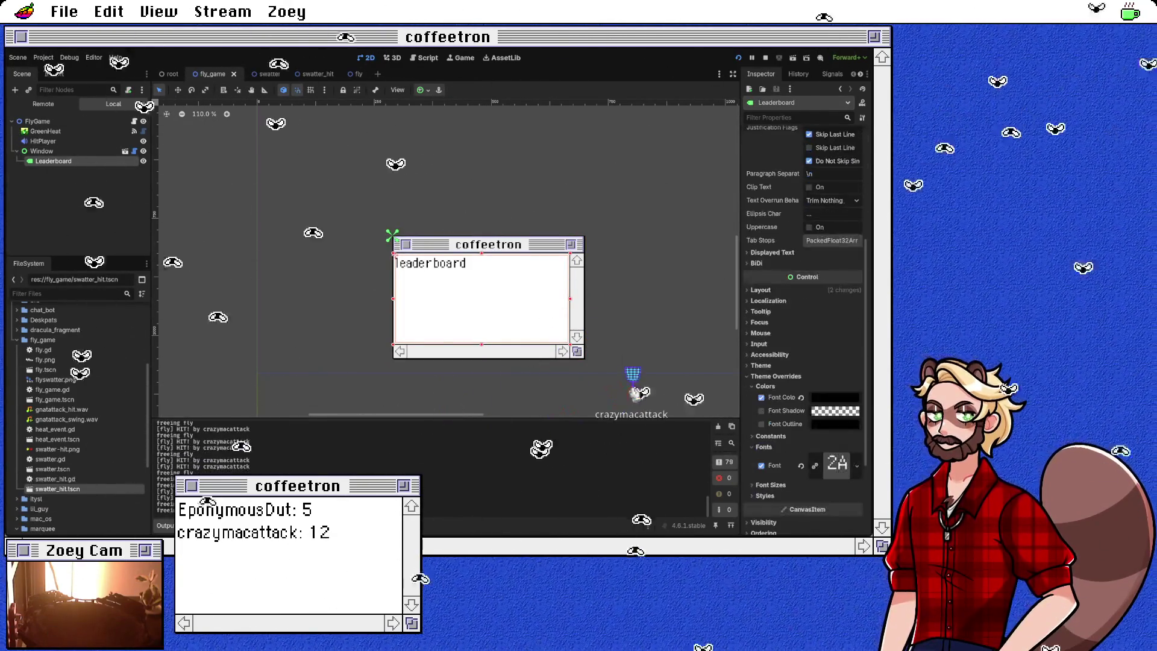
scroll(805, 301, "down", 3)
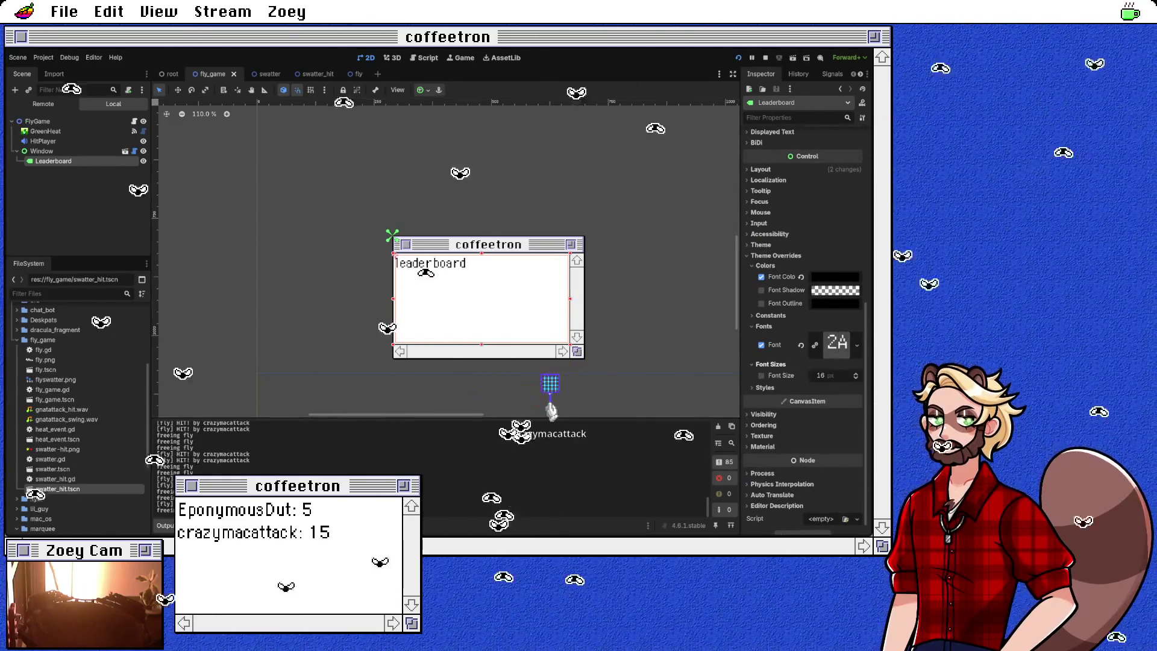
left_click(761, 375)
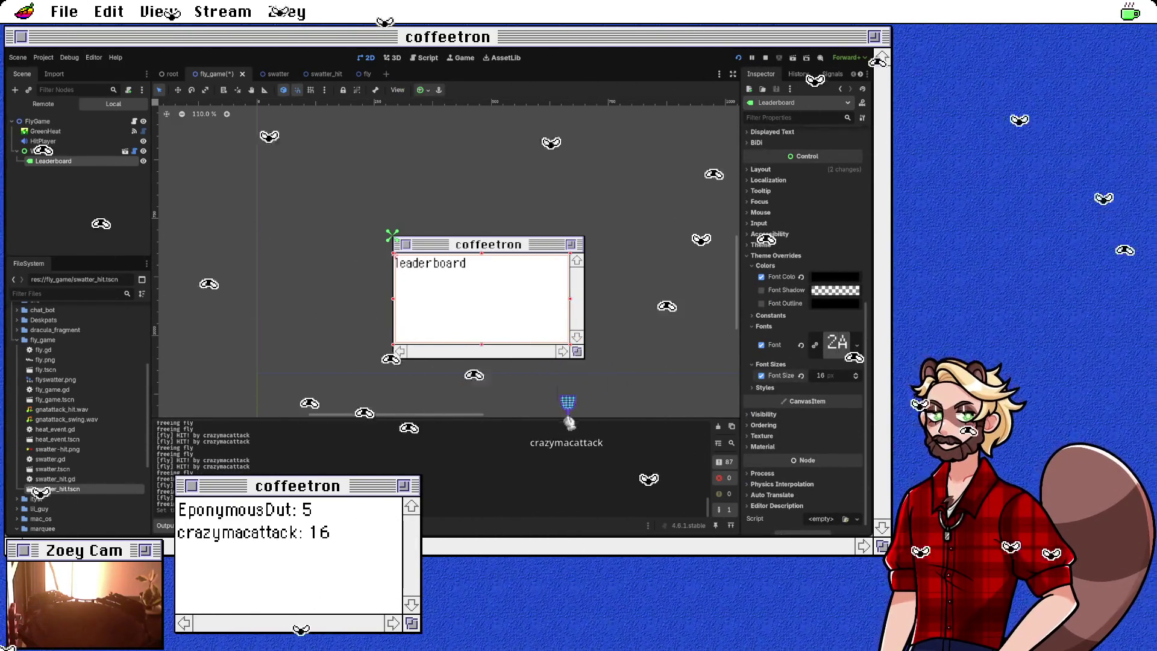
left_click(856, 379)
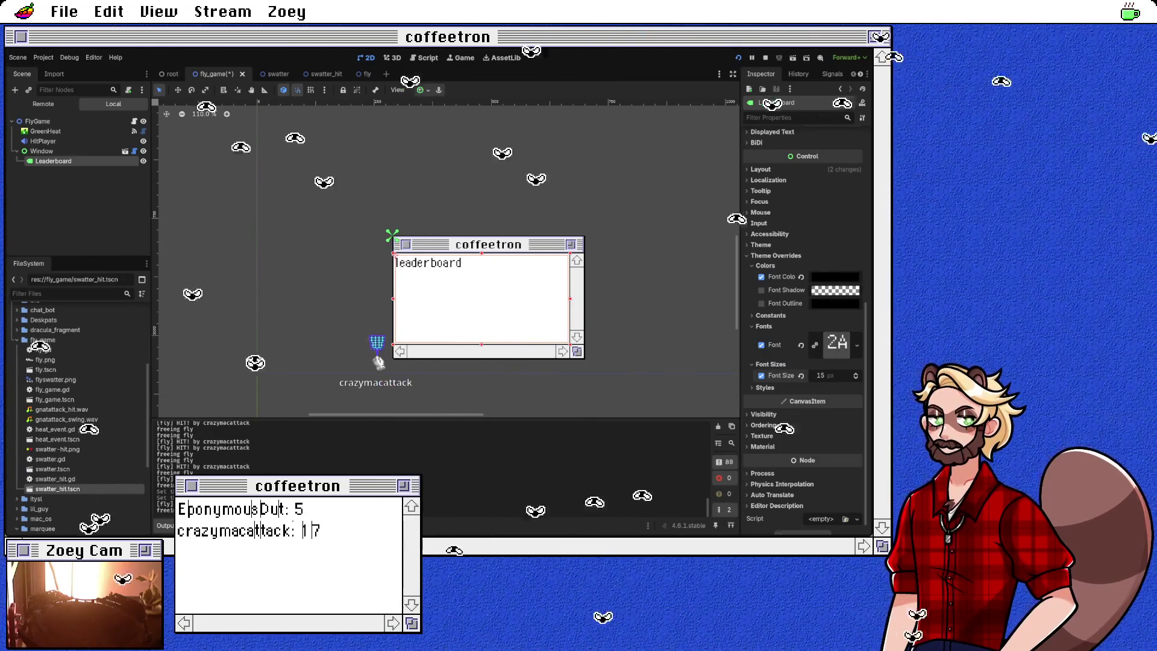
left_click(856, 379)
left_click(856, 379)
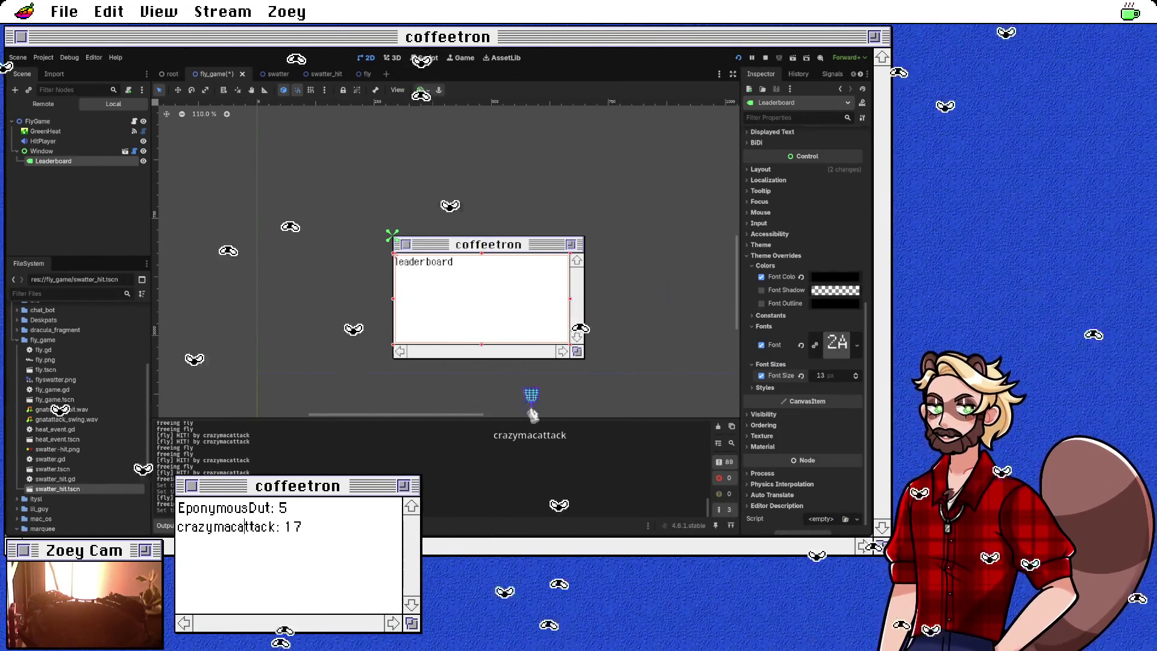
left_click(856, 378)
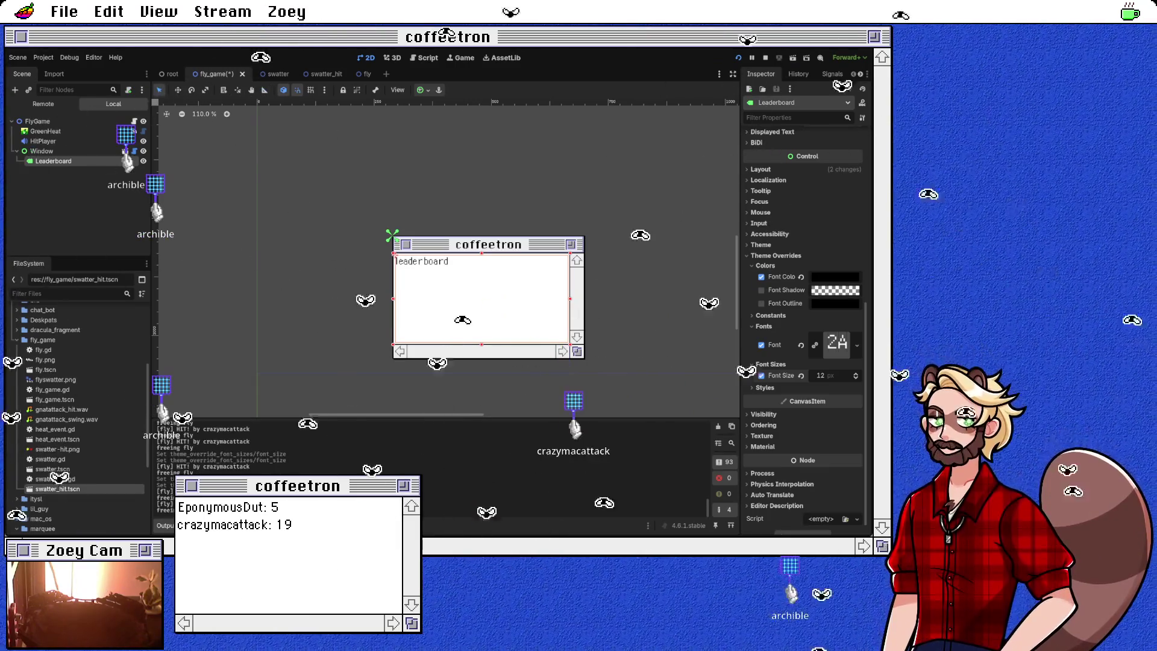
left_click(855, 374)
left_click(856, 373)
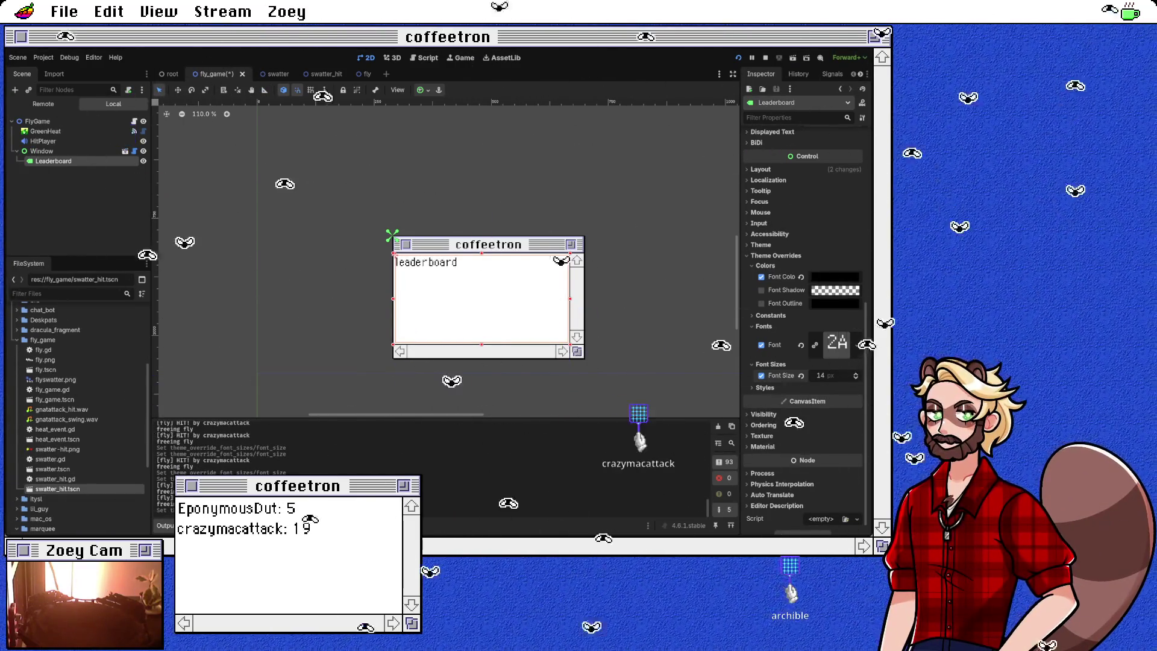
left_click(856, 373)
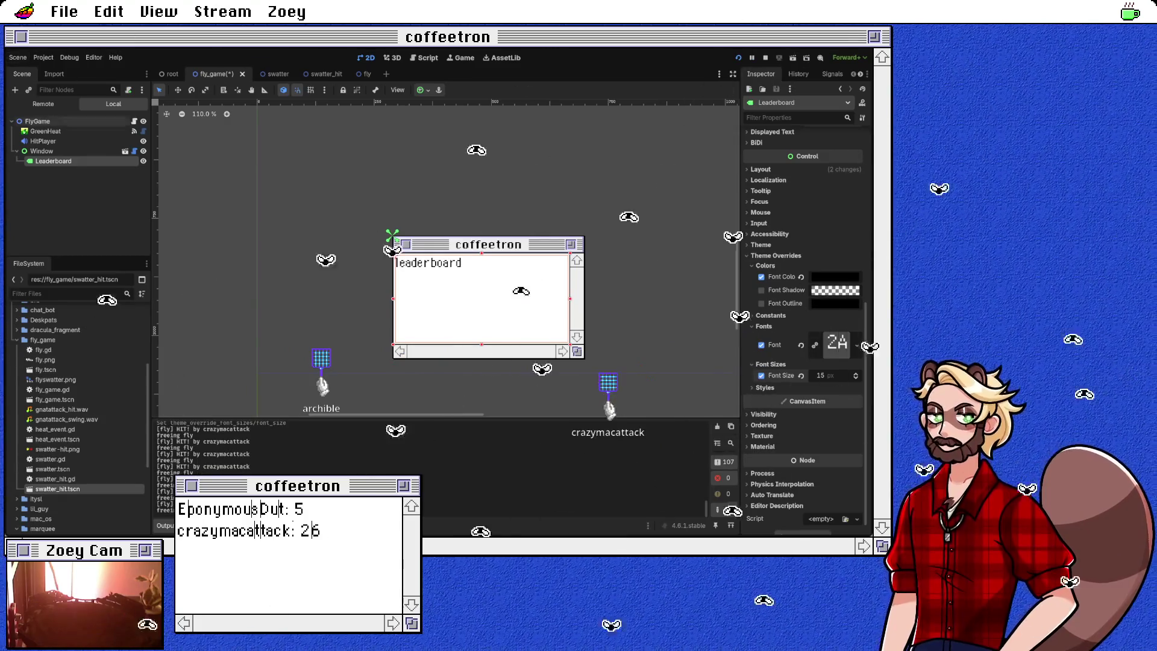
Step: Expand the dracula_fragment folder in the FileSystem panel
scroll(78, 416, "down", 3)
scroll(79, 416, "up", 4)
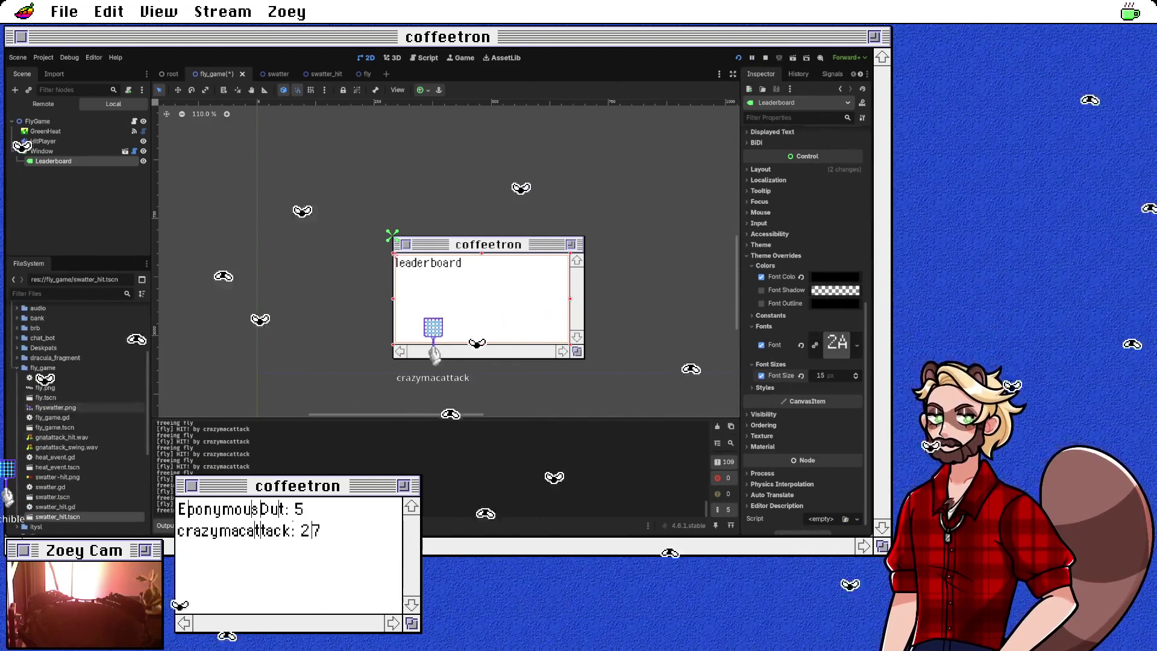
key("Right")
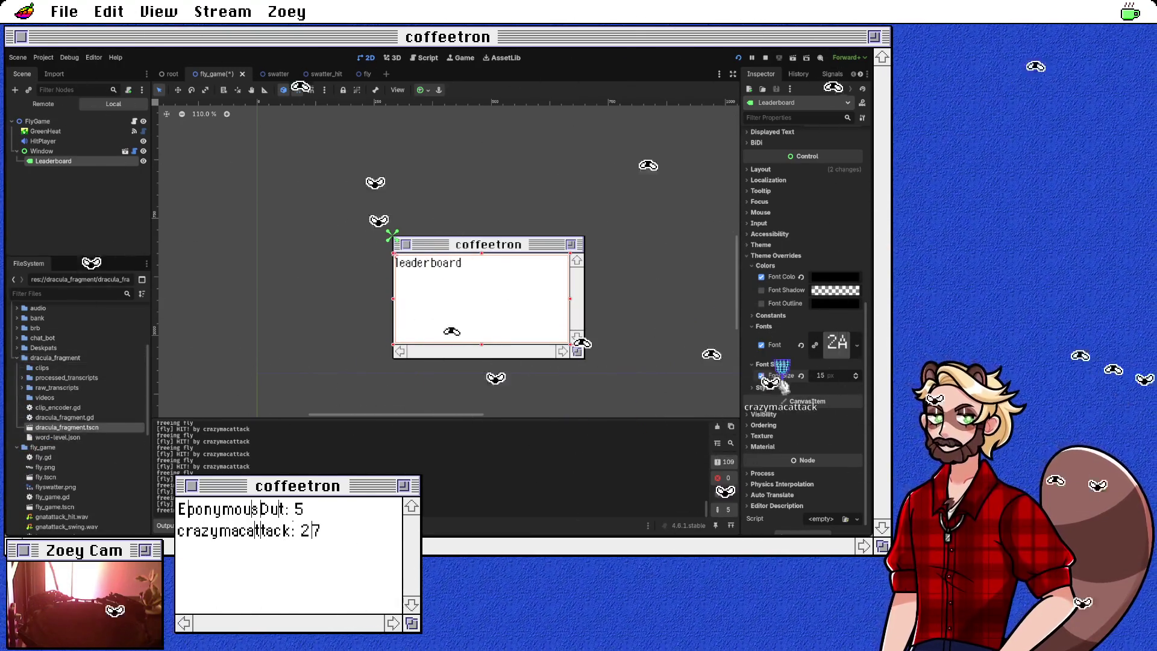
Step: Open dracula_fragment.tscn and show its Label's 12 px font size override
key("Return")
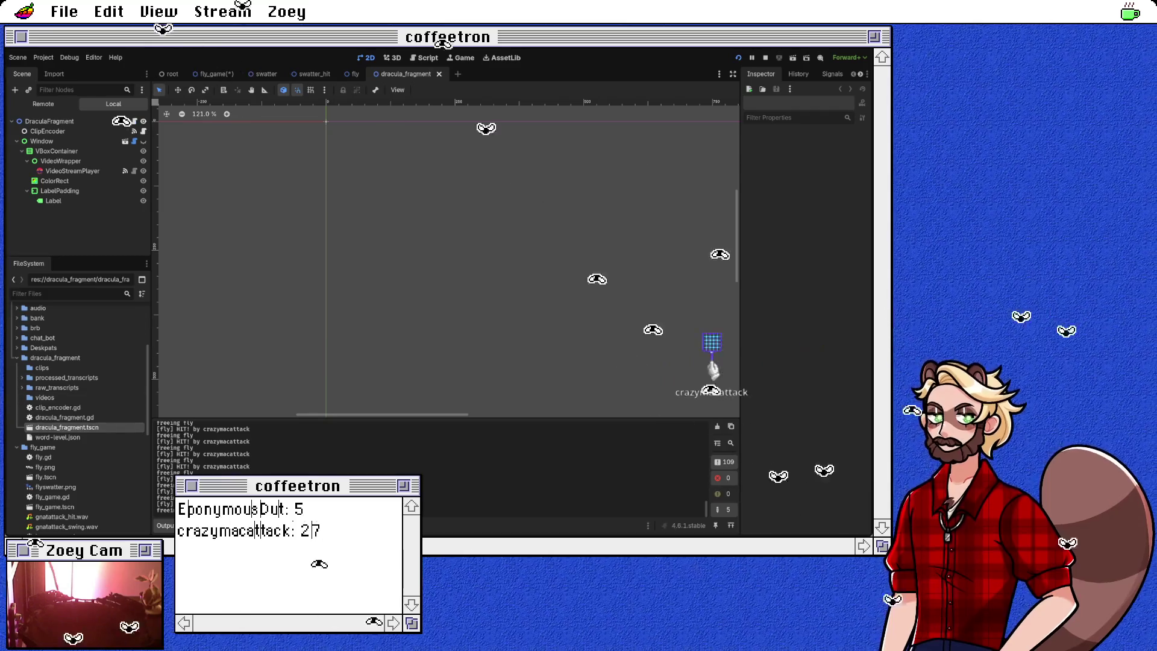
left_click(53, 200)
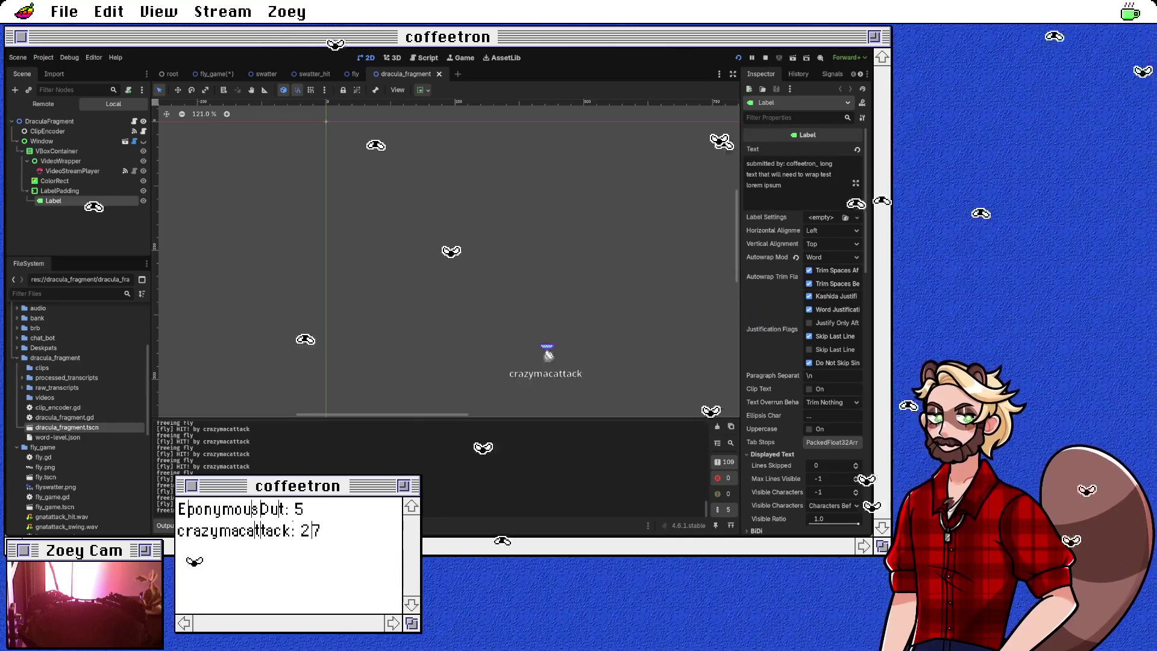
scroll(805, 326, "down", 5)
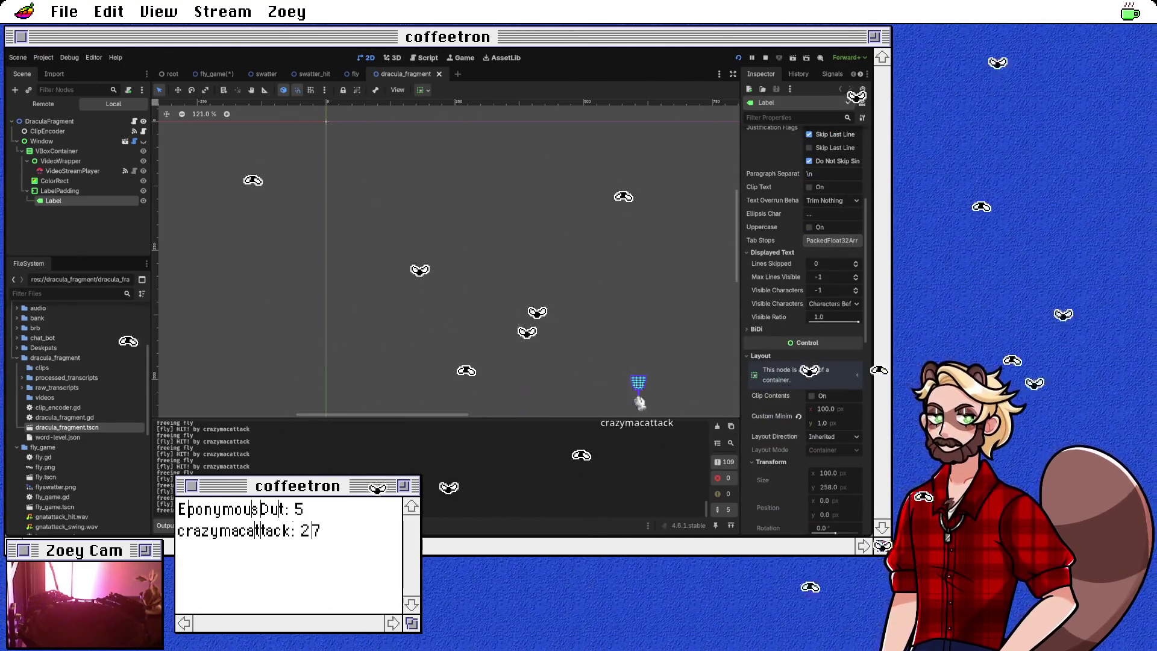
scroll(805, 326, "down", 10)
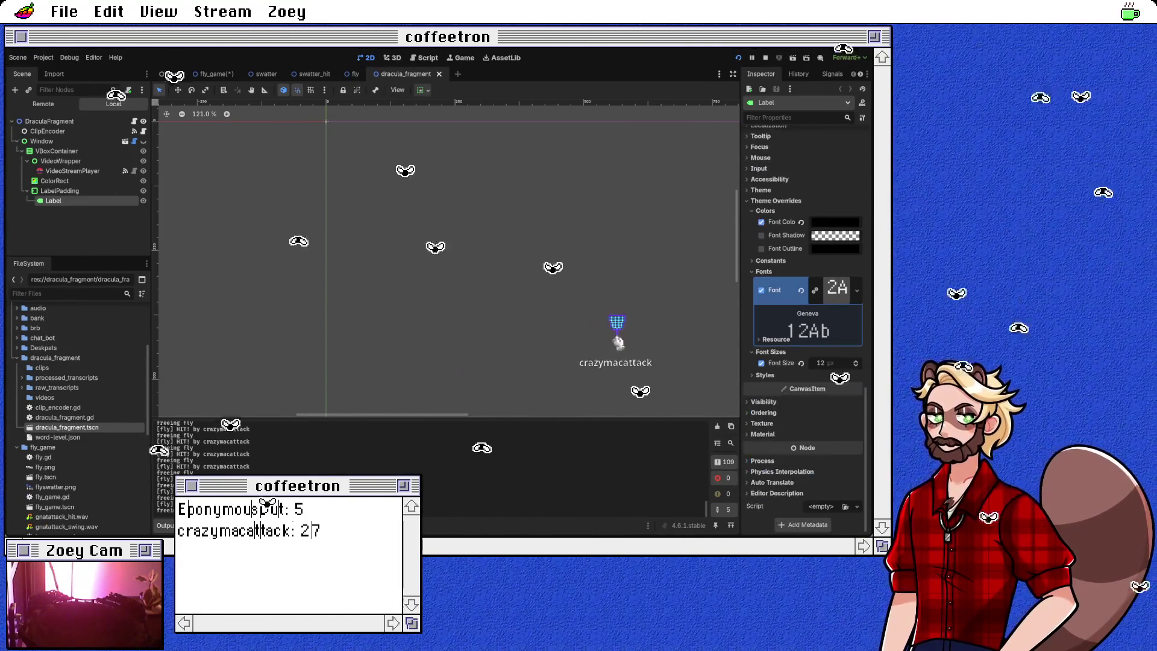